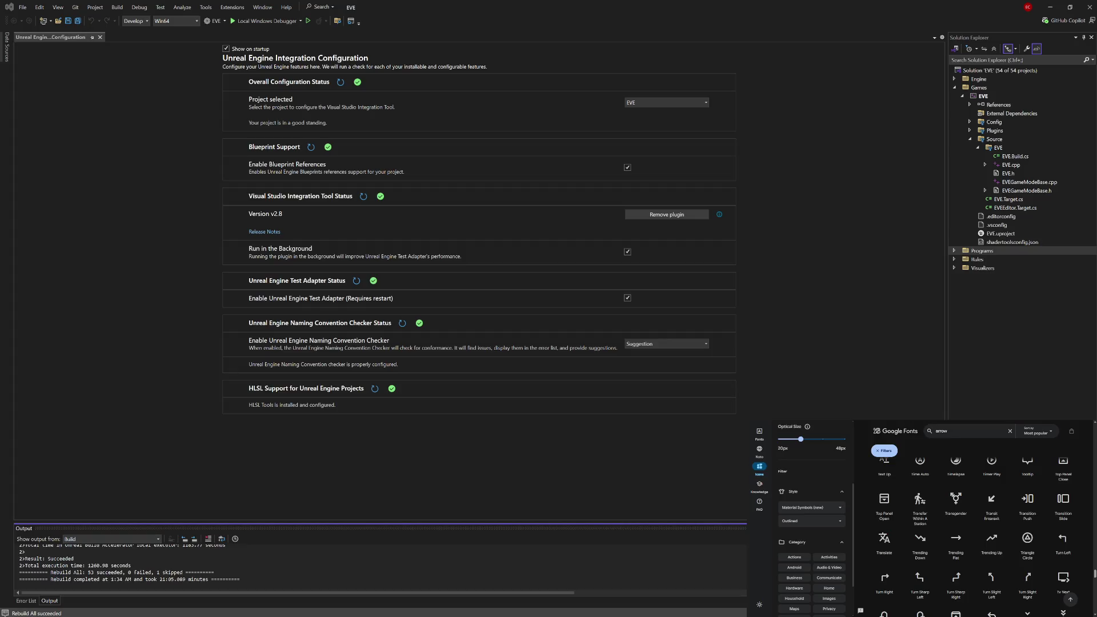
Close Visual Studio and its EVE solution, leaving the project folder in File Explorer.
{"action": "left_click", "coordinate": [979, 360]}
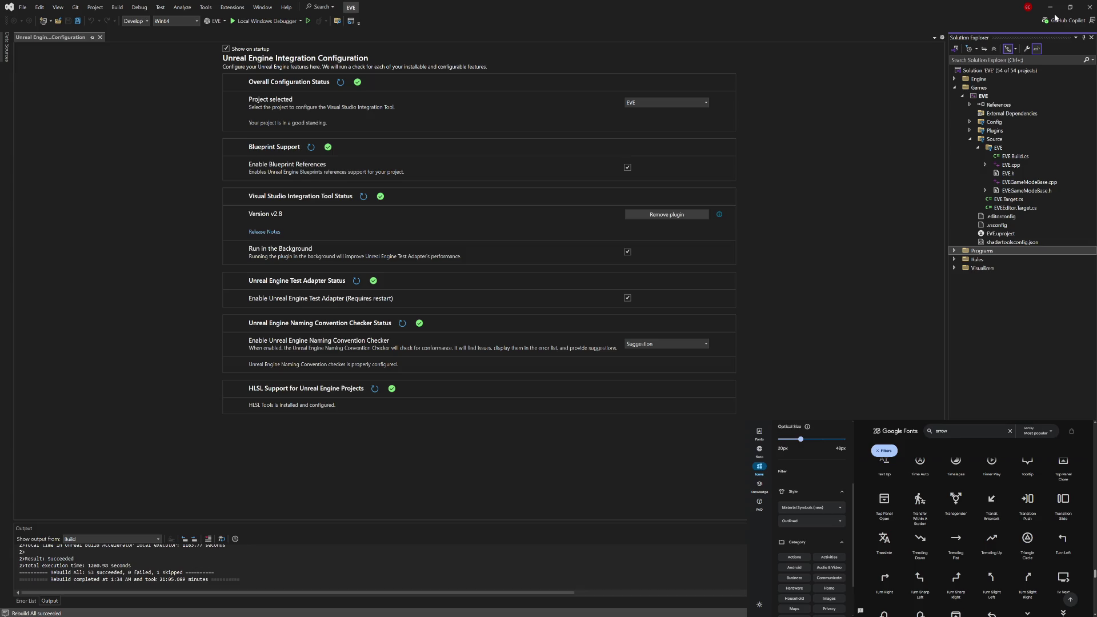
{"action": "left_click", "coordinate": [1091, 10]}
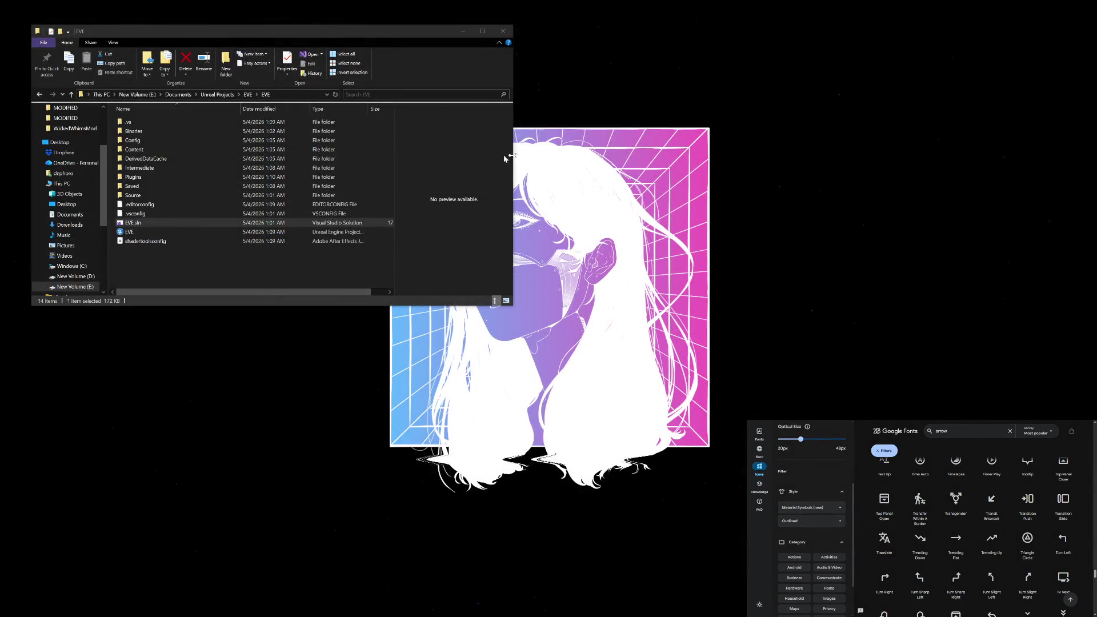
Launch EVE.uproject in Unreal Editor and close the project folder window.
{"action": "left_click", "coordinate": [198, 232]}
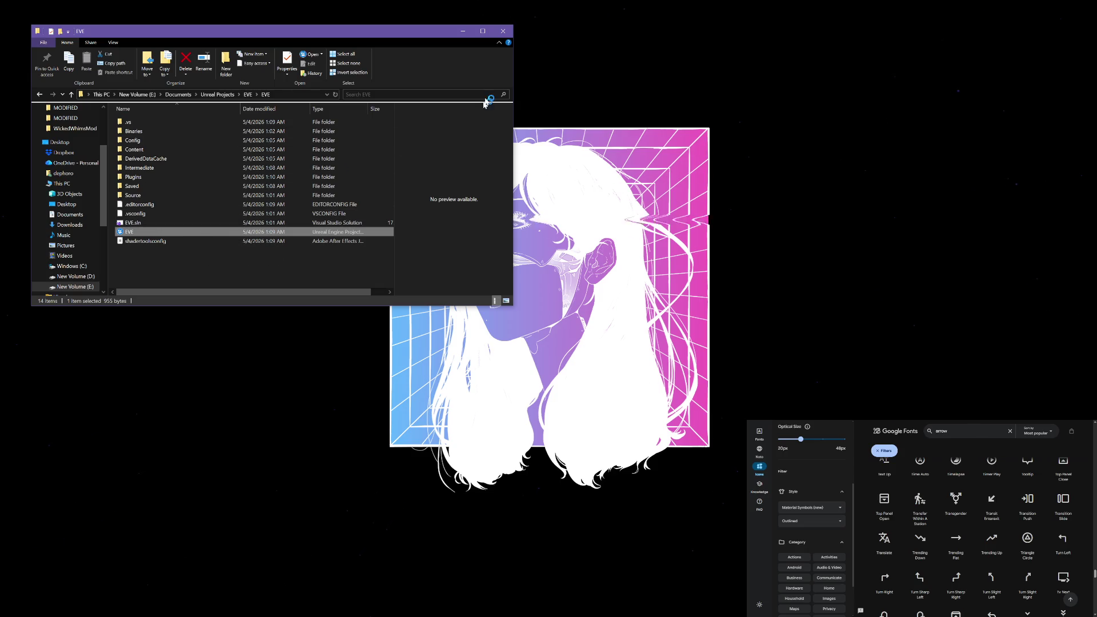
{"action": "left_click", "coordinate": [505, 30]}
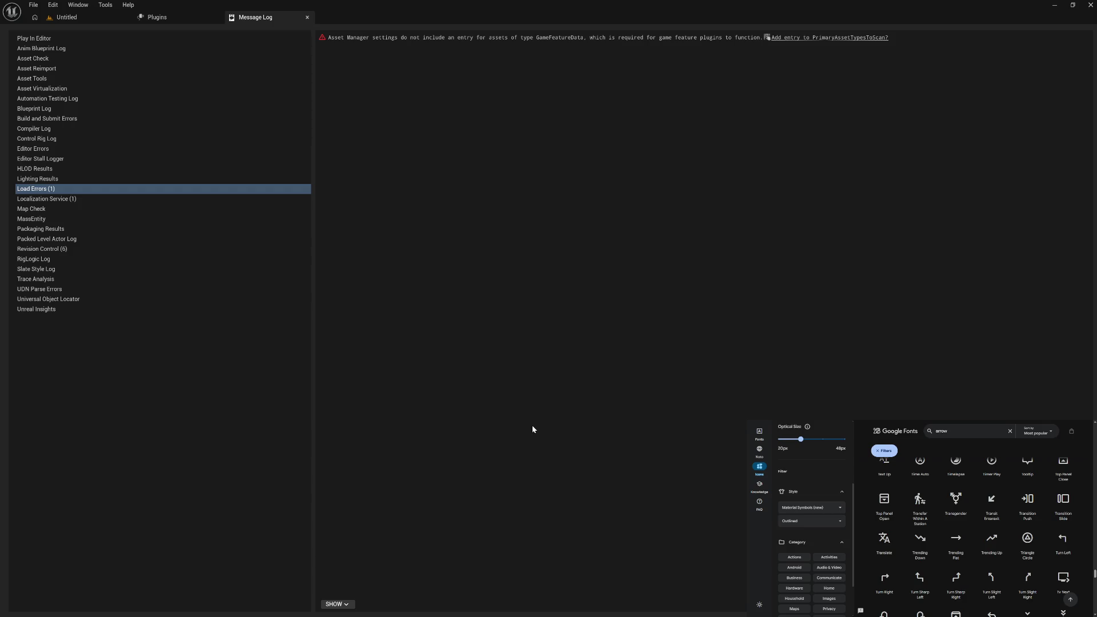
Add the missing GameFeatureData scan entry and enable the Blueprint Attributes plugin.
{"action": "left_click", "coordinate": [832, 37]}
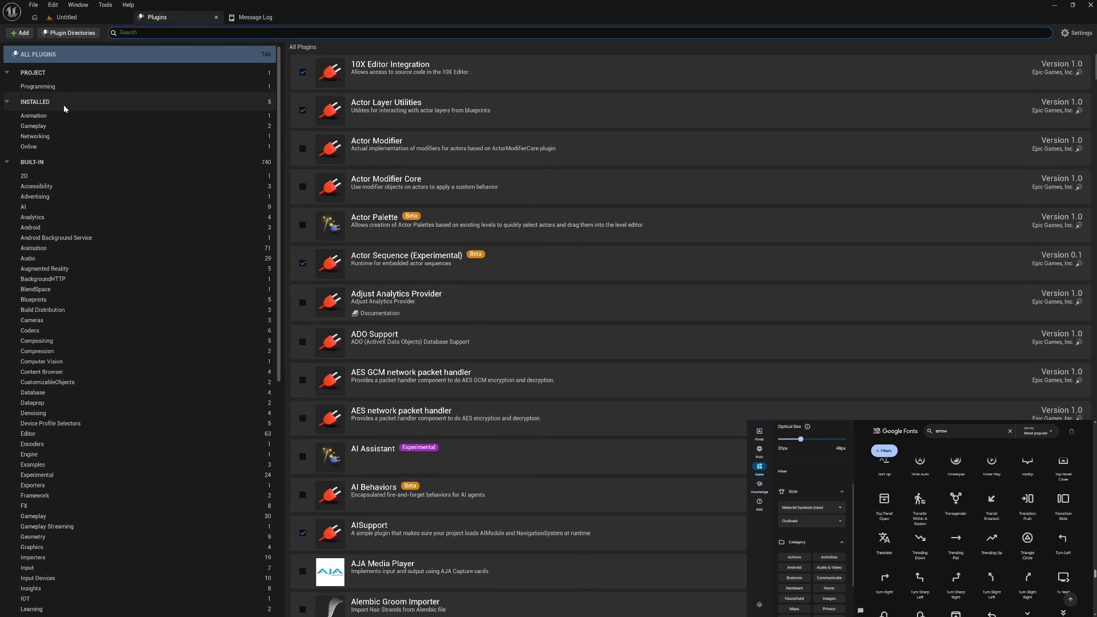
{"action": "left_click", "coordinate": [84, 86]}
{"action": "left_click", "coordinate": [89, 115]}
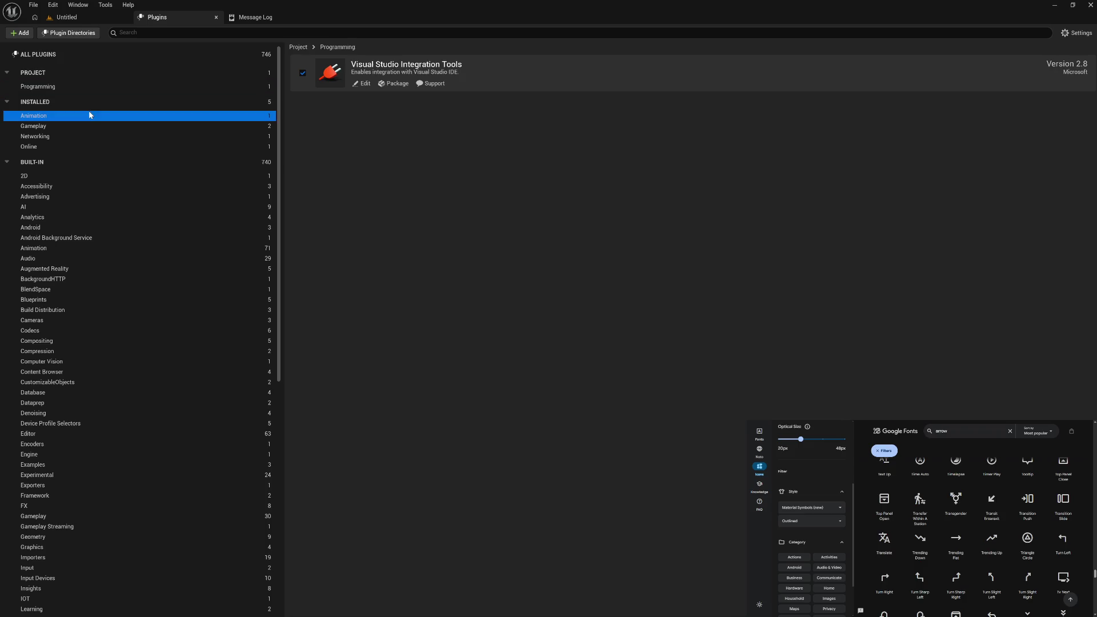
{"action": "left_click", "coordinate": [87, 126]}
{"action": "left_click", "coordinate": [303, 73]}
Find the built-in MetaHuman plugins and tick MetaHuman Creator.
{"action": "left_click", "coordinate": [134, 139]}
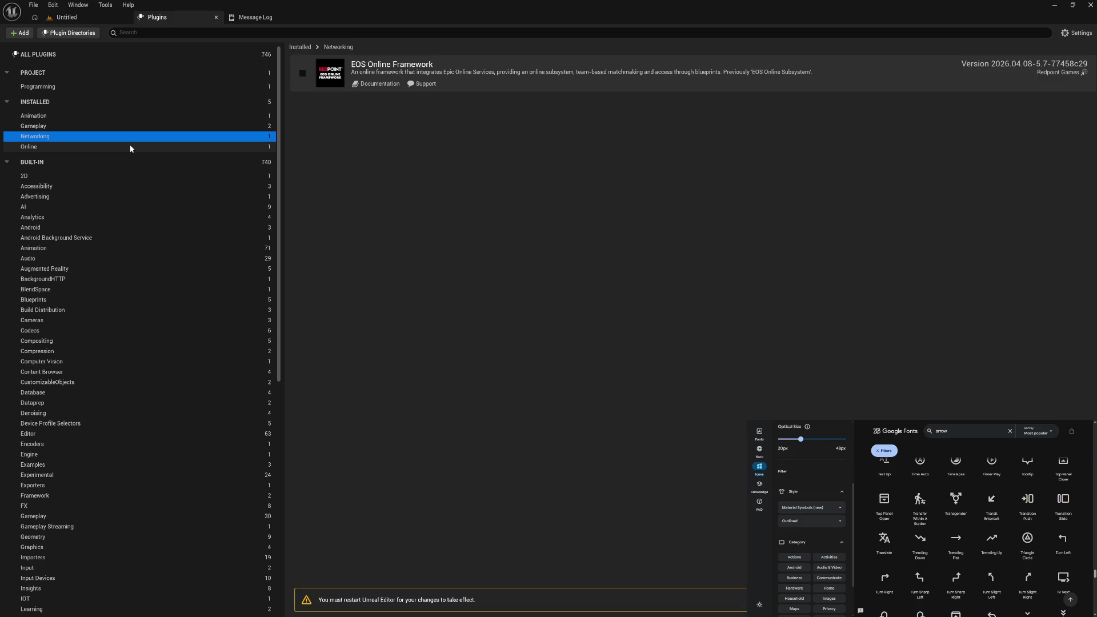
{"action": "left_click", "coordinate": [130, 146]}
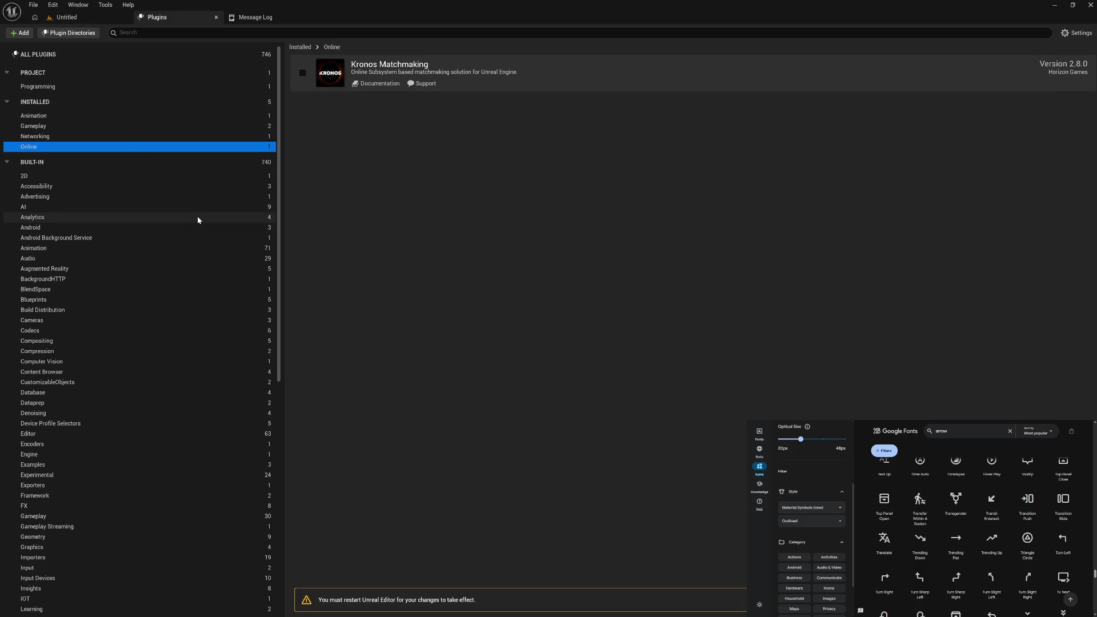
{"action": "scroll", "coordinate": [199, 220], "scroll_direction": "down", "scroll_amount": 5}
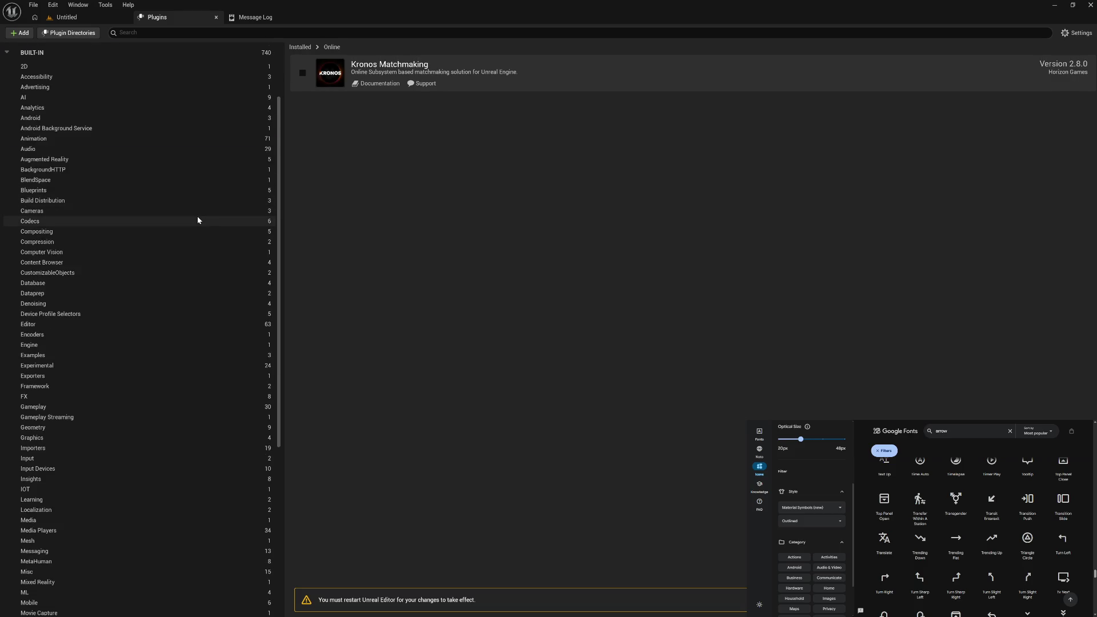
{"action": "scroll", "coordinate": [199, 220], "scroll_direction": "down", "scroll_amount": 3}
{"action": "scroll", "coordinate": [198, 220], "scroll_direction": "down", "scroll_amount": 10}
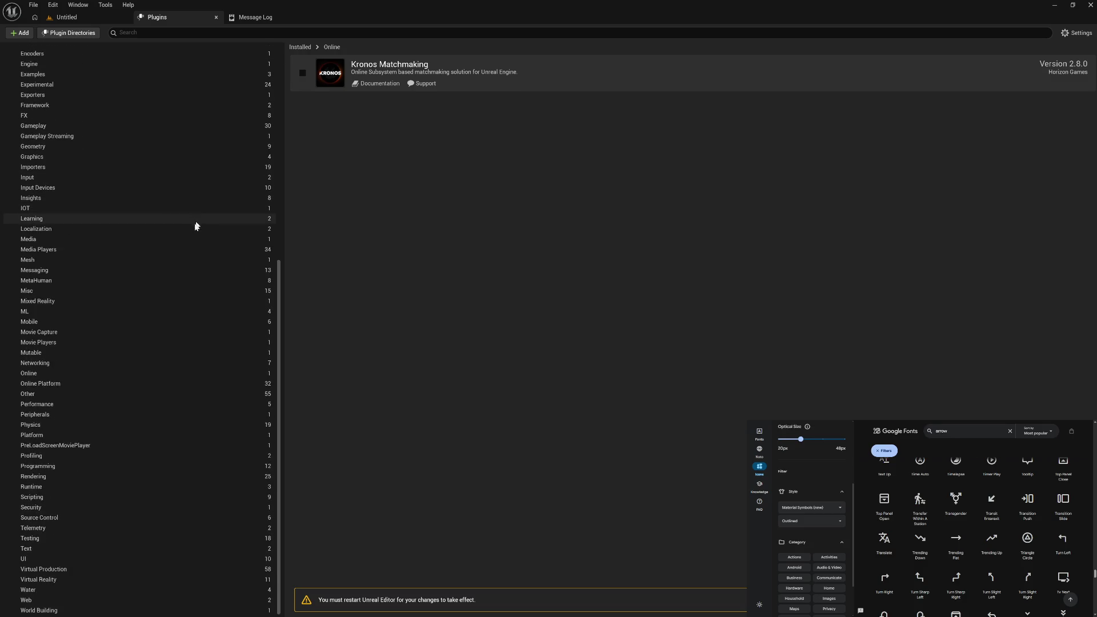
{"action": "left_click", "coordinate": [143, 281]}
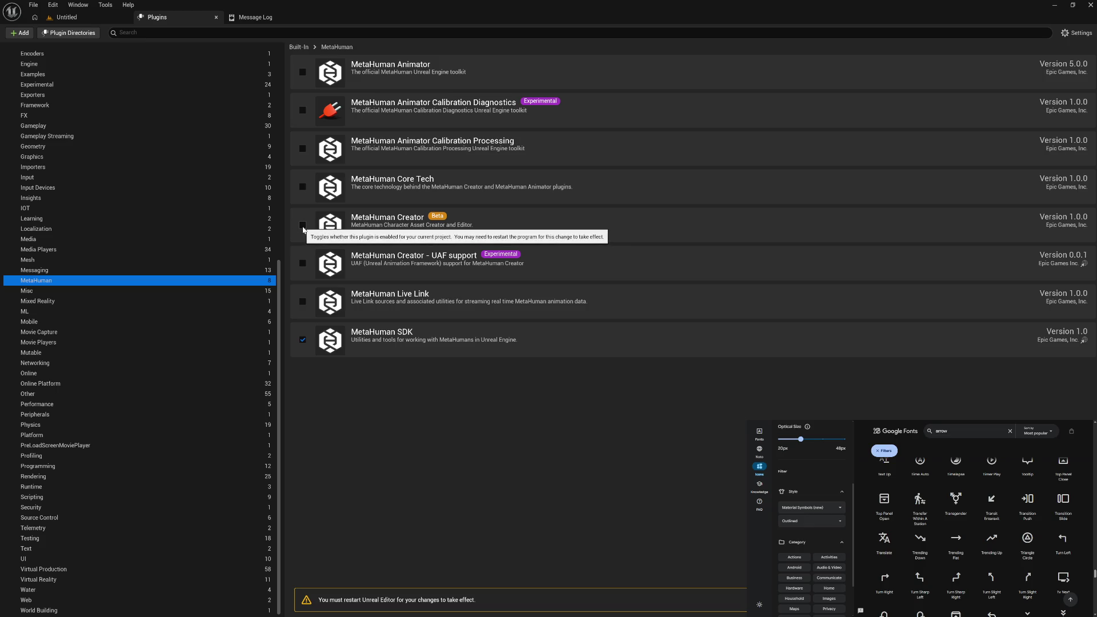
{"action": "left_click", "coordinate": [303, 227]}
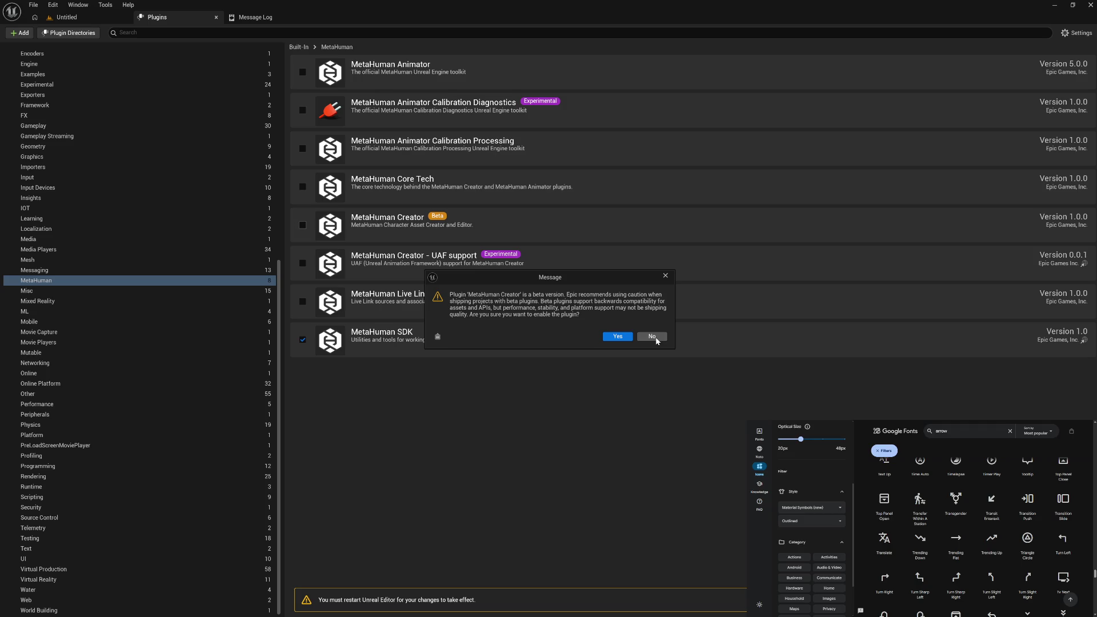
Accept the beta warning so MetaHuman Creator is enabled and the editor restarts.
{"action": "left_click", "coordinate": [620, 338]}
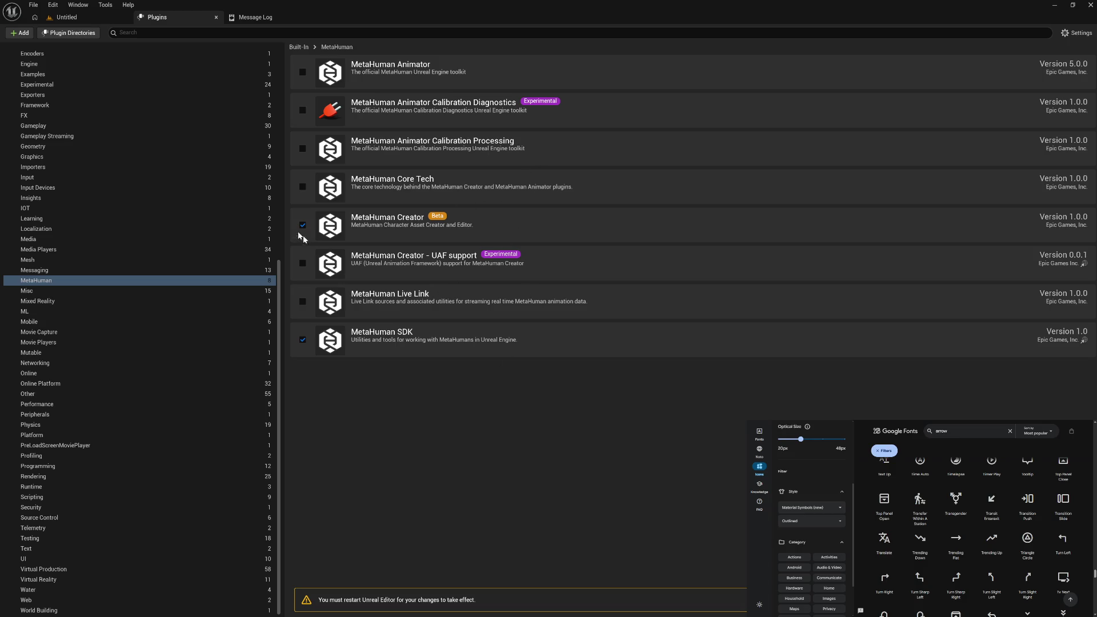
{"action": "scroll", "coordinate": [170, 322], "scroll_direction": "up", "scroll_amount": 15}
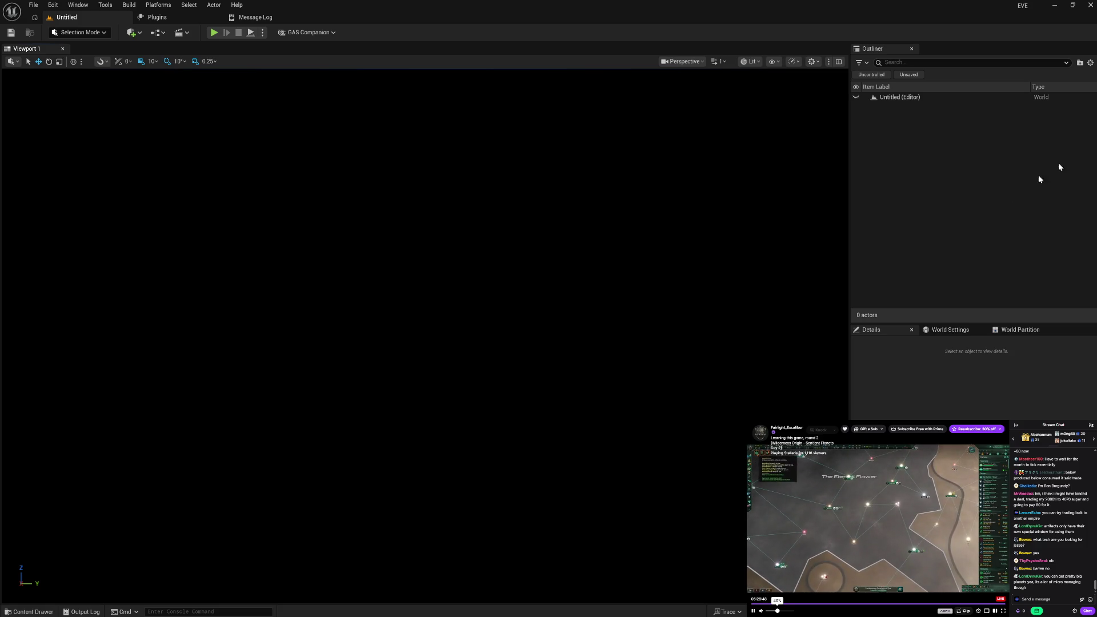
Close the Message Log and Plugins tabs.
{"action": "left_click", "coordinate": [276, 18]}
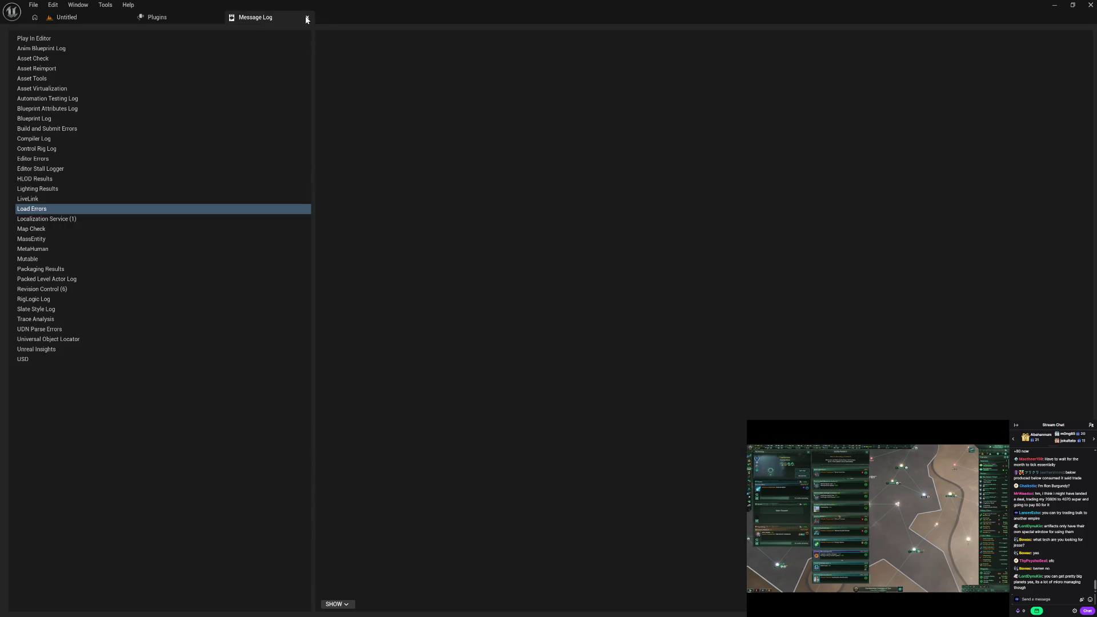
{"action": "left_click", "coordinate": [307, 17]}
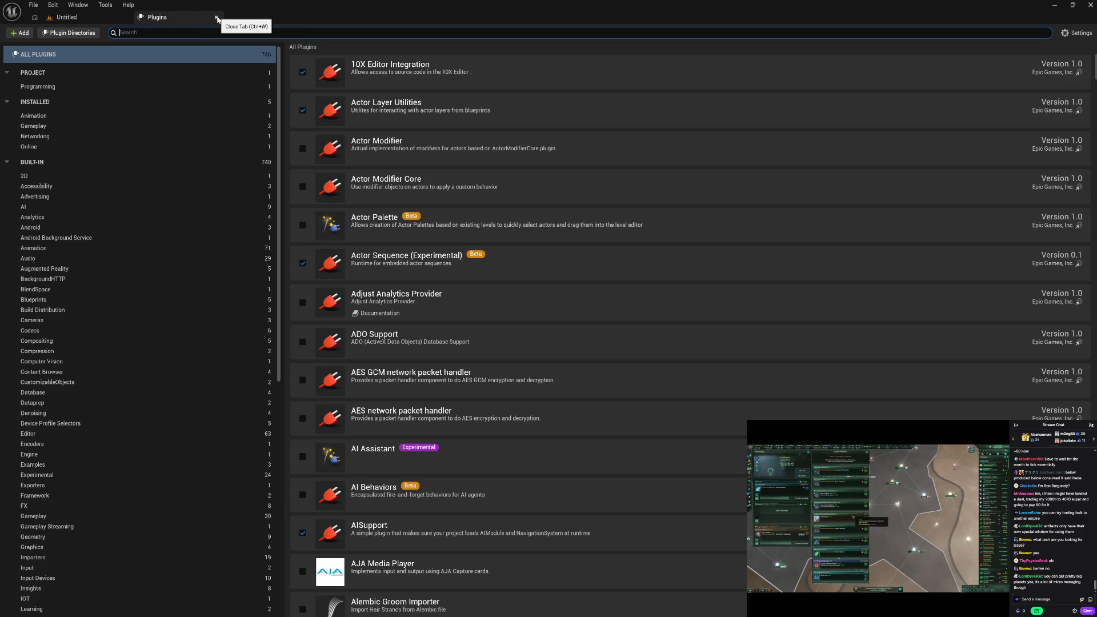
{"action": "left_click", "coordinate": [217, 18]}
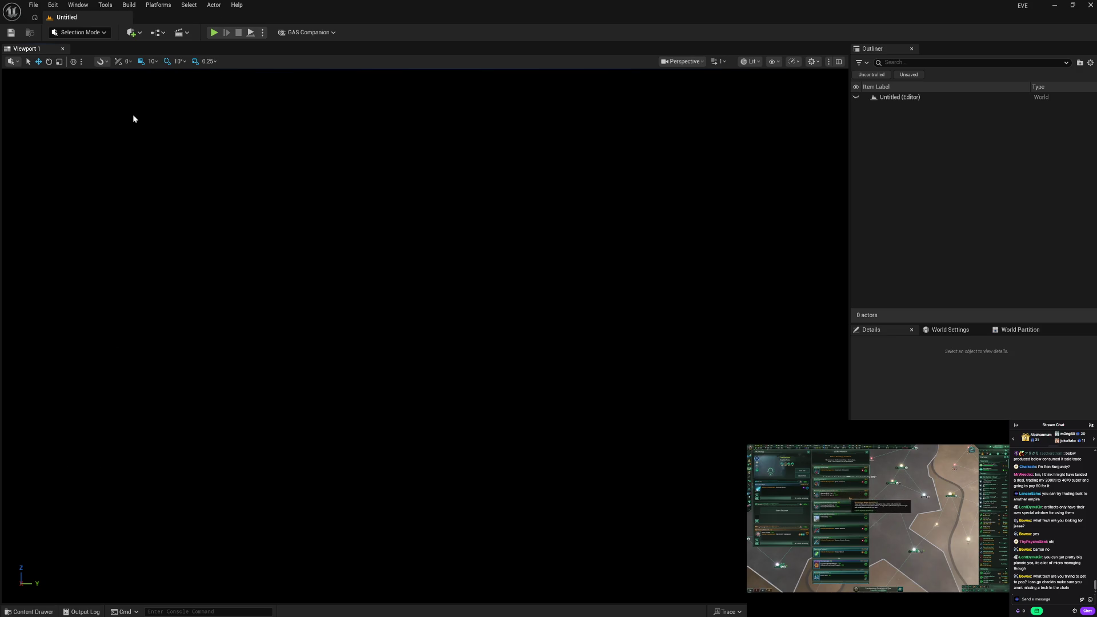
Open Project Settings, then return to the Untitled level with the Content Drawer open.
{"action": "left_click", "coordinate": [60, 4]}
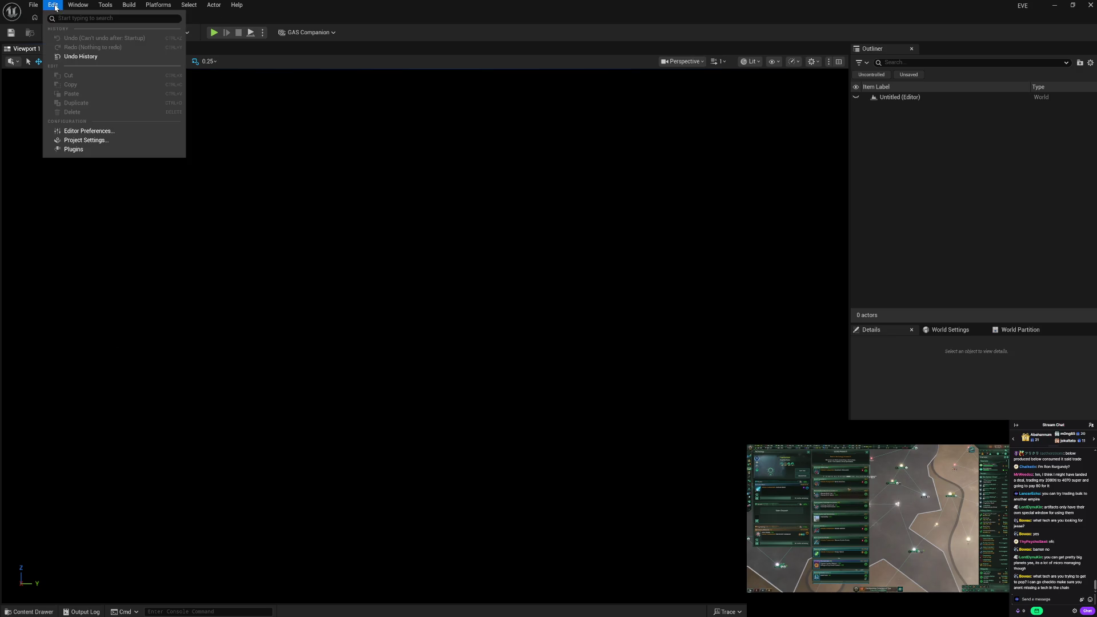
{"action": "left_click", "coordinate": [76, 142]}
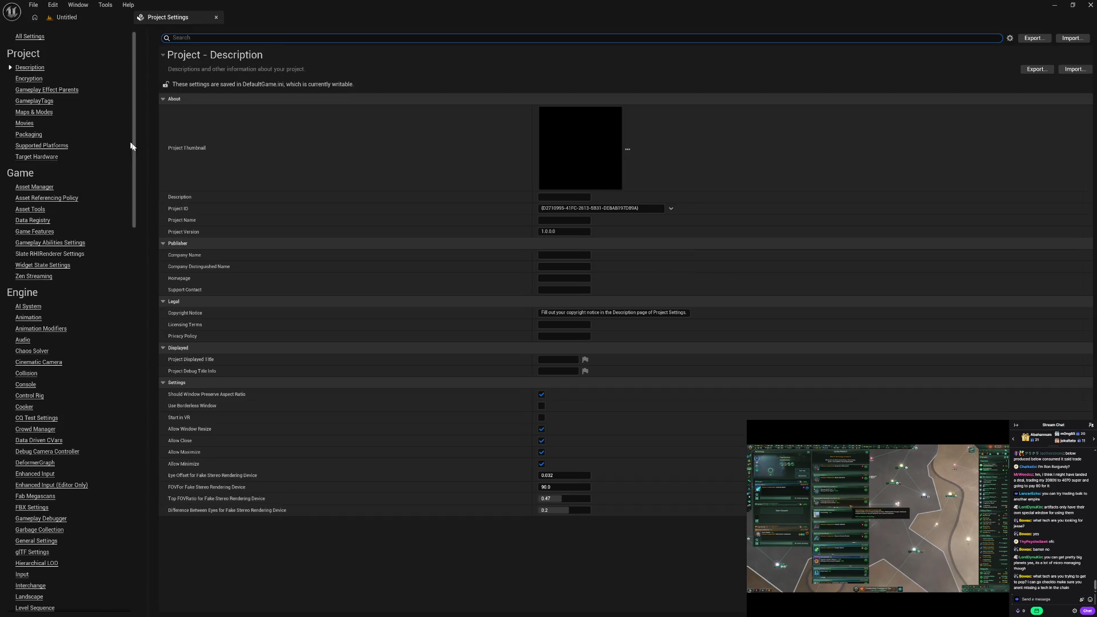
{"action": "left_click", "coordinate": [67, 16]}
{"action": "left_click", "coordinate": [37, 613]}
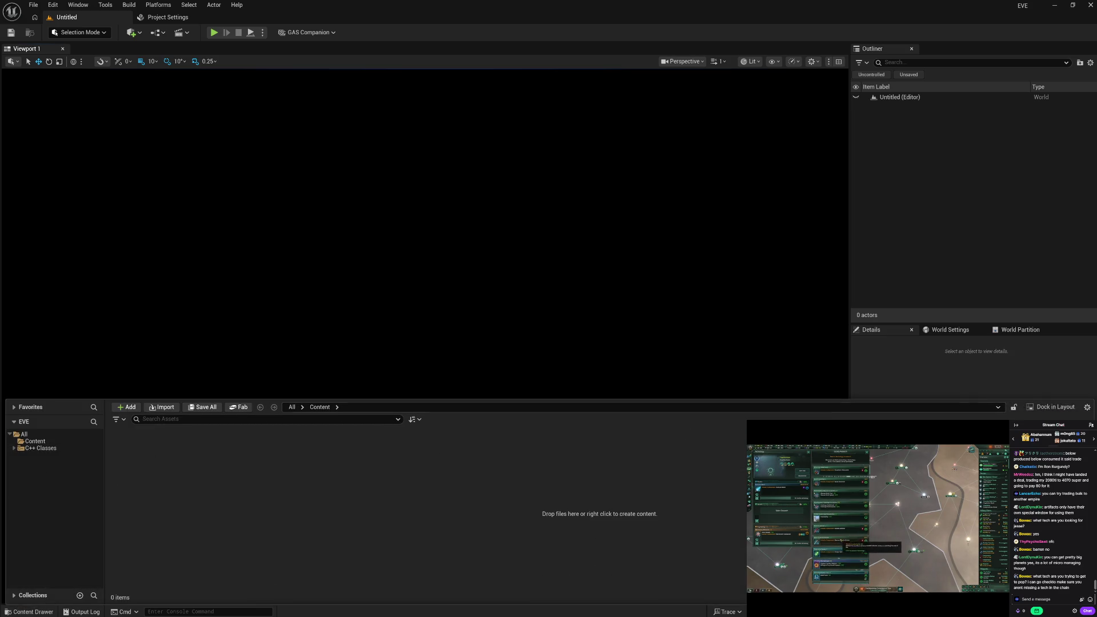
Create a folder named Gameplay under Content.
{"action": "left_click", "coordinate": [22, 455]}
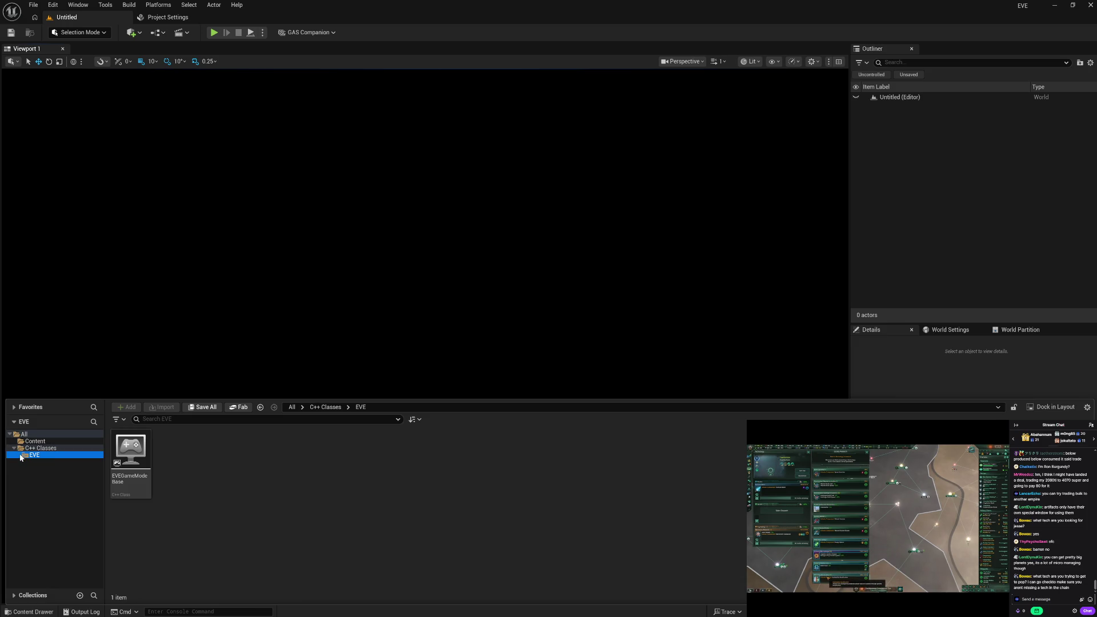
{"action": "left_click", "coordinate": [10, 451]}
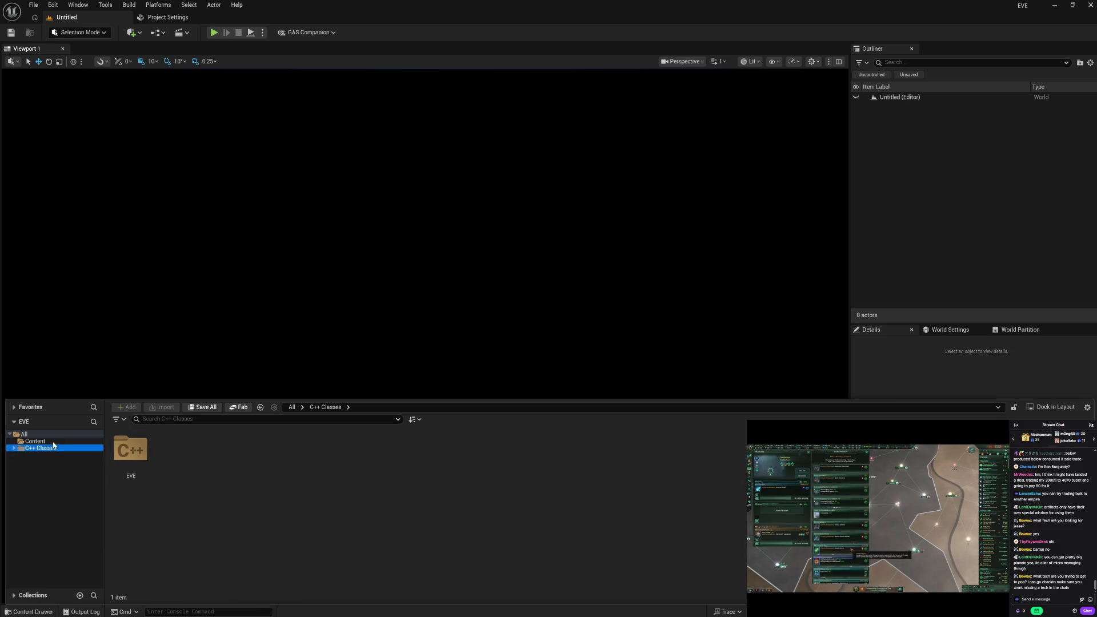
{"action": "left_click", "coordinate": [34, 441]}
{"action": "right_click", "coordinate": [215, 452]}
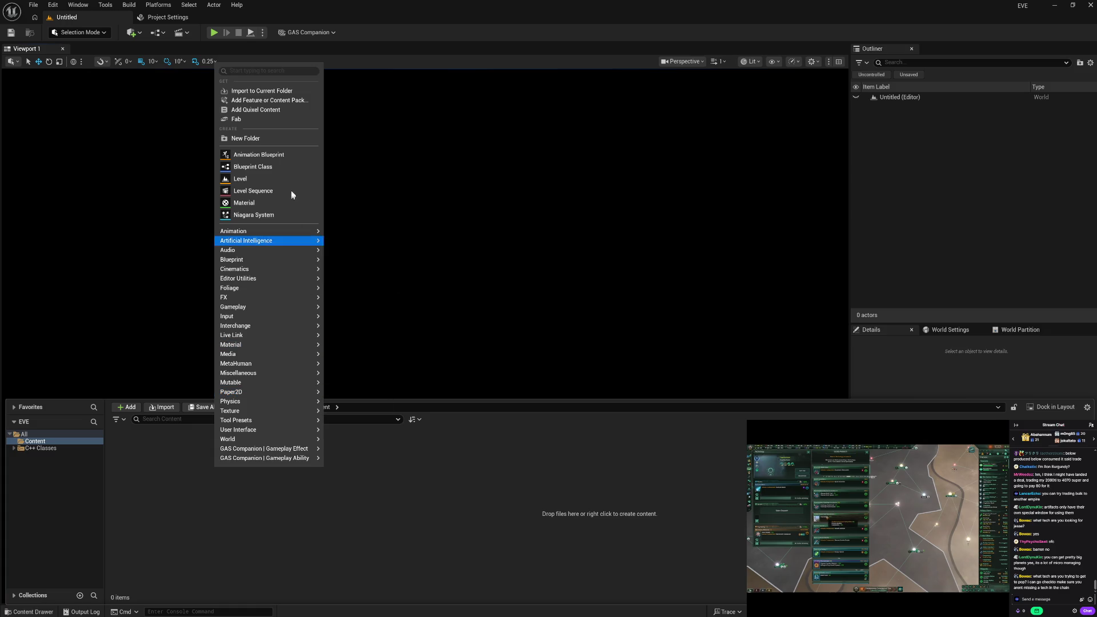
{"action": "left_click", "coordinate": [275, 139]}
{"action": "type", "text": "G"}
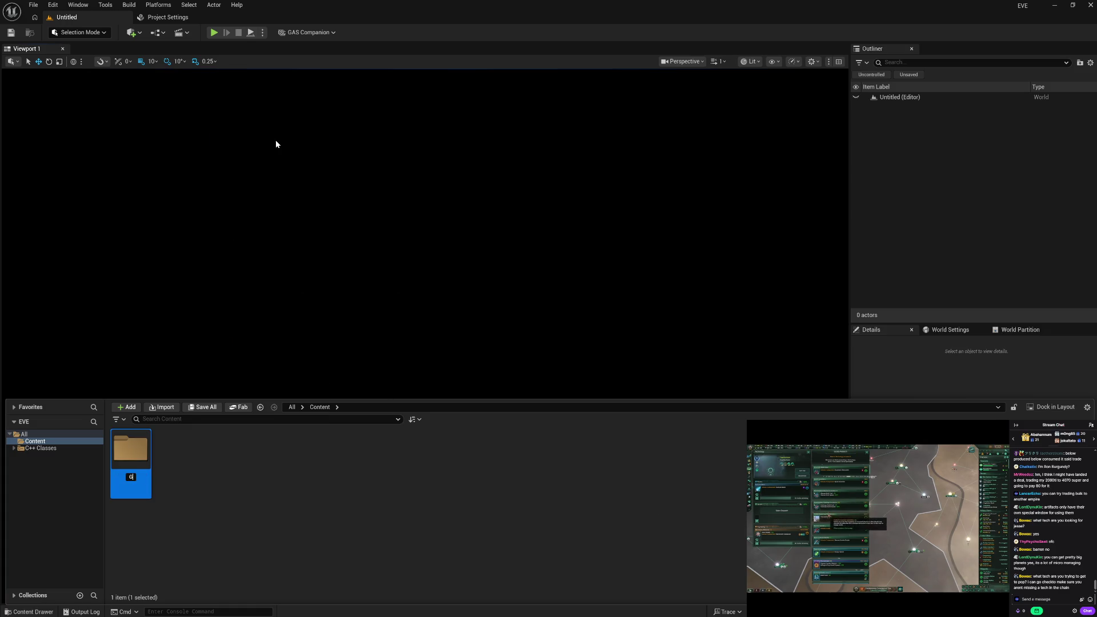
{"action": "type", "text": "ameplay"}
{"action": "key", "text": "Return"}
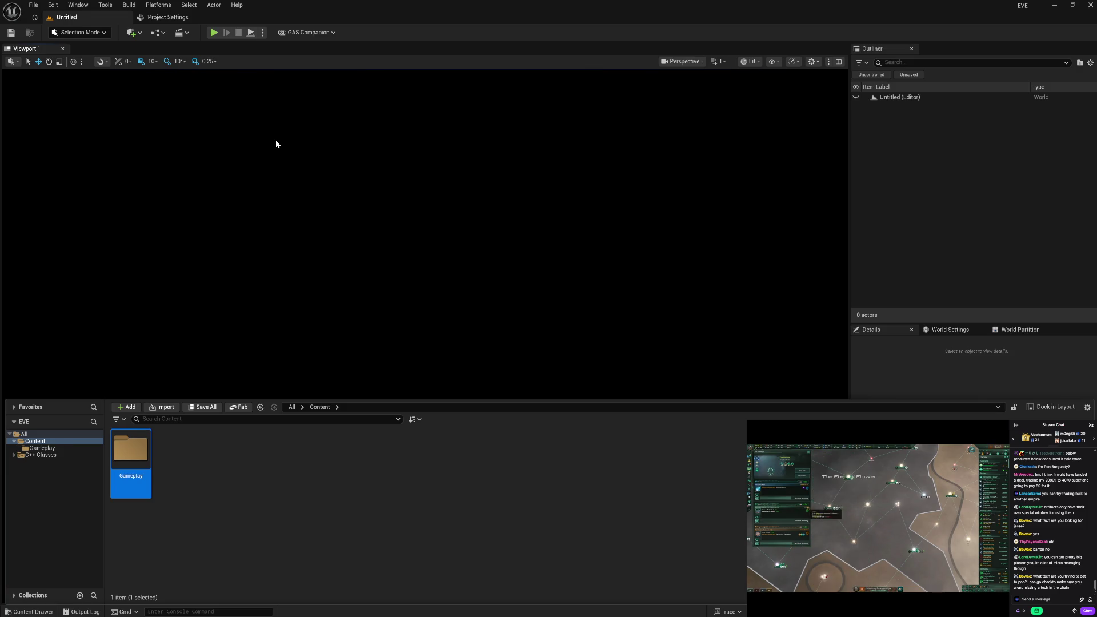
Set the Content Browser thumbnail size to Huge and open the Gameplay folder.
{"action": "left_click", "coordinate": [1087, 409]}
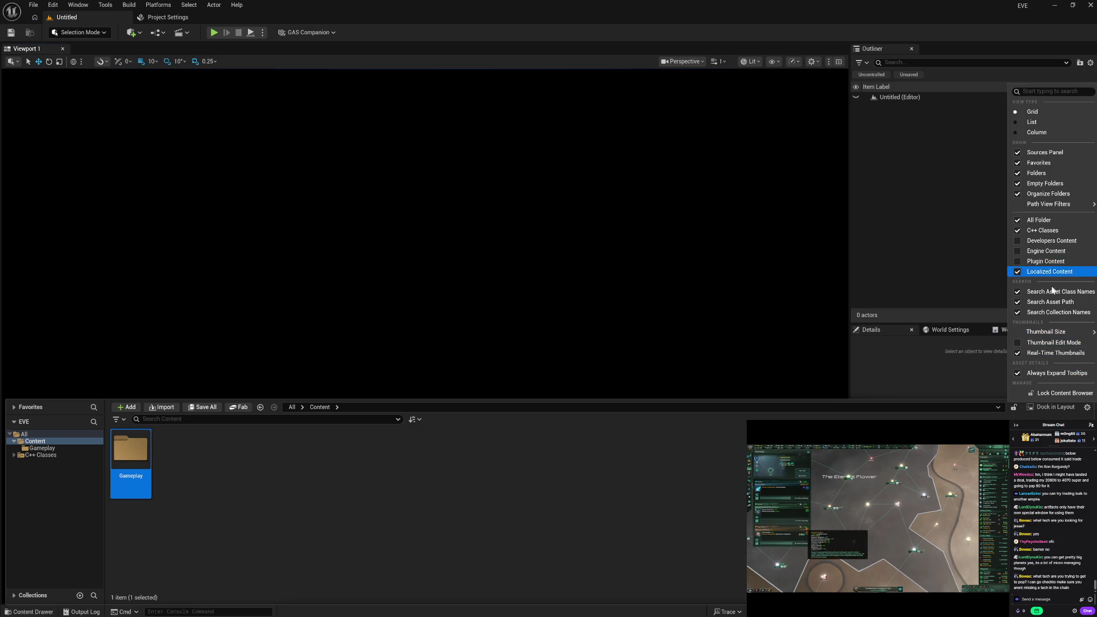
{"action": "mouse_move", "coordinate": [1046, 332]}
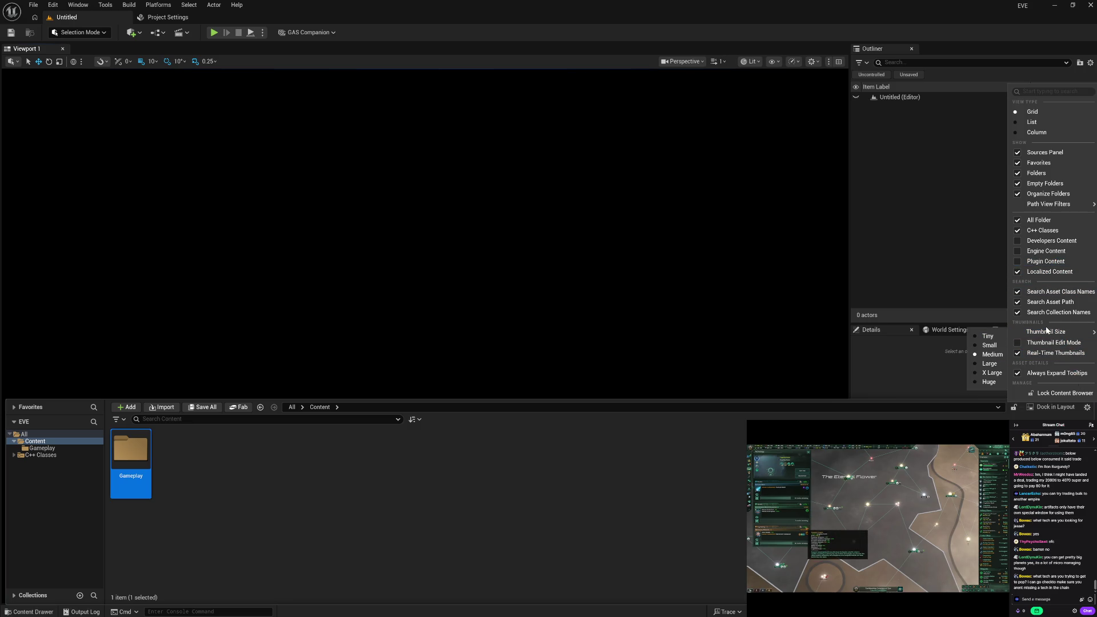
{"action": "left_click", "coordinate": [991, 383]}
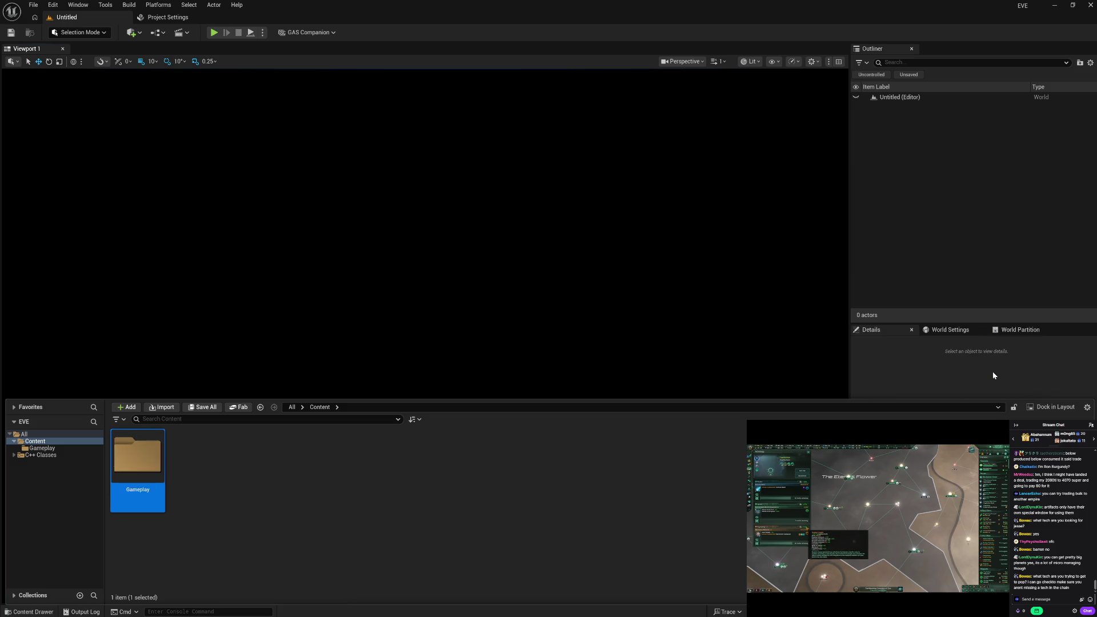
{"action": "left_click", "coordinate": [321, 510]}
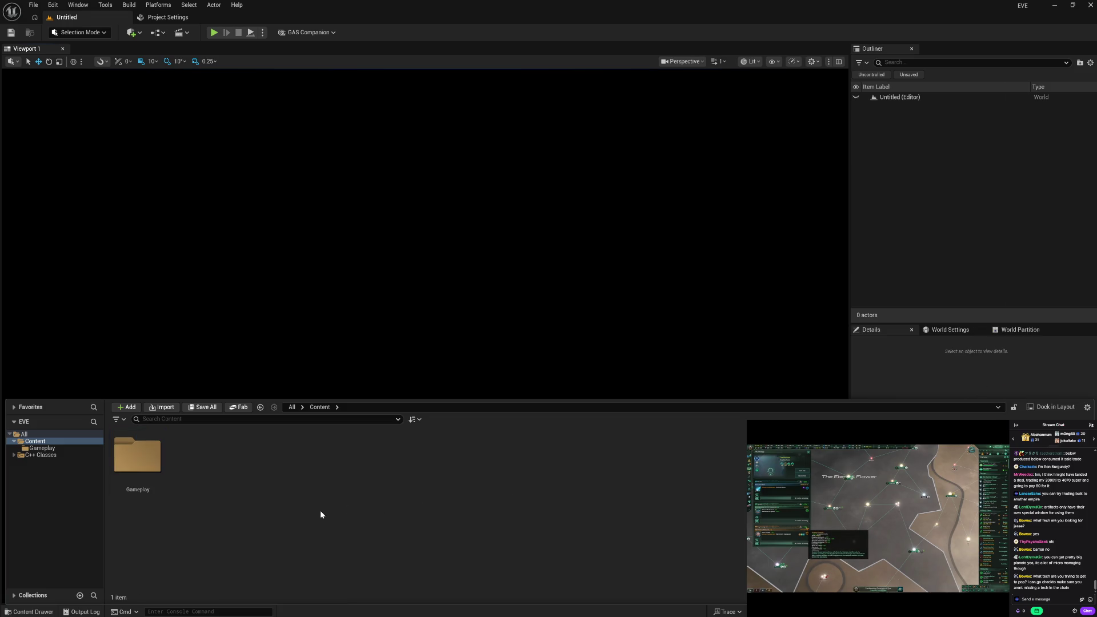
{"action": "double_click", "coordinate": [160, 470]}
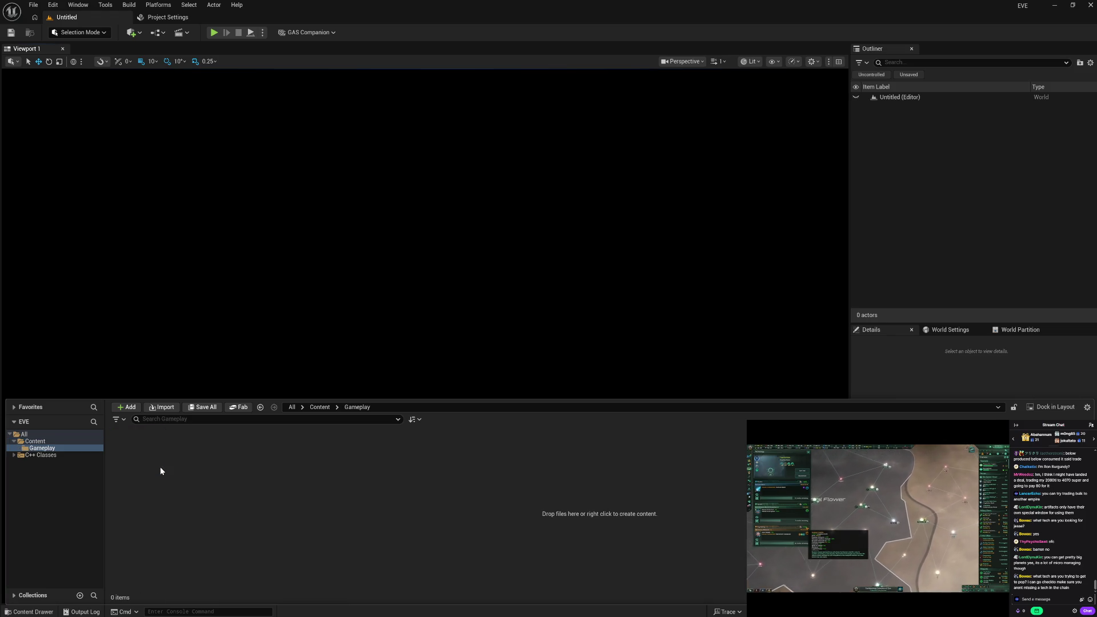
Create Master and Collection folders inside Gameplay.
{"action": "right_click", "coordinate": [201, 475]}
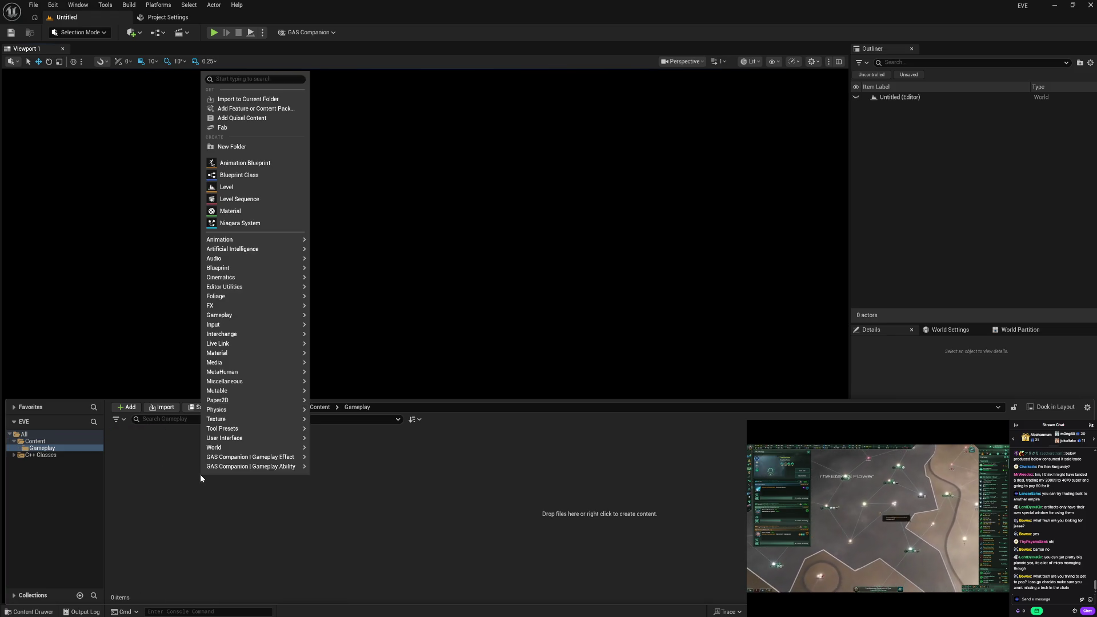
{"action": "left_click", "coordinate": [255, 148]}
{"action": "type", "text": "Mast"}
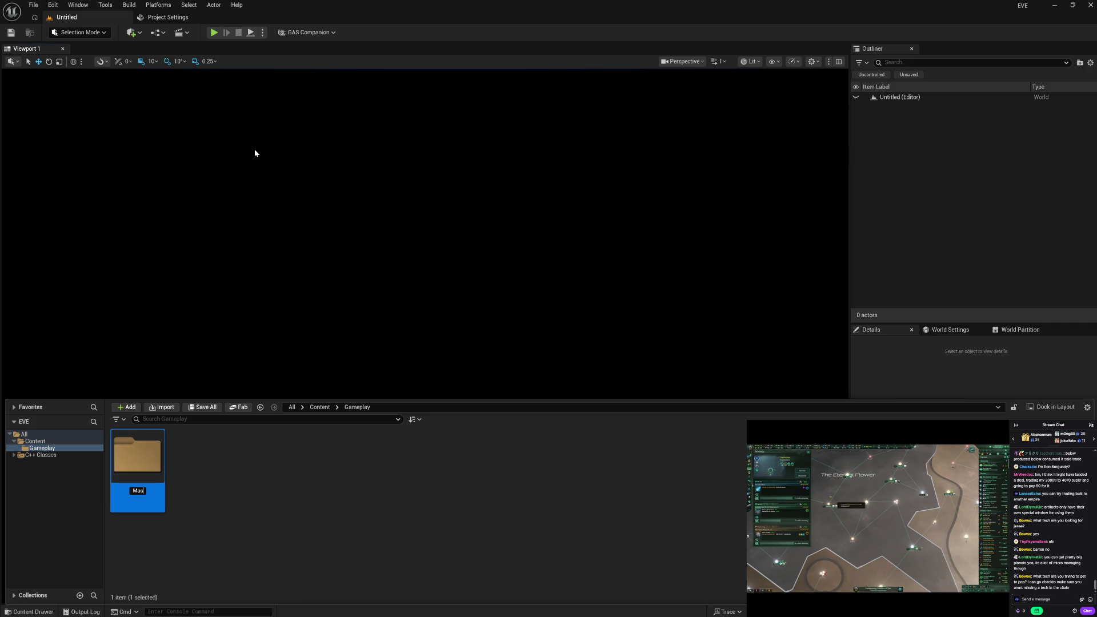
{"action": "type", "text": "er"}
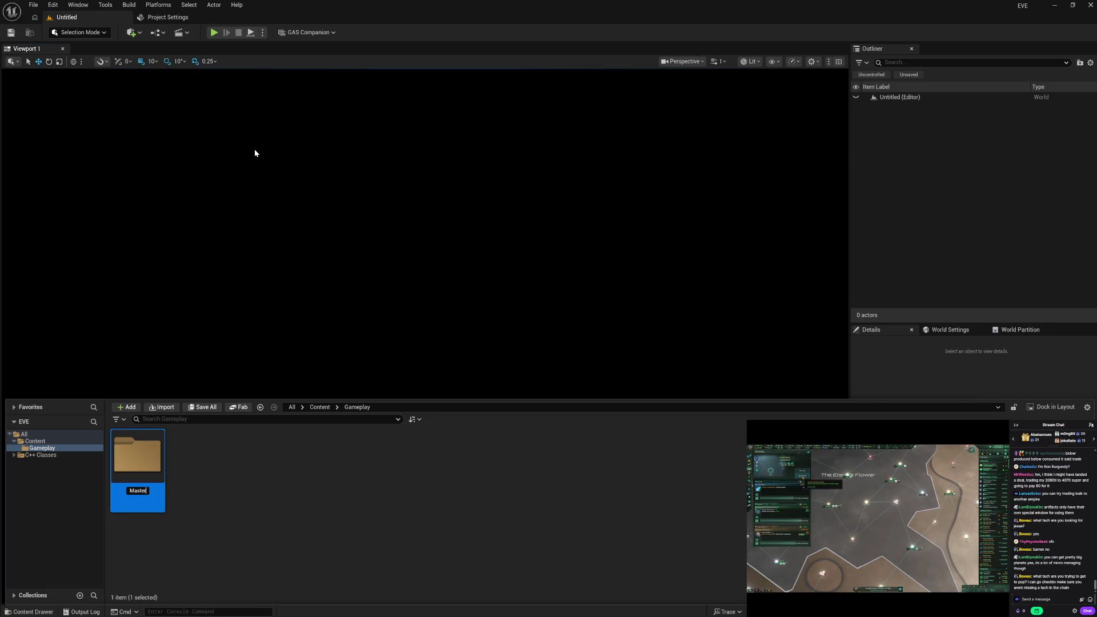
{"action": "key", "text": "Return"}
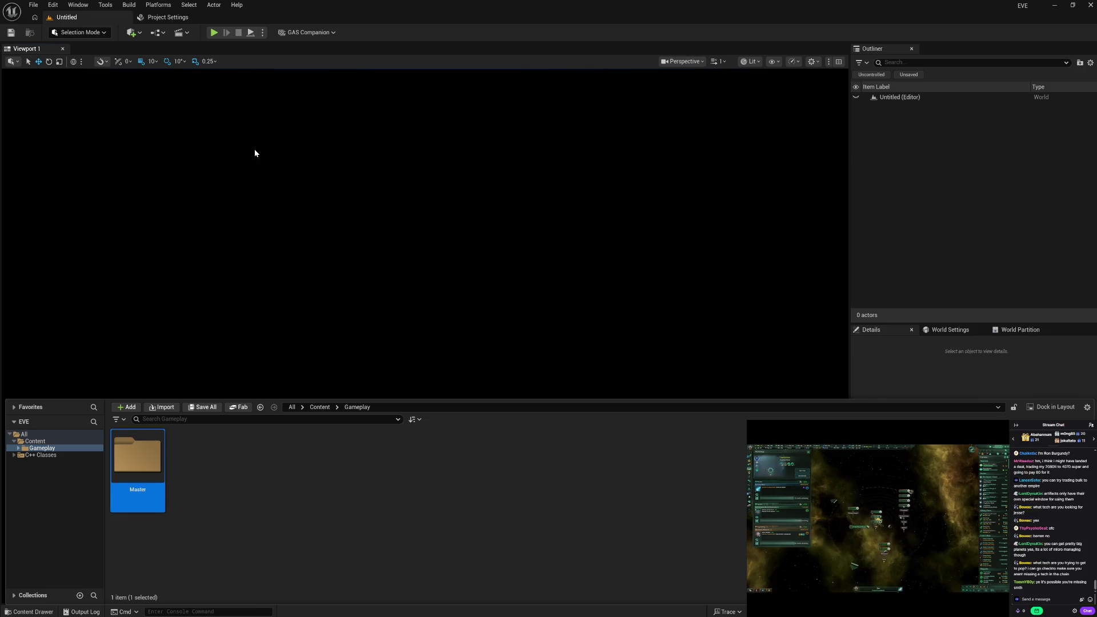
{"action": "right_click", "coordinate": [255, 490]}
{"action": "left_click", "coordinate": [297, 162]}
{"action": "type", "text": "q"}
{"action": "type", "text": "ction"}
{"action": "key", "text": "Return"}
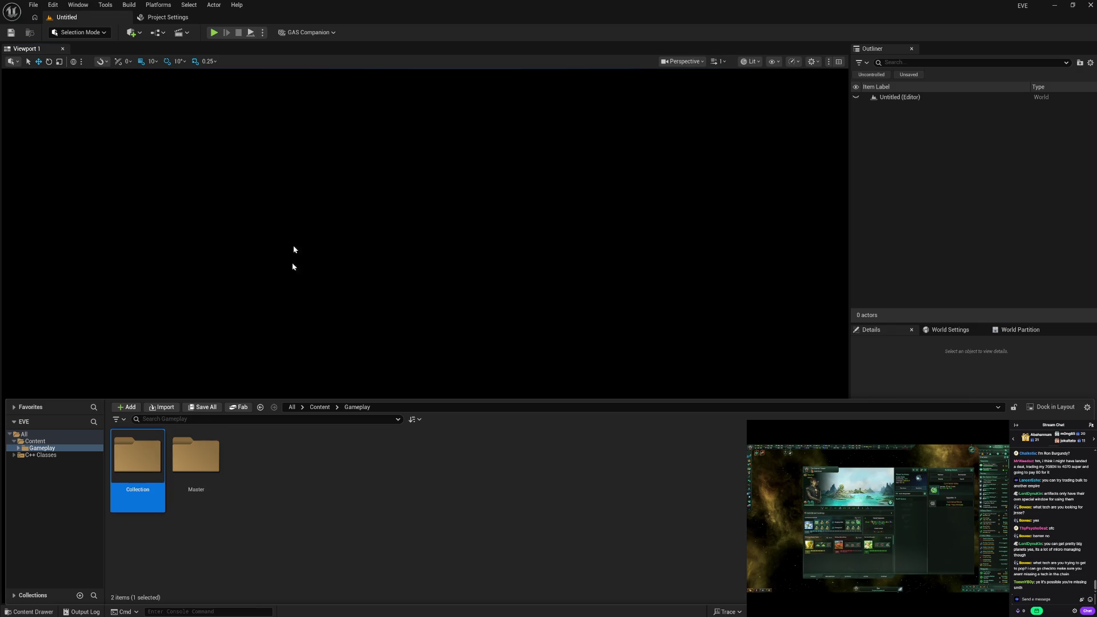
Add a System folder inside Gameplay and open it.
{"action": "right_click", "coordinate": [286, 484]}
{"action": "left_click", "coordinate": [338, 156]}
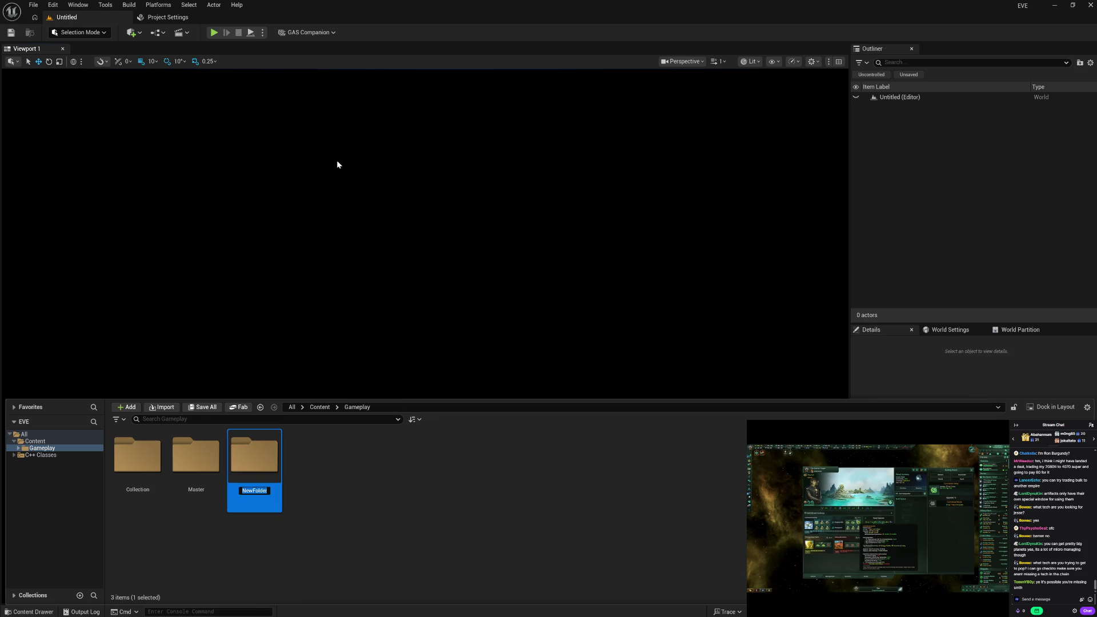
{"action": "type", "text": "System"}
{"action": "key", "text": "Return"}
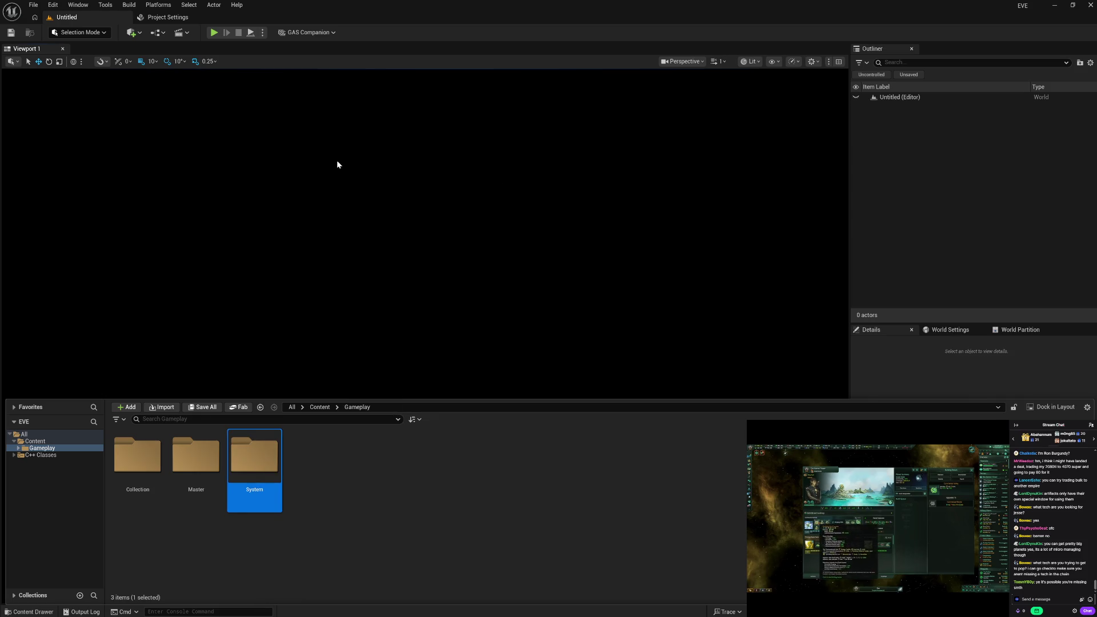
{"action": "left_click", "coordinate": [341, 498]}
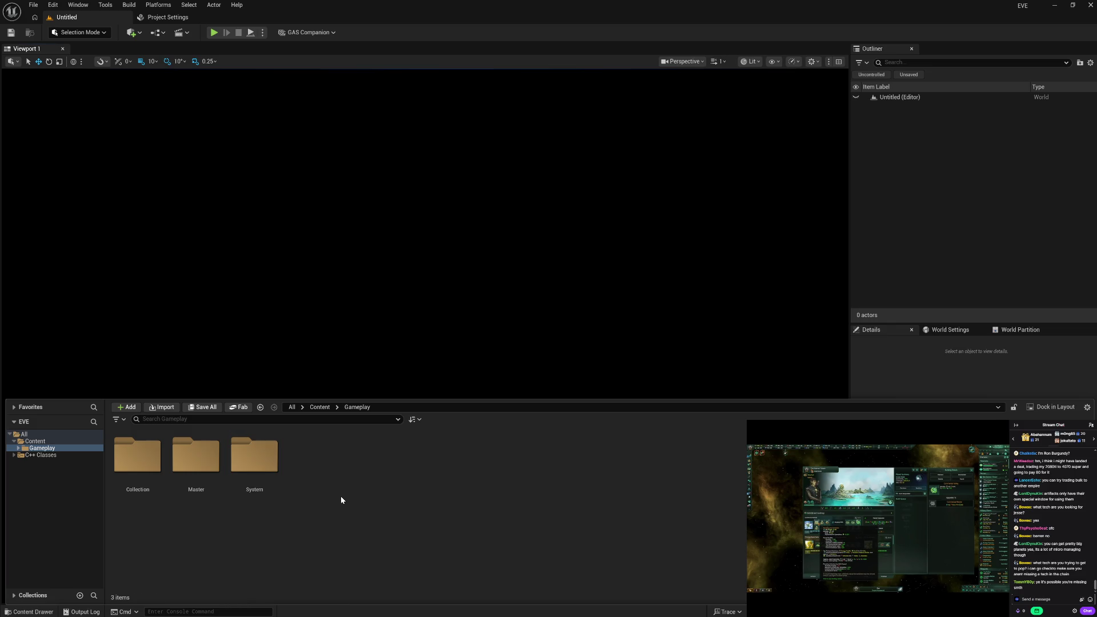
{"action": "double_click", "coordinate": [263, 458]}
Start a new Blueprint Class in System and expand ALL CLASSES in the parent picker.
{"action": "right_click", "coordinate": [212, 487]}
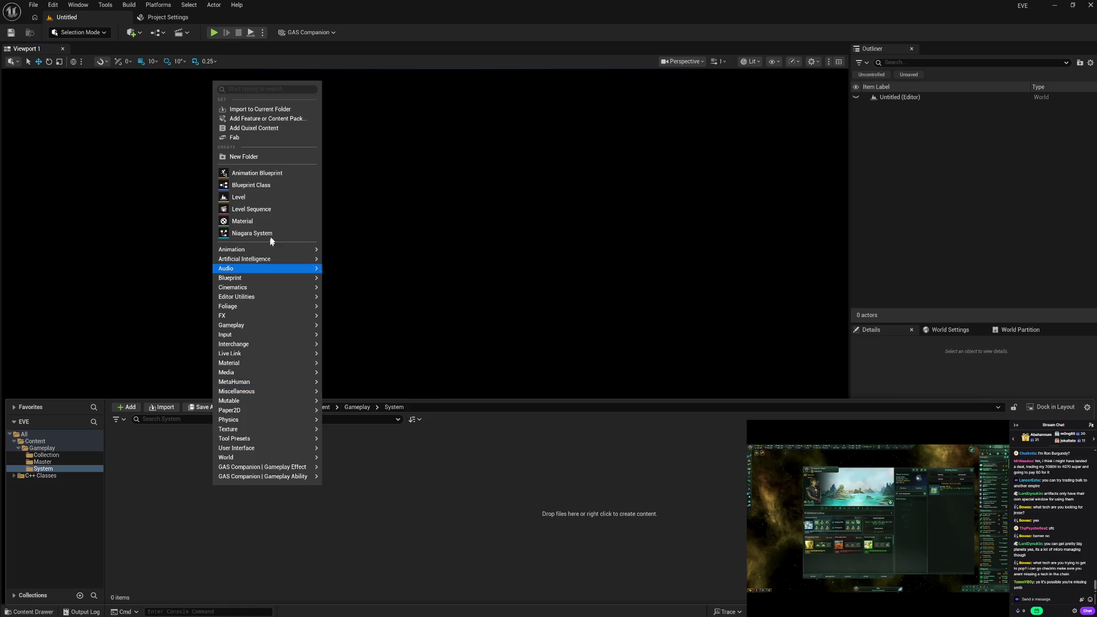
{"action": "mouse_move", "coordinate": [289, 279]}
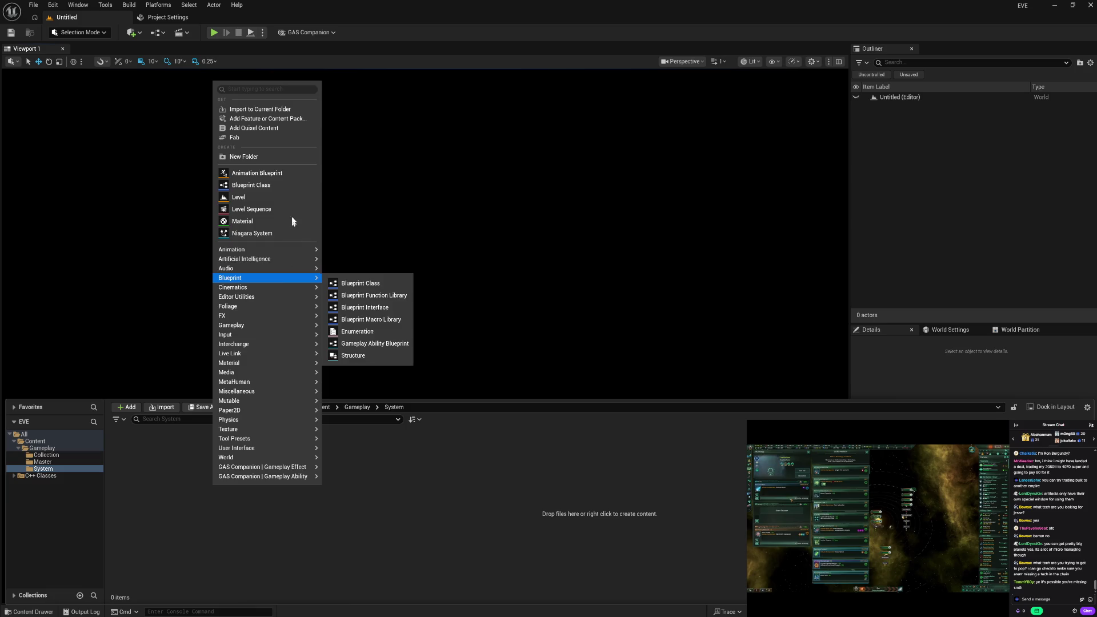
{"action": "left_click", "coordinate": [291, 183]}
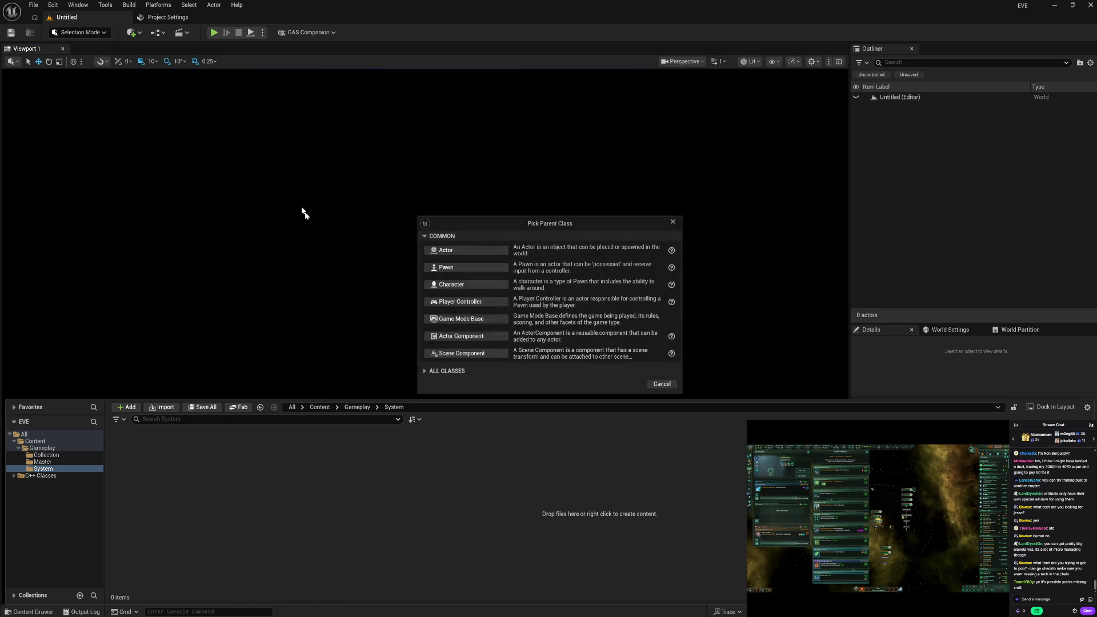
{"action": "left_click", "coordinate": [481, 374]}
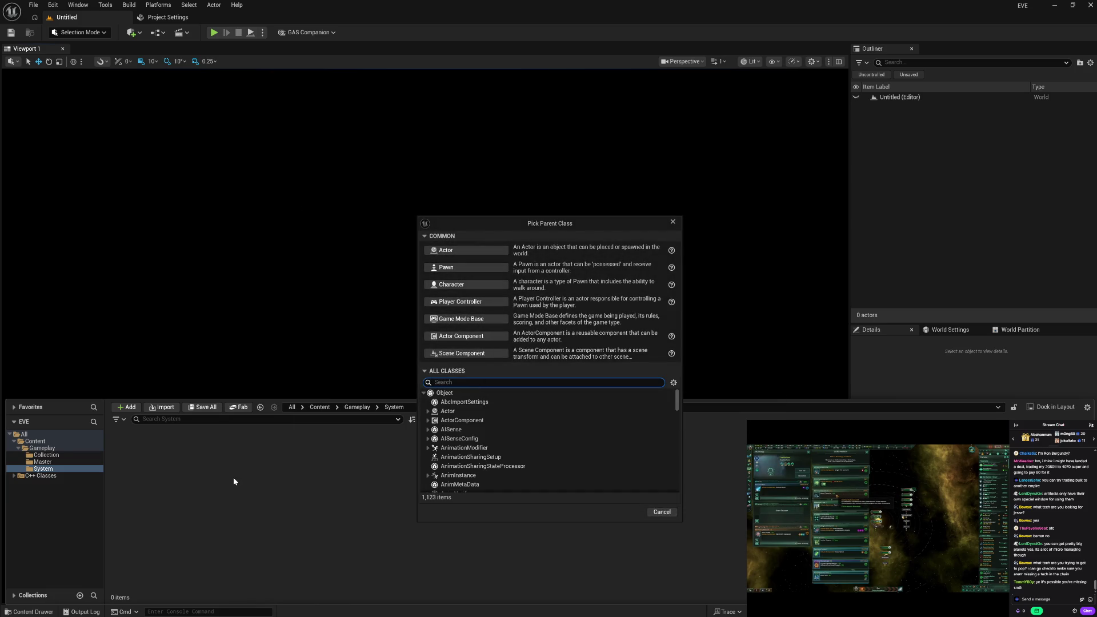
Cancel the parent class picker and create an Instance folder in System.
{"action": "left_click", "coordinate": [662, 512]}
{"action": "right_click", "coordinate": [211, 487]}
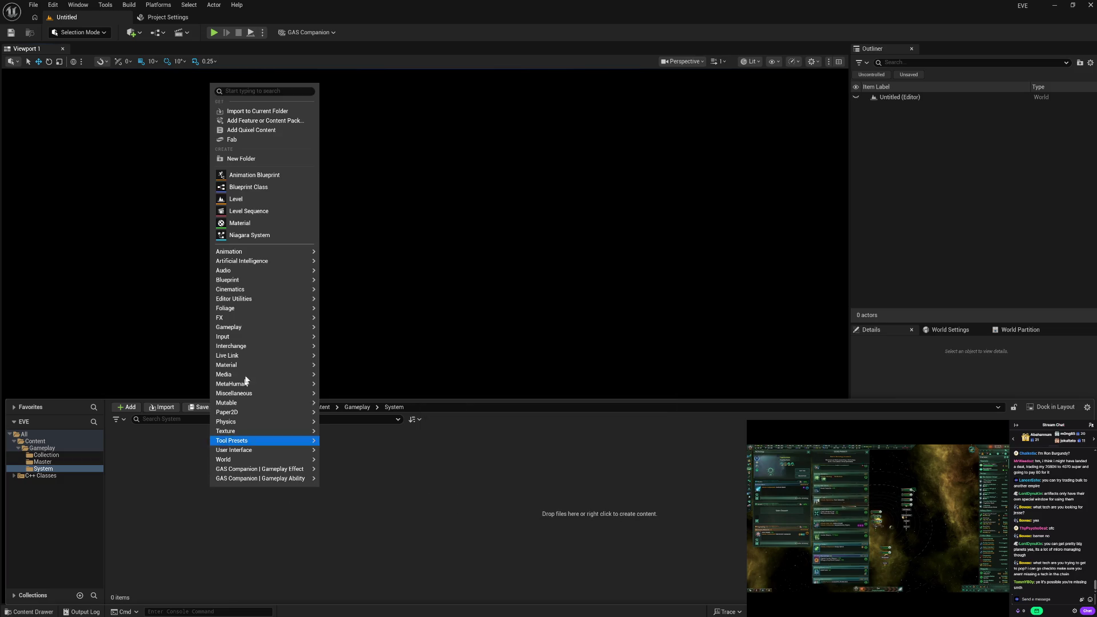
{"action": "left_click", "coordinate": [248, 160]}
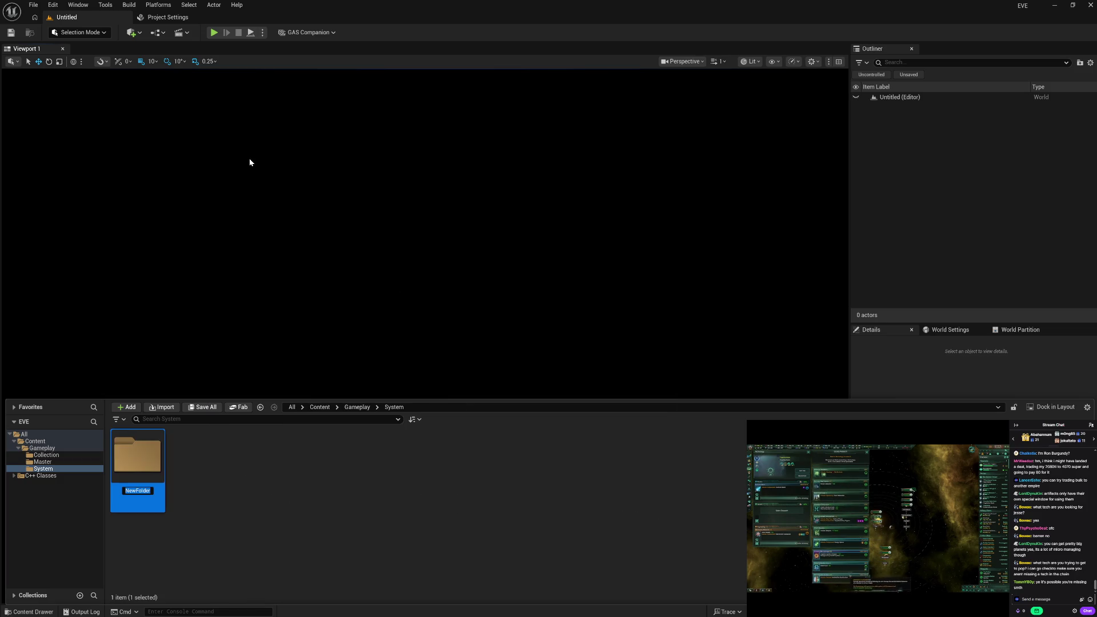
{"action": "type", "text": "Instance"}
{"action": "key", "text": "Return"}
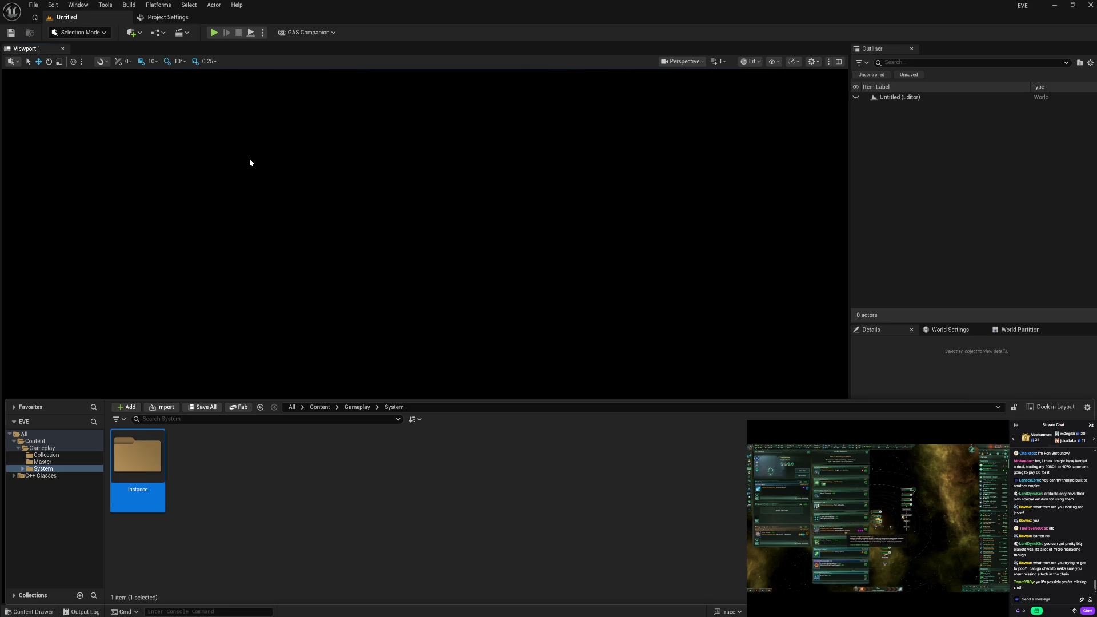
Add Save and Debug folders alongside Instance.
{"action": "right_click", "coordinate": [215, 422]}
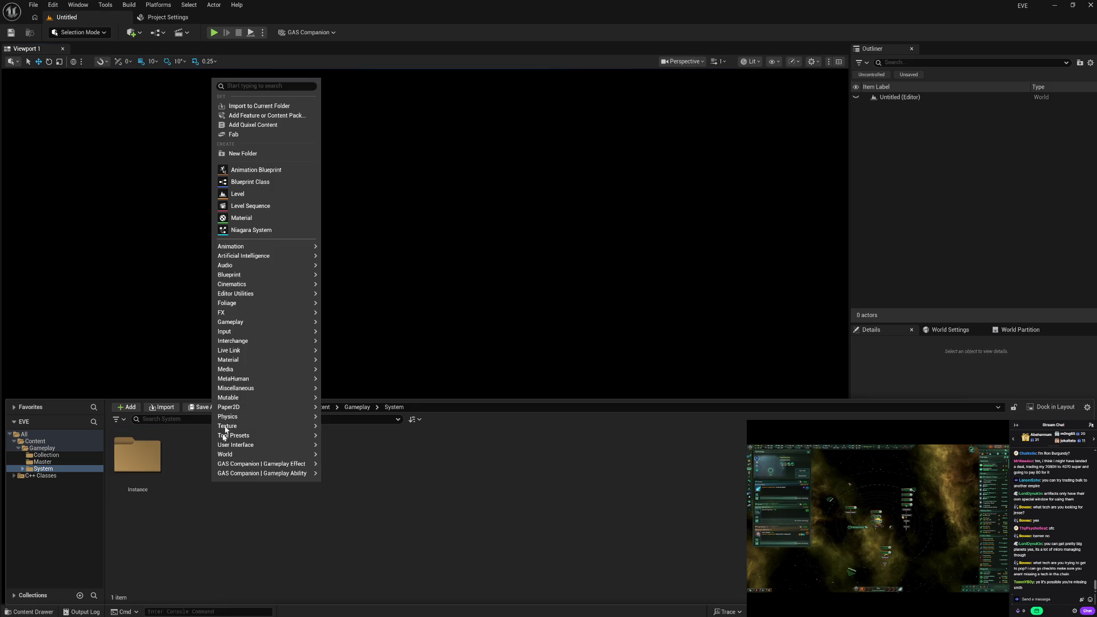
{"action": "left_click", "coordinate": [248, 153]}
{"action": "type", "text": "Save"}
{"action": "key", "text": "Return"}
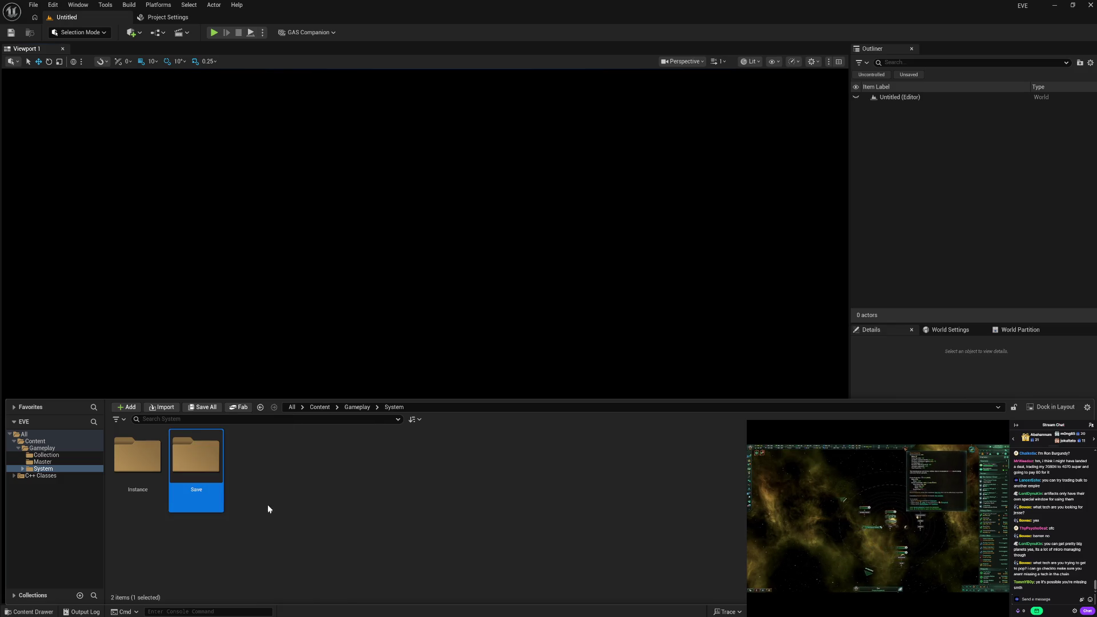
{"action": "right_click", "coordinate": [268, 505]}
{"action": "left_click", "coordinate": [320, 173]}
{"action": "type", "text": "Debug"}
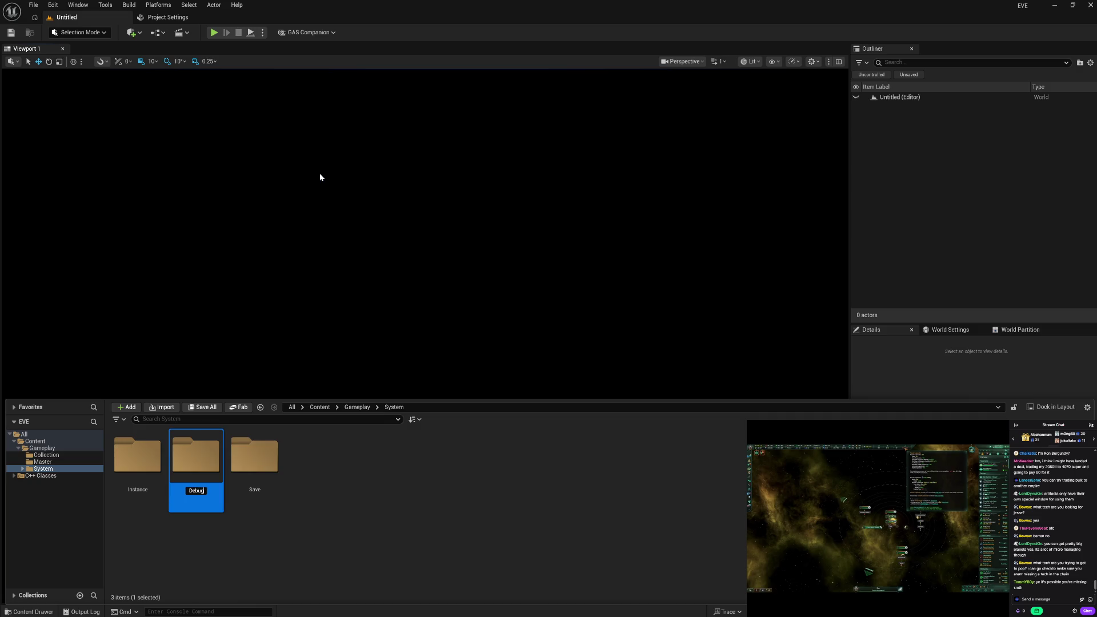
{"action": "key", "text": "Return"}
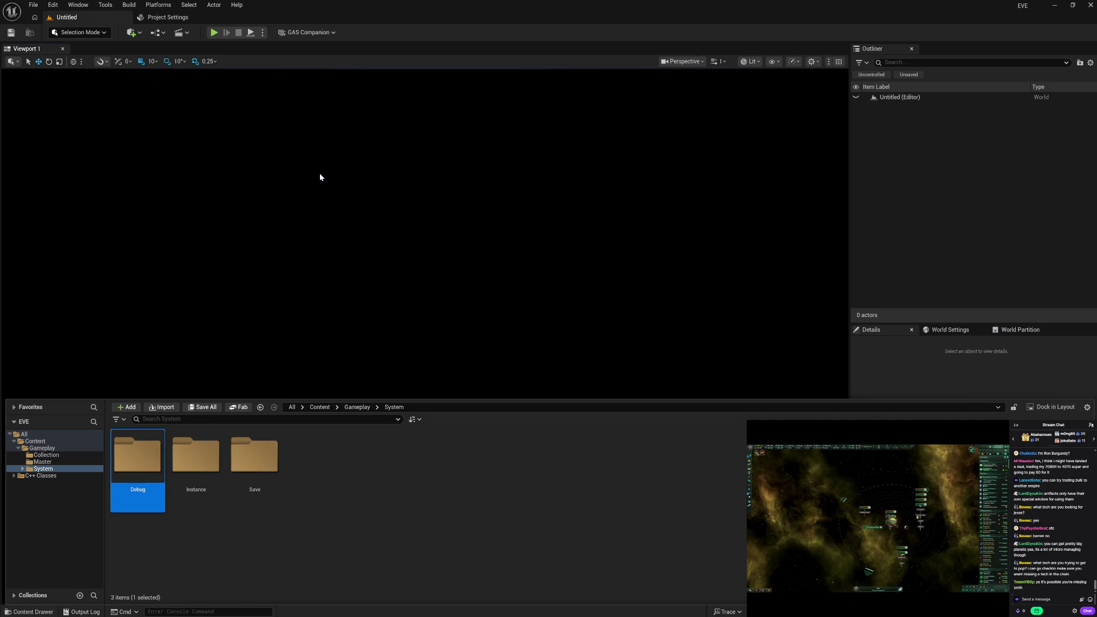
{"action": "left_click", "coordinate": [382, 502]}
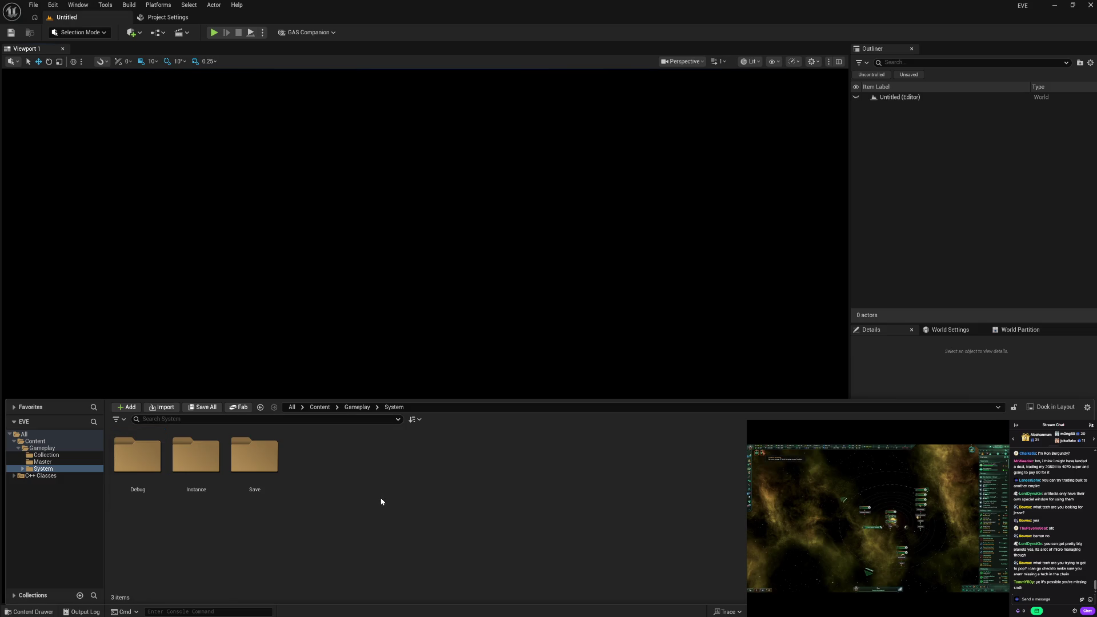
In the Save folder, create a SaveGame-based Blueprint named SG_Campaign.
{"action": "double_click", "coordinate": [255, 457]}
{"action": "right_click", "coordinate": [200, 478]}
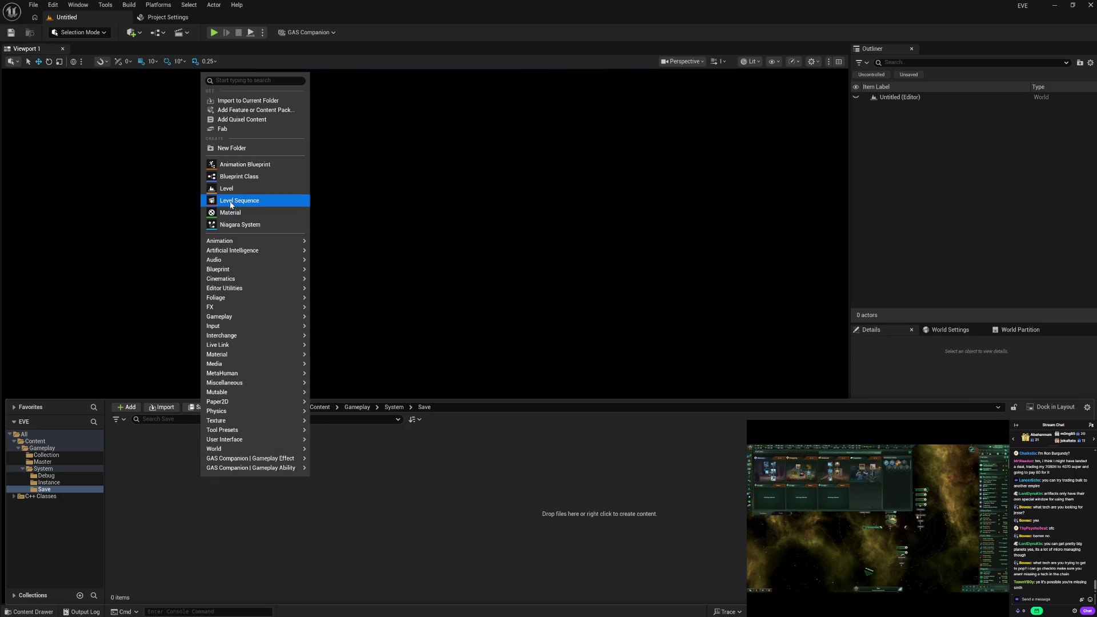
{"action": "left_click", "coordinate": [243, 178]}
{"action": "type", "text": "sa"}
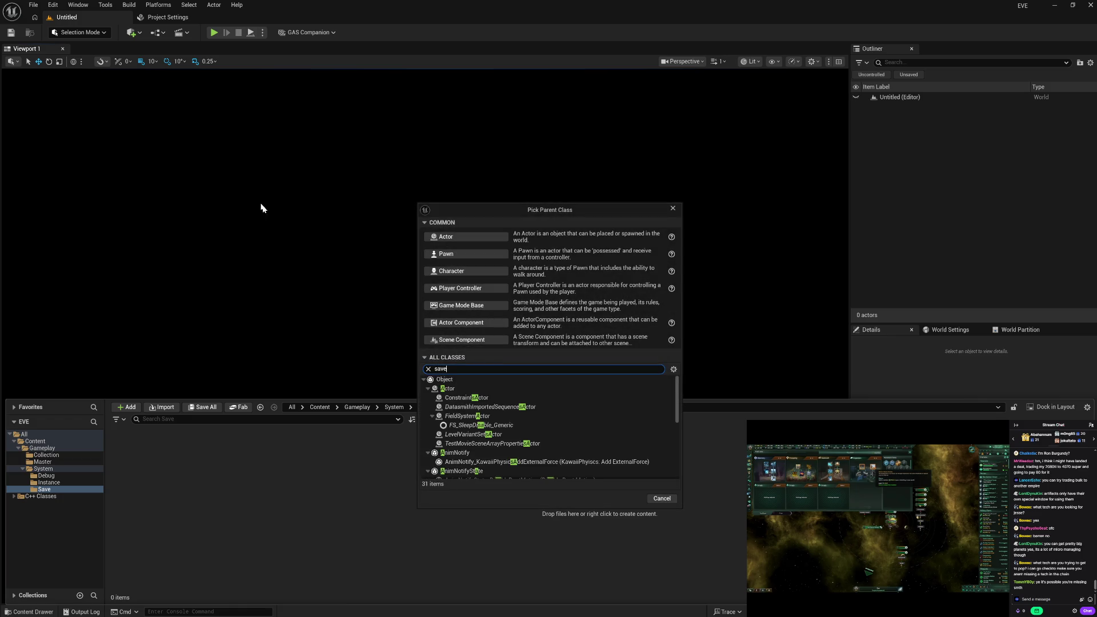
{"action": "type", "text": "ve"}
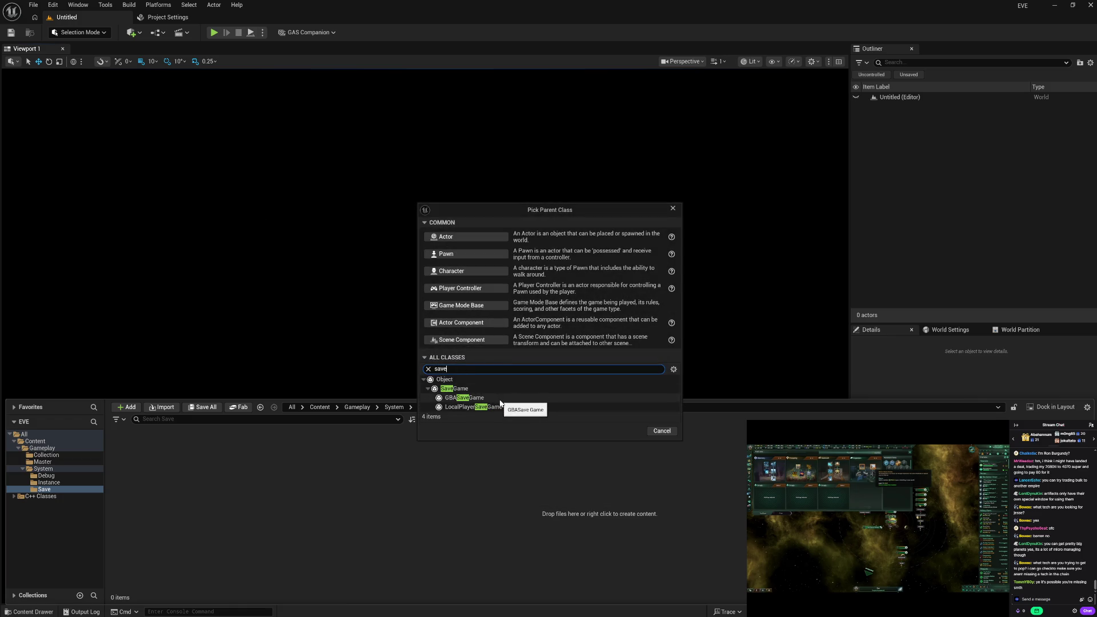
{"action": "left_click", "coordinate": [474, 390]}
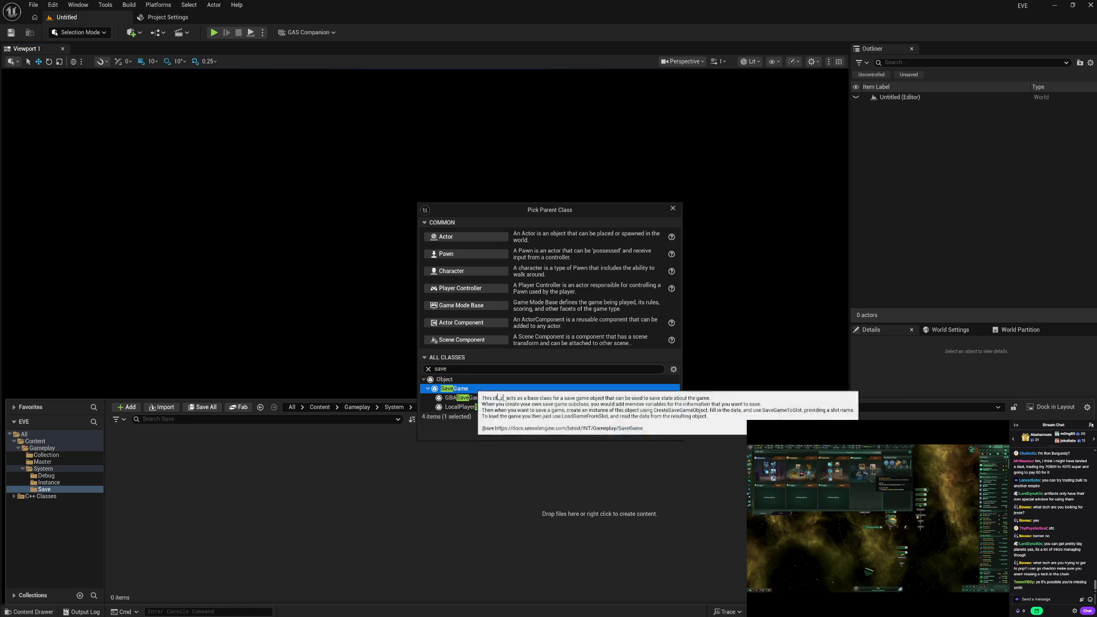
{"action": "left_click", "coordinate": [619, 431]}
{"action": "type", "text": "SG_"}
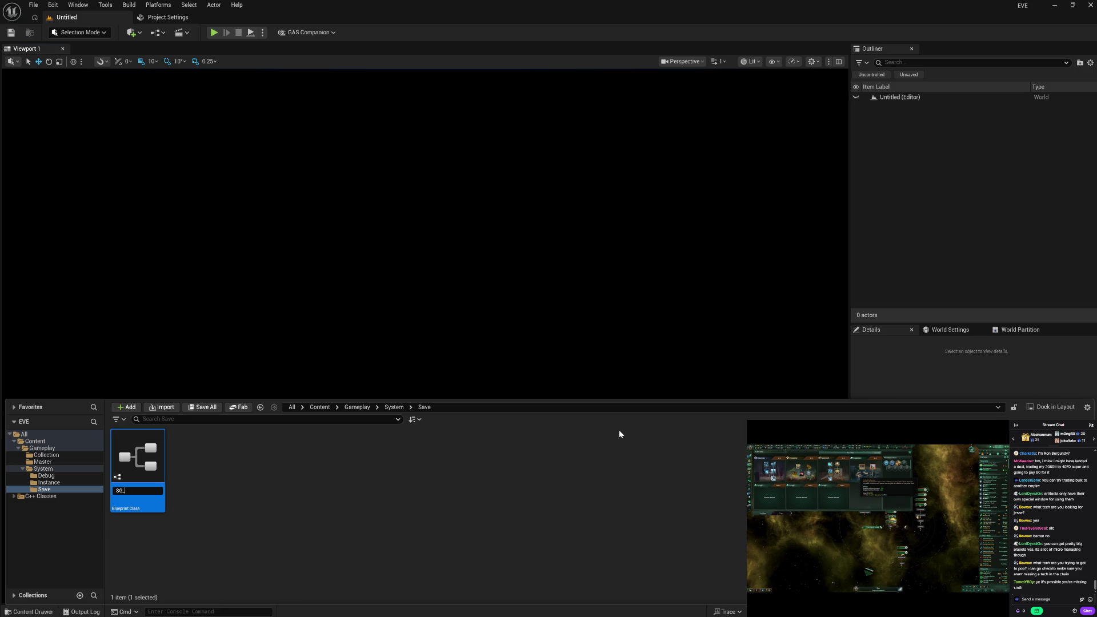
{"action": "type", "text": "Campaign"}
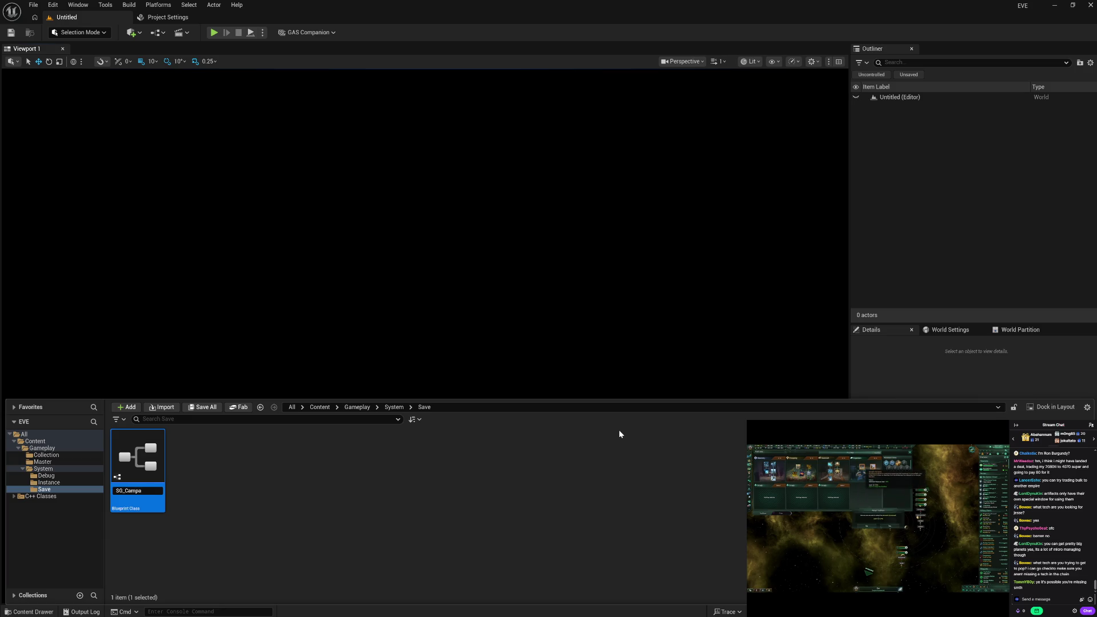
{"action": "key", "text": "Return"}
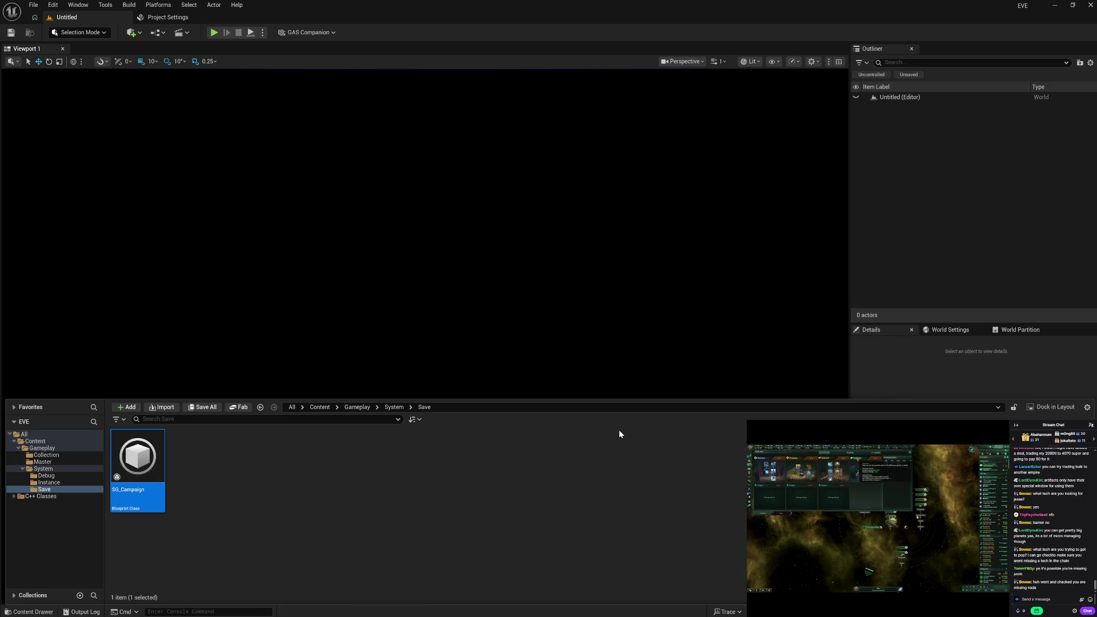
Duplicate SG_Campaign as SG_Settings and save it.
{"action": "key", "text": "ctrl+d"}
{"action": "type", "text": "SG_C"}
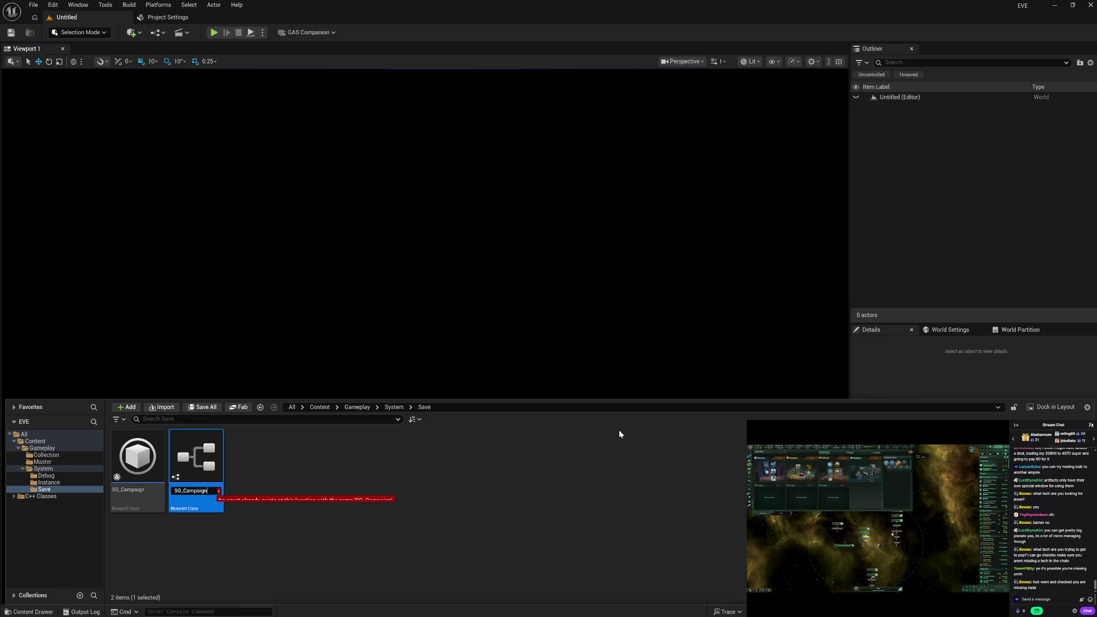
{"action": "key", "text": "BackSpace"}
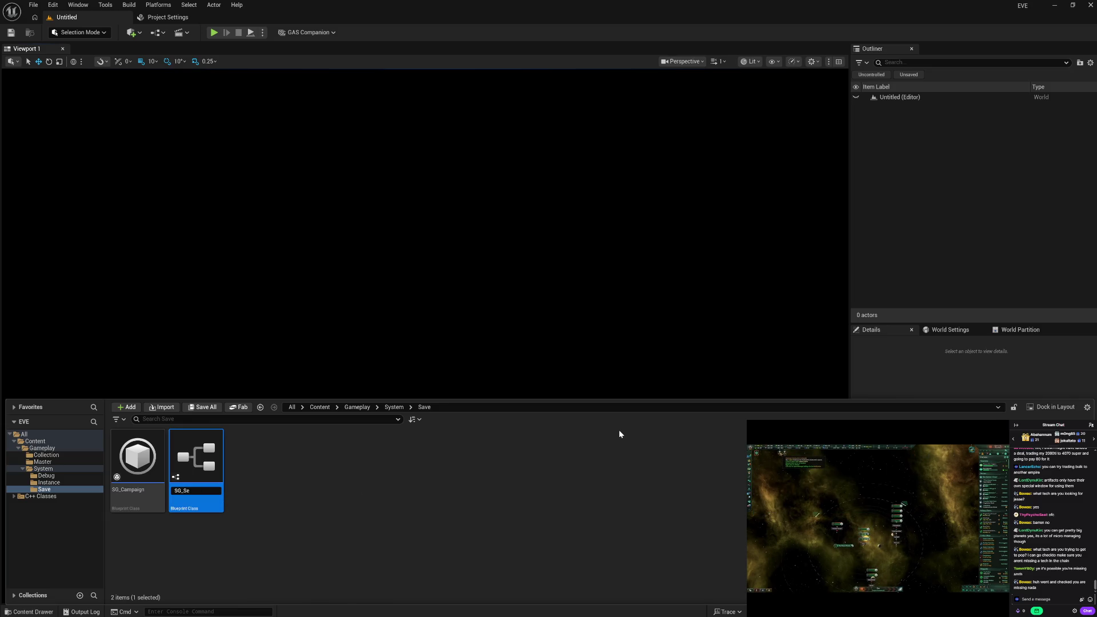
{"action": "type", "text": "ttings"}
{"action": "key", "text": "Return"}
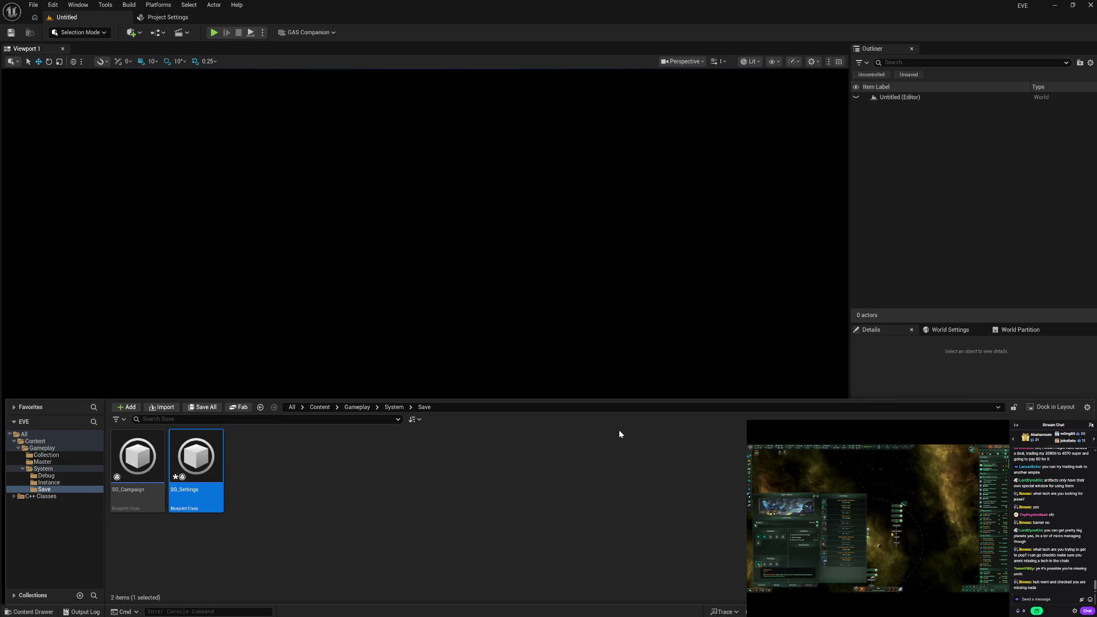
{"action": "key", "text": "ctrl+s"}
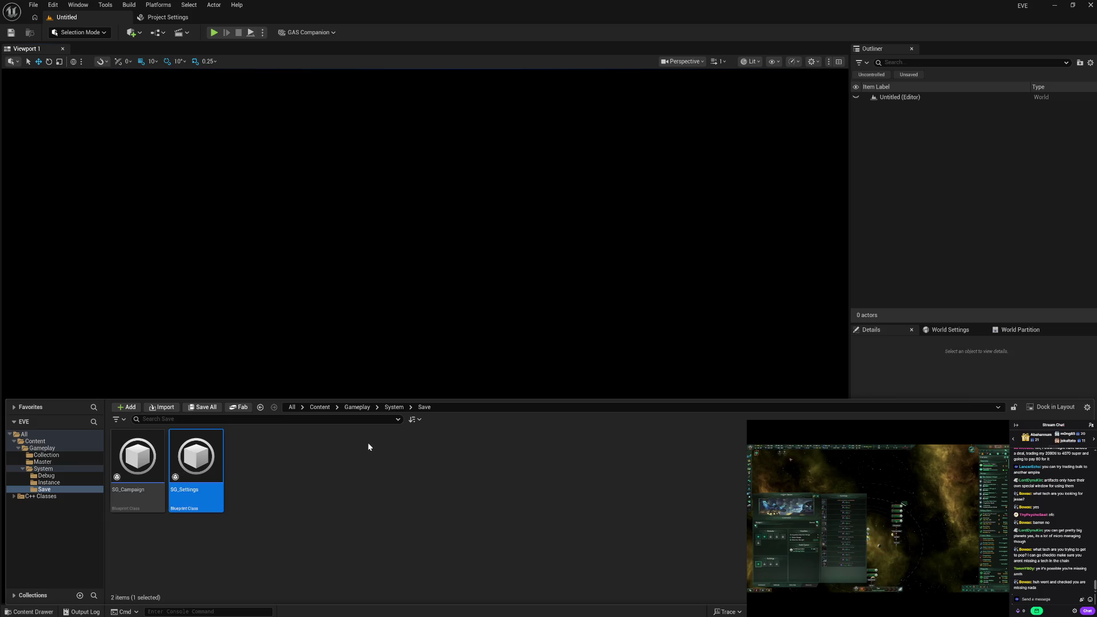
{"action": "left_click", "coordinate": [369, 447]}
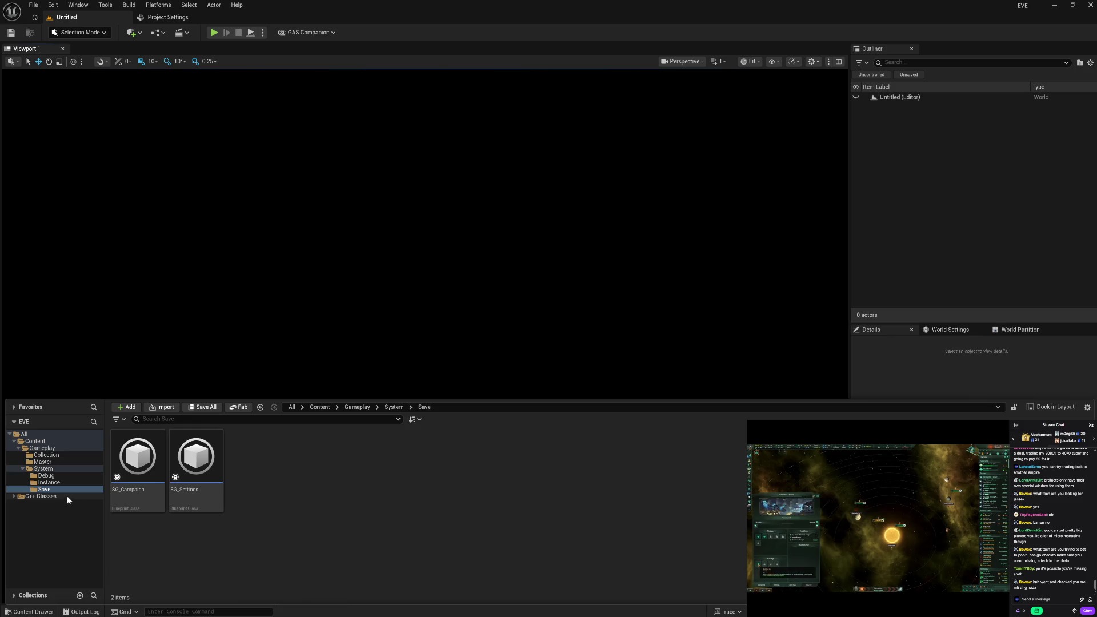
{"action": "left_click", "coordinate": [49, 483]}
Create a GameInstance-parented Blueprint class named GI_ in Instance, then go to the Debug folder.
{"action": "right_click", "coordinate": [148, 513]}
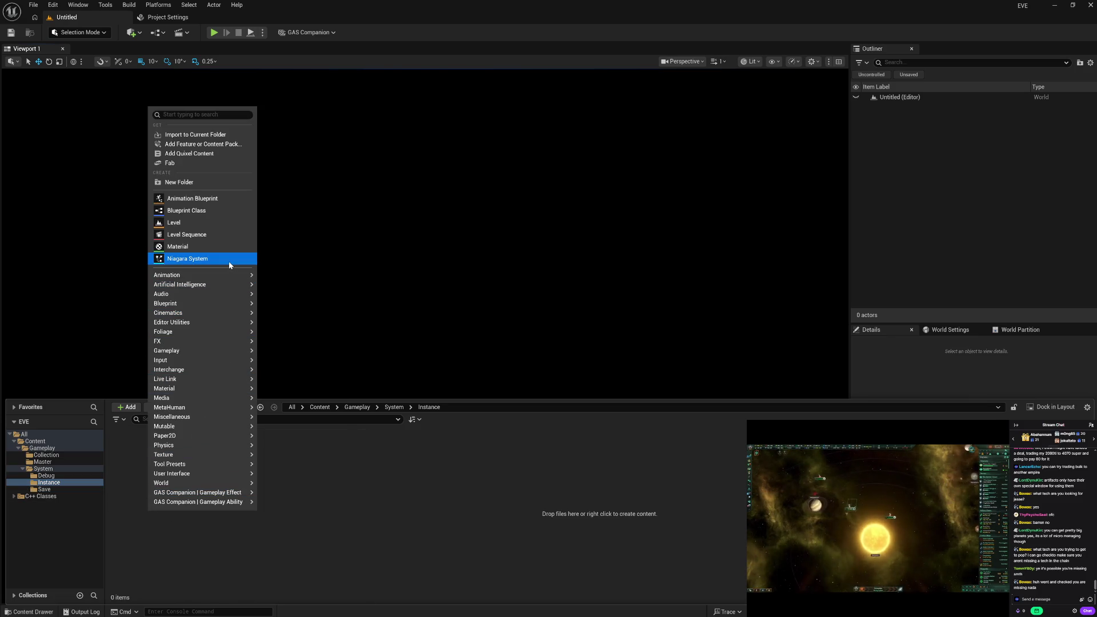
{"action": "mouse_move", "coordinate": [227, 275]}
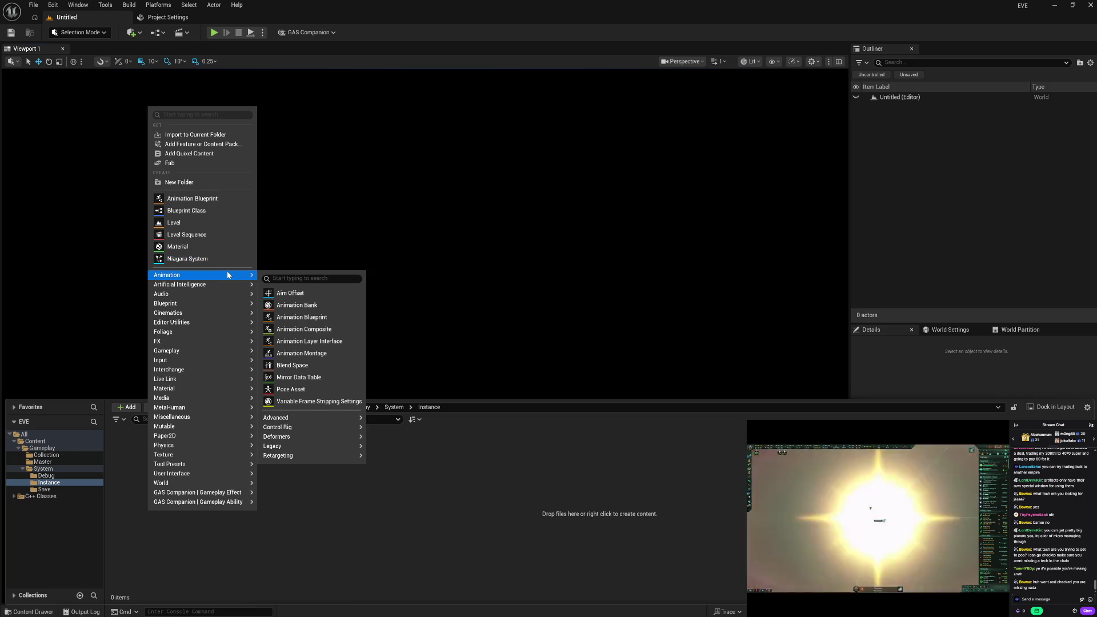
{"action": "left_click", "coordinate": [214, 210]}
{"action": "type", "text": "gam ins"}
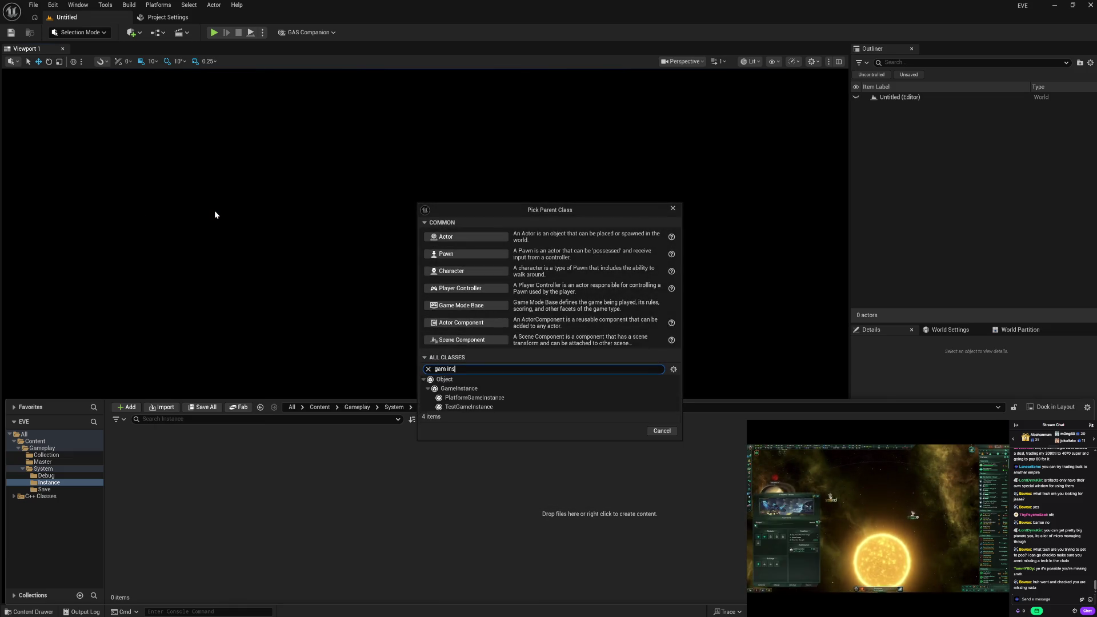
{"action": "left_click", "coordinate": [481, 389]}
{"action": "left_click", "coordinate": [626, 431]}
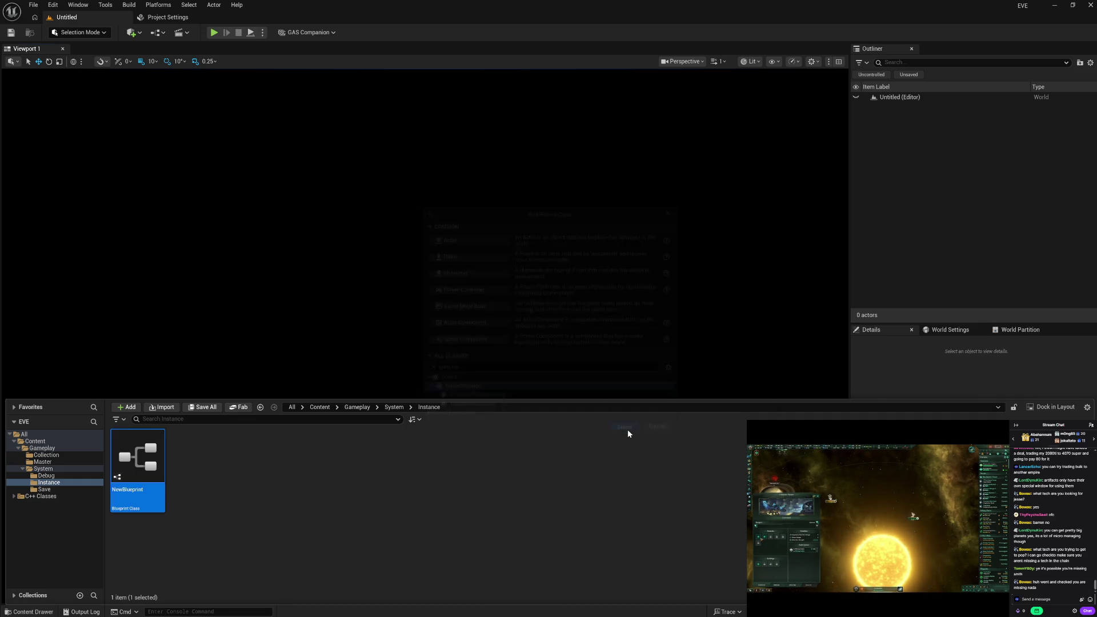
{"action": "type", "text": "GI_"}
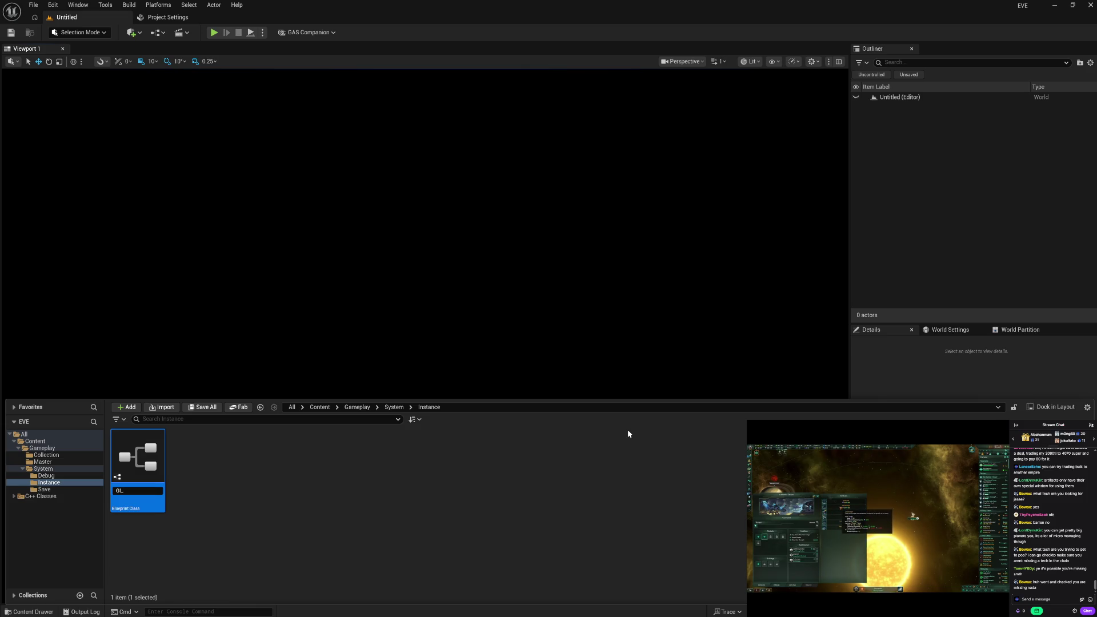
{"action": "type", "text": "EVE"}
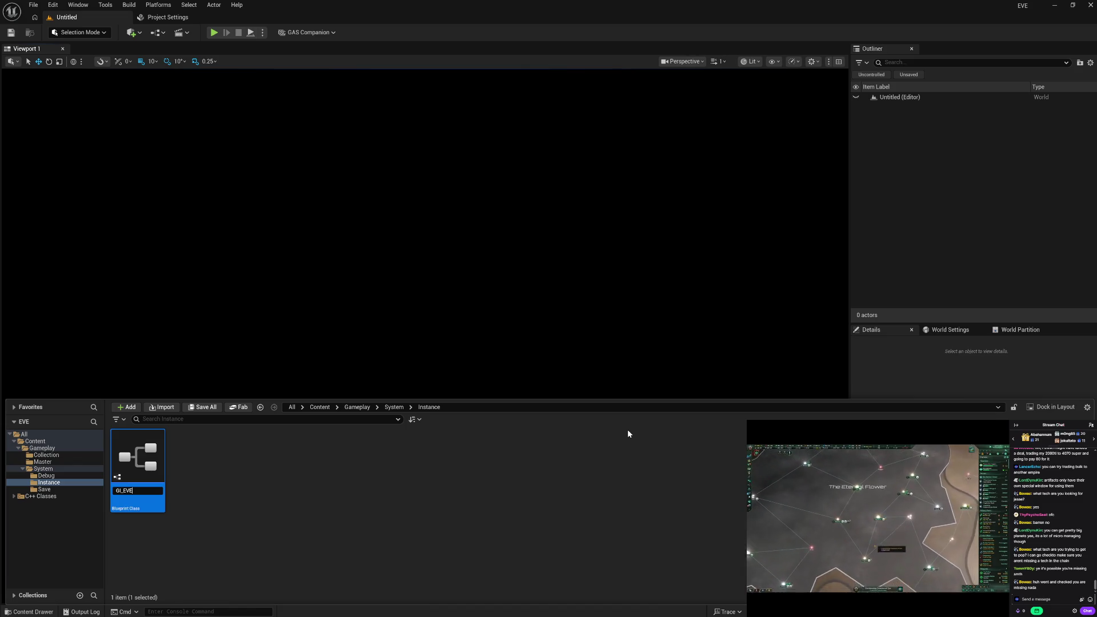
{"action": "key", "text": "BackSpace"}
{"action": "key", "text": "BackSpace"}
{"action": "key", "text": "BackSpace"}
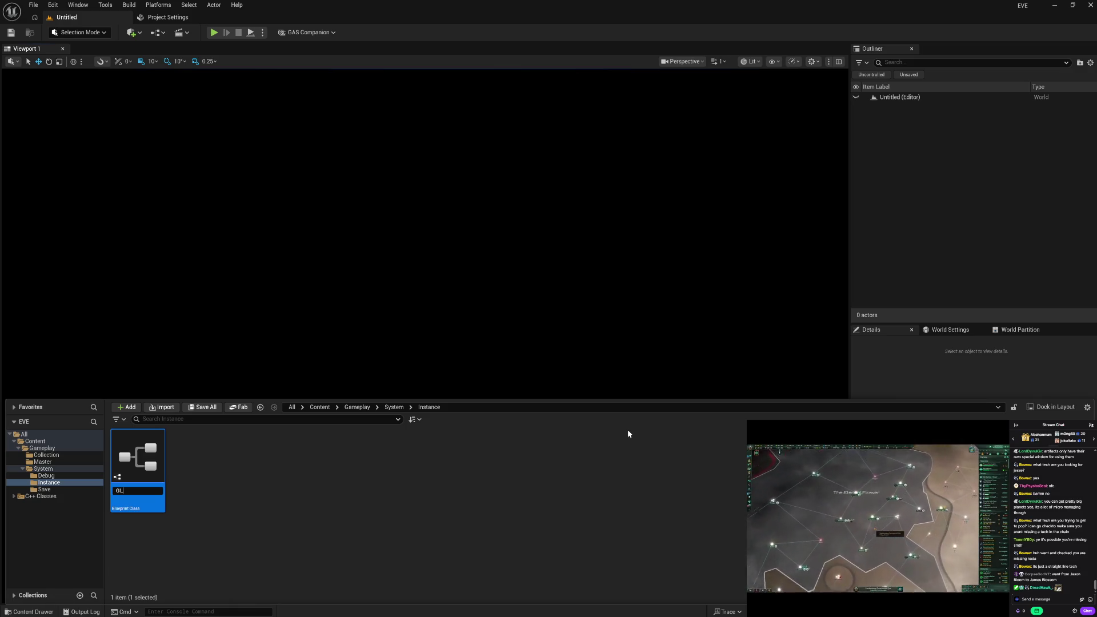
{"action": "key", "text": "Return"}
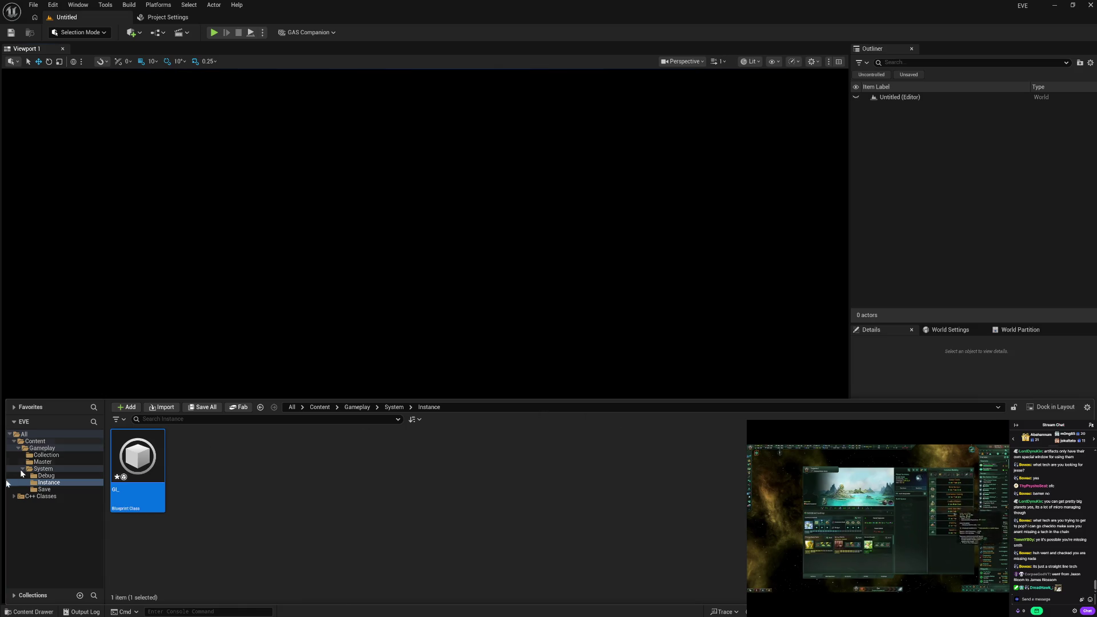
{"action": "left_click", "coordinate": [46, 475]}
Create a CheatManager-based Blueprint named CM_Debug in the Debug folder.
{"action": "right_click", "coordinate": [183, 485]}
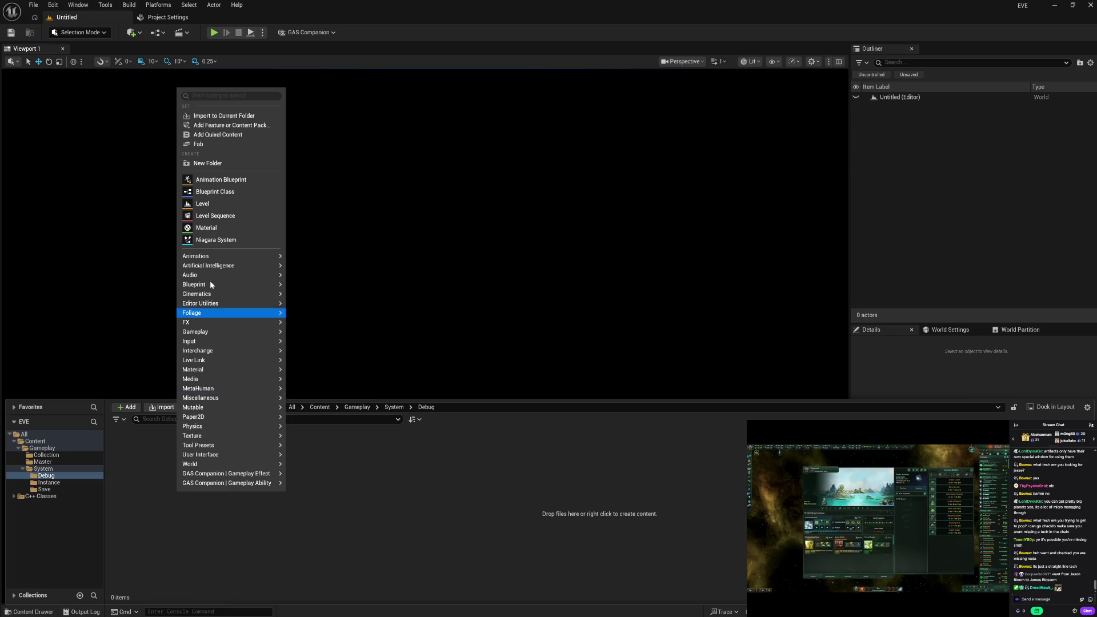
{"action": "left_click", "coordinate": [226, 192]}
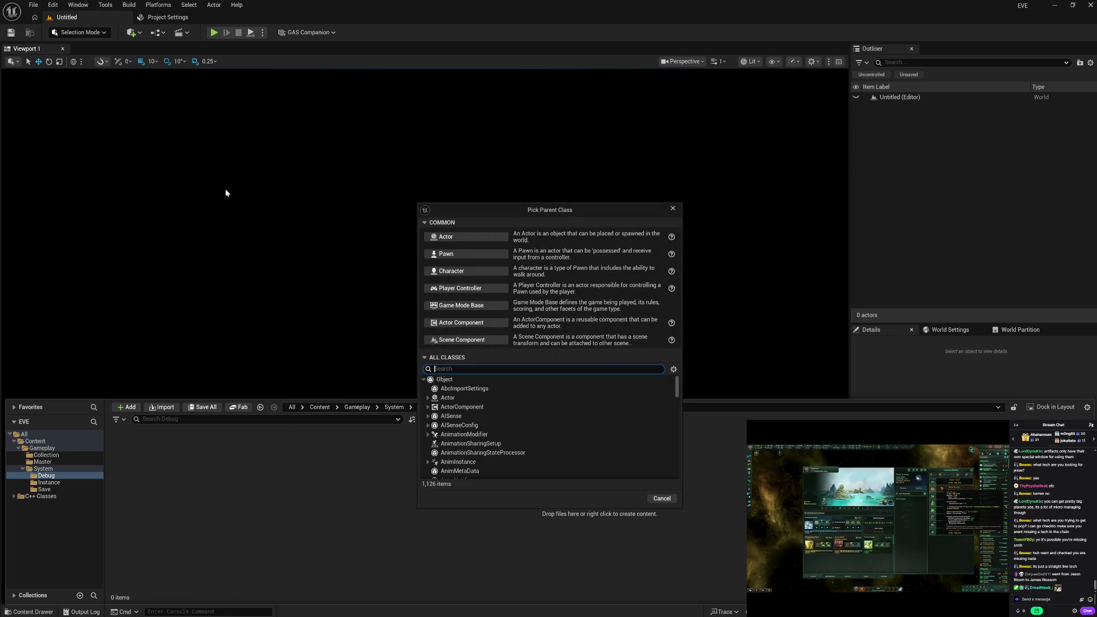
{"action": "type", "text": "chea"}
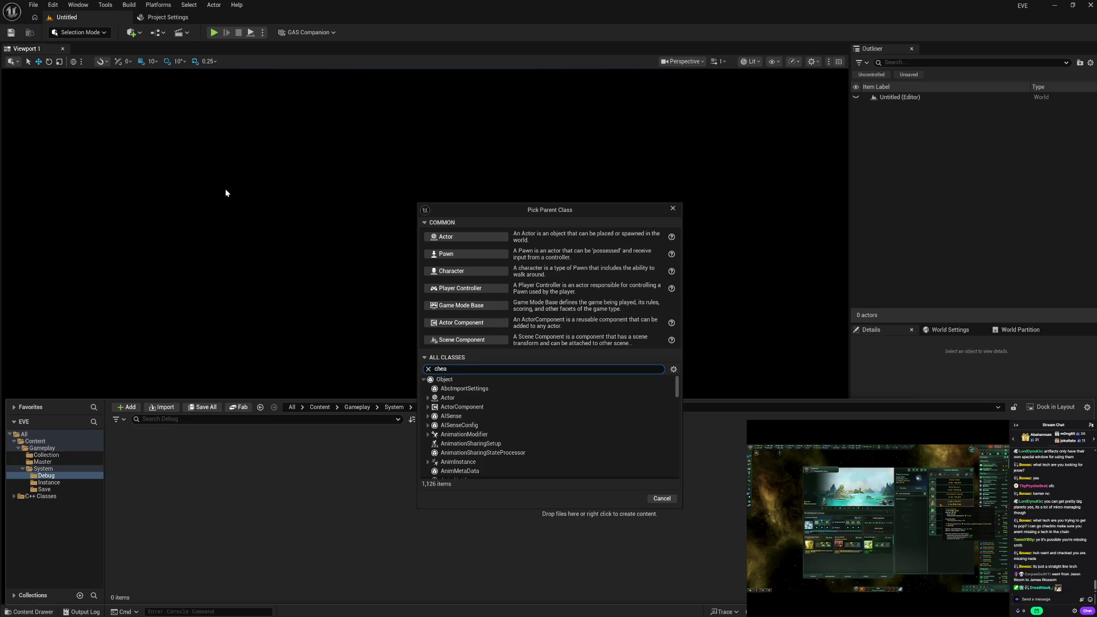
{"action": "left_click", "coordinate": [484, 408]}
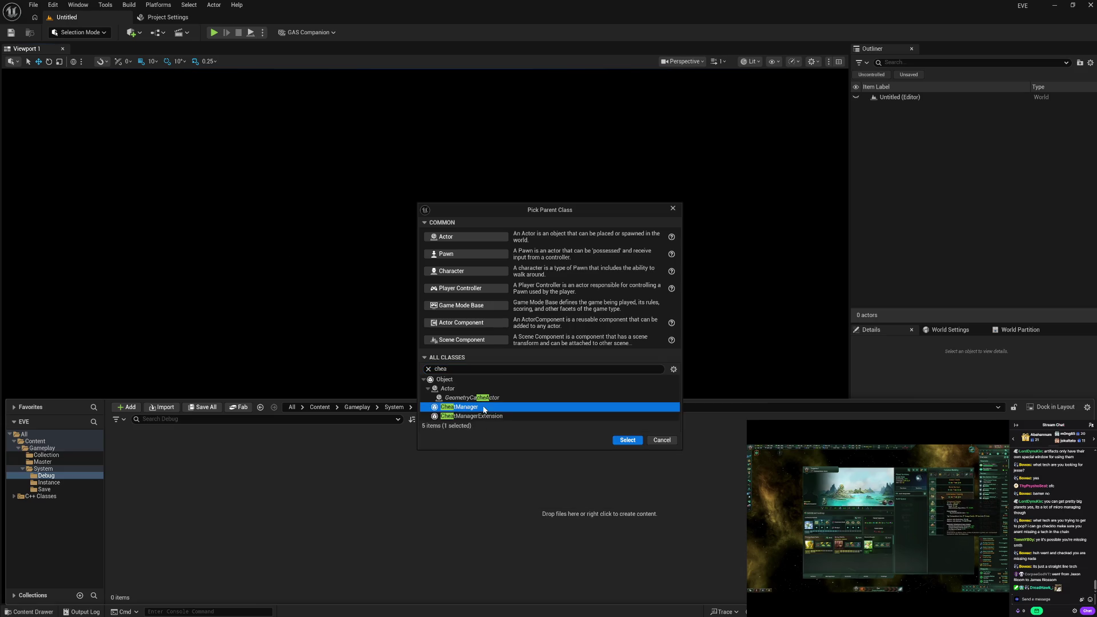
{"action": "left_click", "coordinate": [629, 441]}
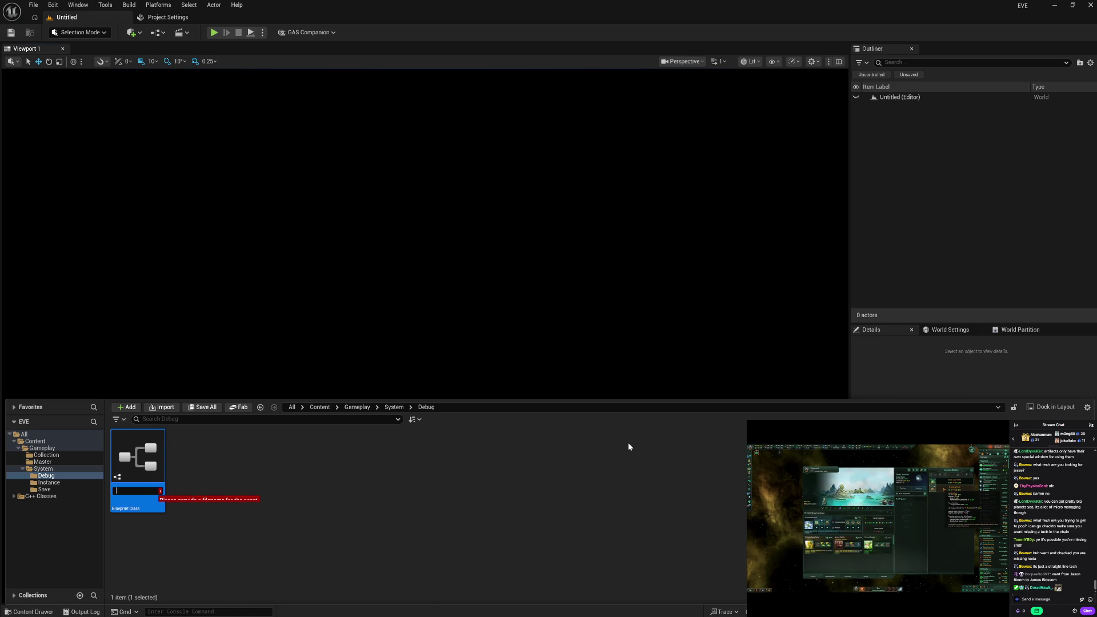
{"action": "type", "text": "CM_"}
{"action": "type", "text": "D"}
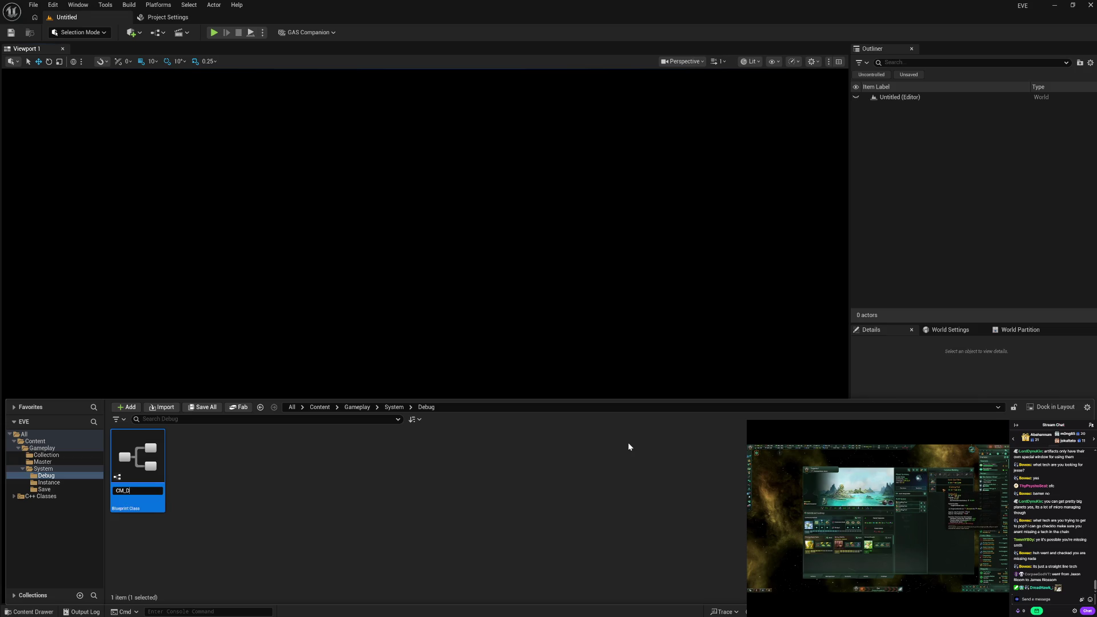
{"action": "type", "text": "ebug"}
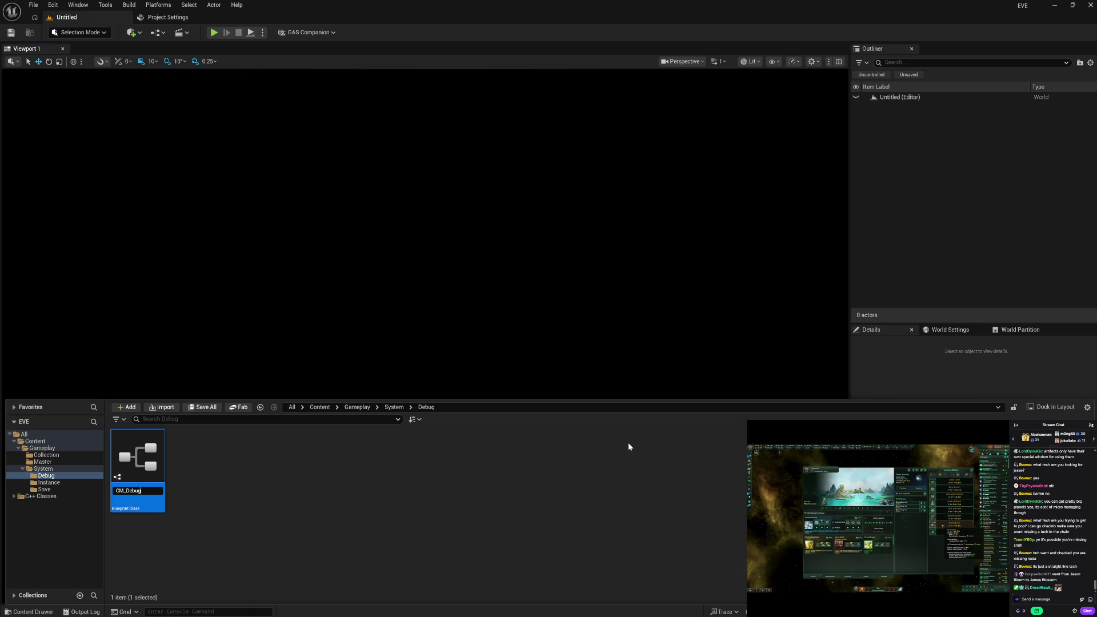
{"action": "key", "text": "Return"}
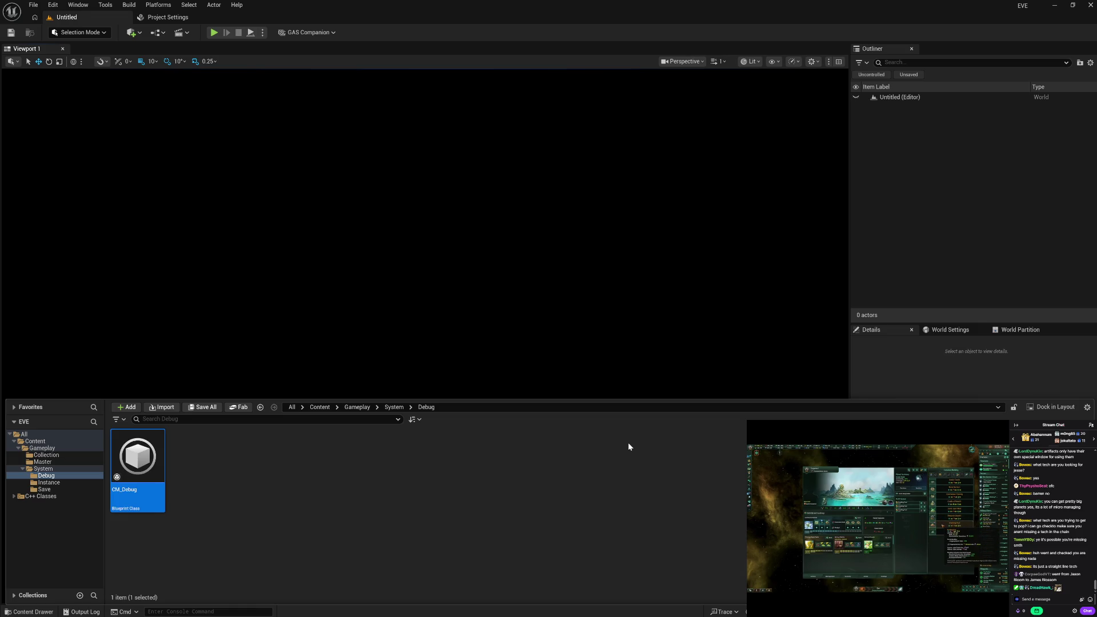
Create a CheatManagerExtension-based Blueprint named CME_Debug beside it.
{"action": "right_click", "coordinate": [181, 481]}
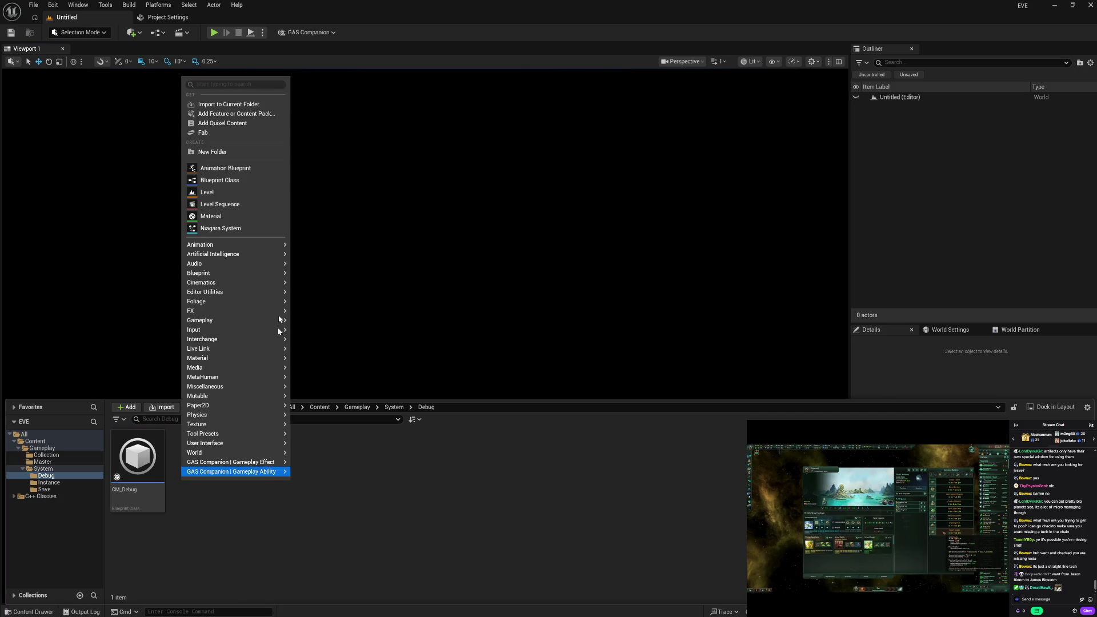
{"action": "left_click", "coordinate": [254, 181]}
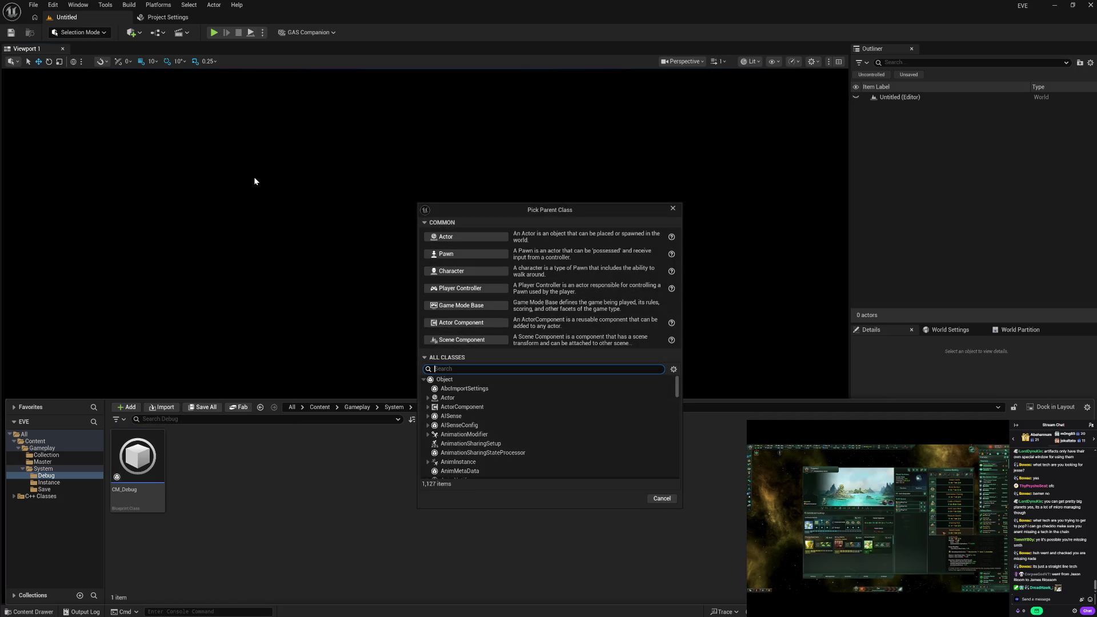
{"action": "type", "text": "chea"}
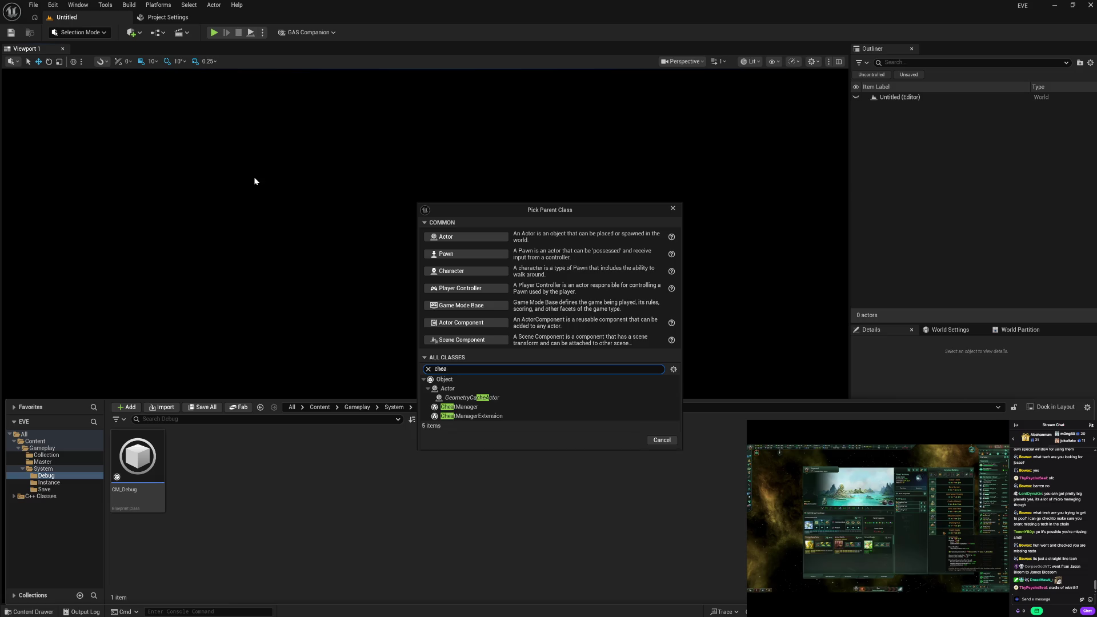
{"action": "left_click", "coordinate": [468, 407]}
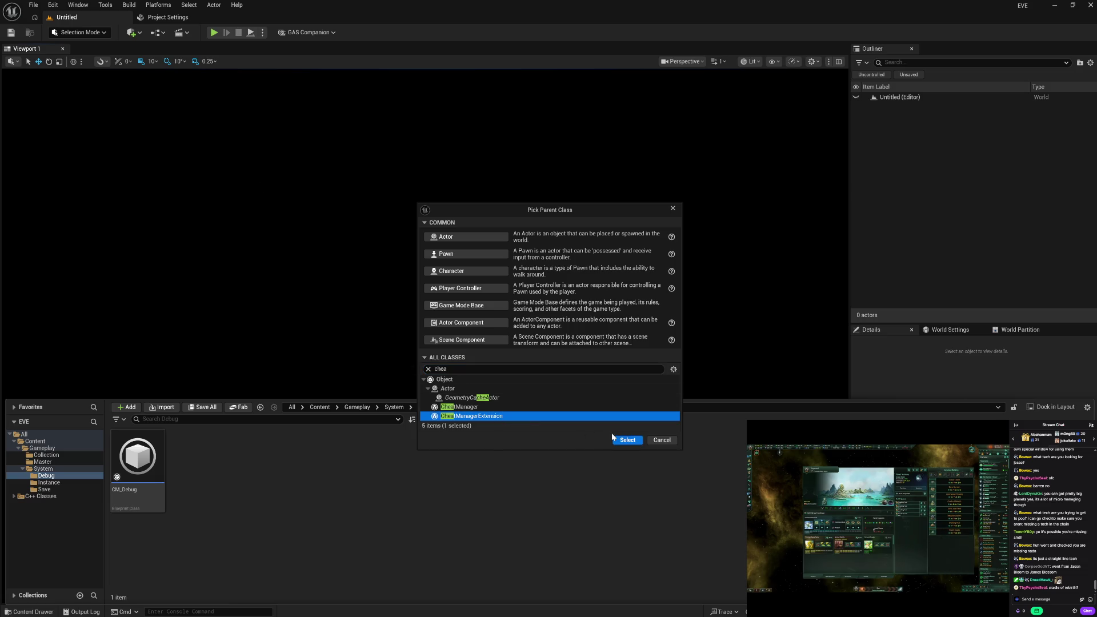
{"action": "left_click", "coordinate": [623, 440]}
{"action": "type", "text": "CME_Debug"}
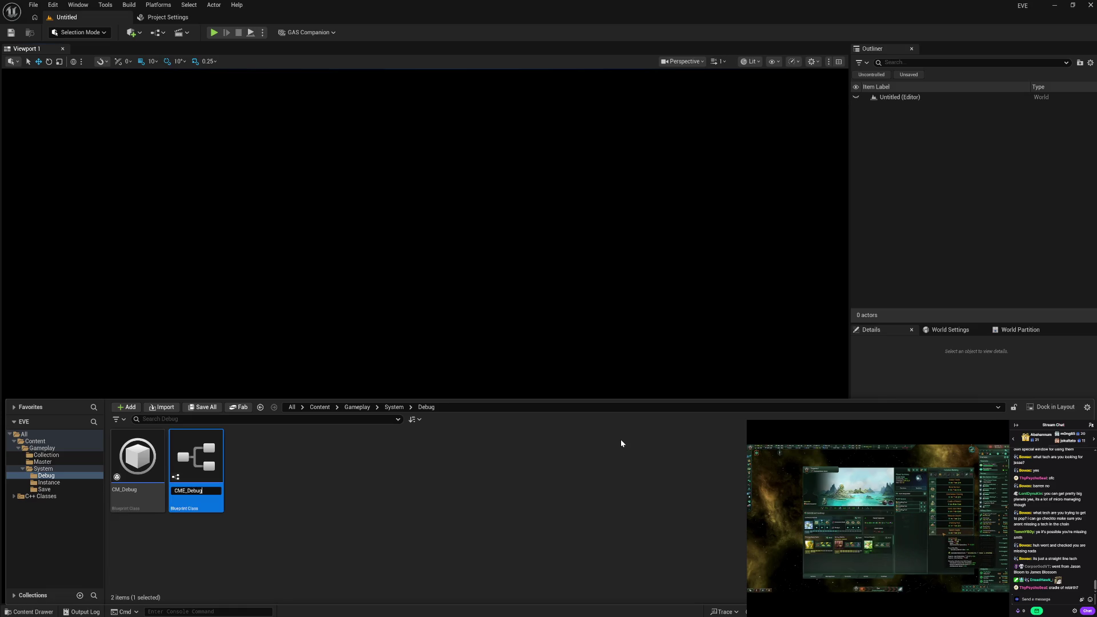
{"action": "key", "text": "Return"}
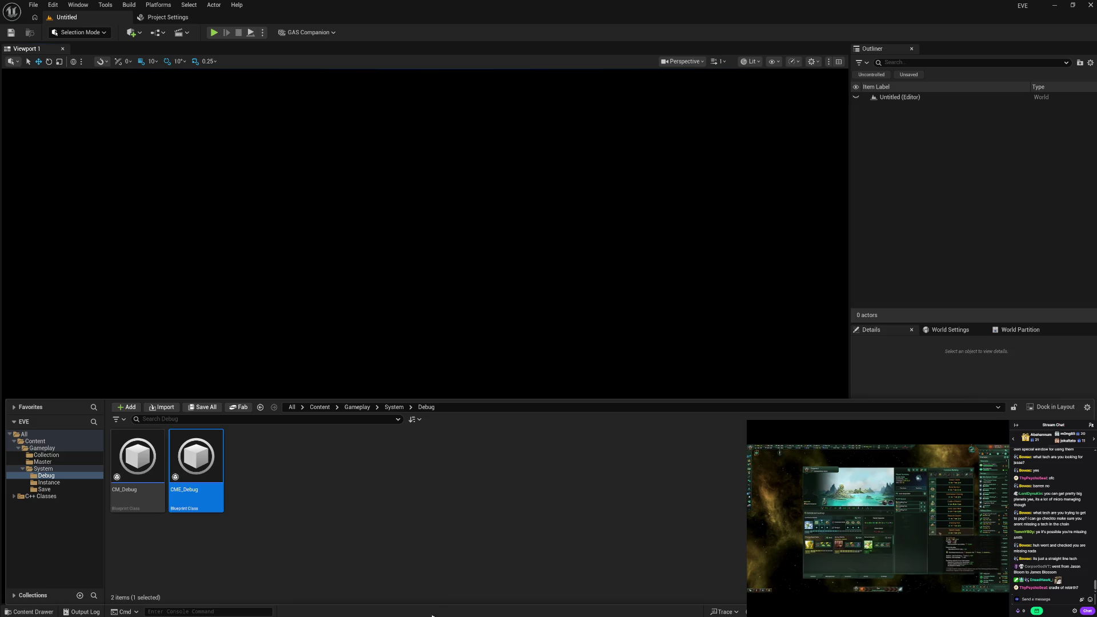
Start a new Blueprint class in Debug with DebugCameraController as its parent.
{"action": "right_click", "coordinate": [300, 452]}
{"action": "left_click", "coordinate": [352, 225]}
{"action": "type", "text": "debug"}
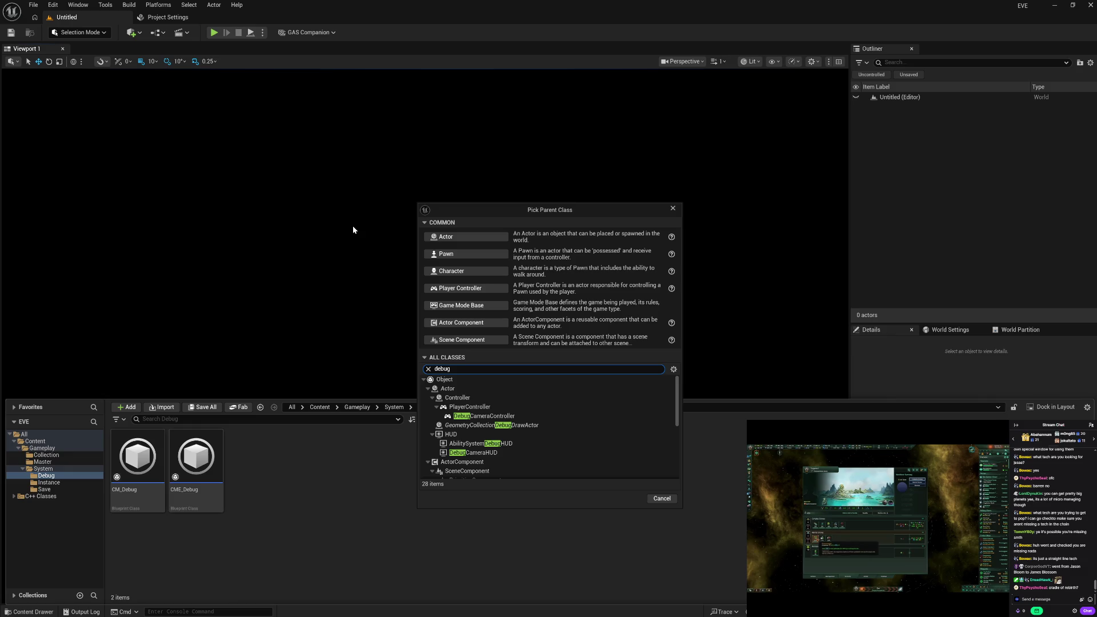
{"action": "left_click", "coordinate": [527, 416]}
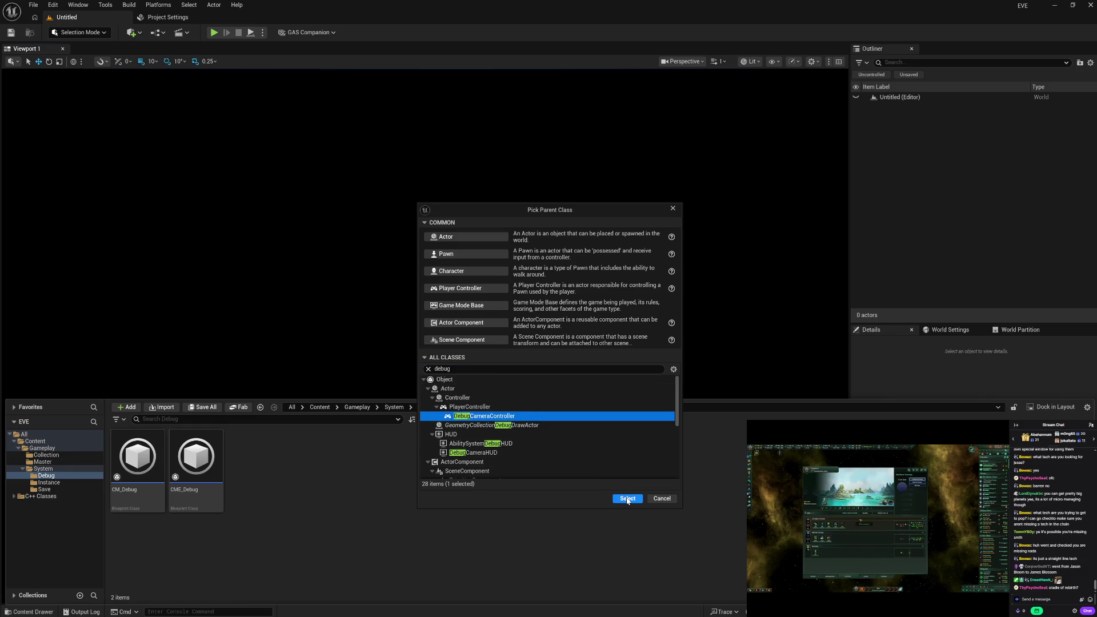
{"action": "left_click", "coordinate": [627, 498]}
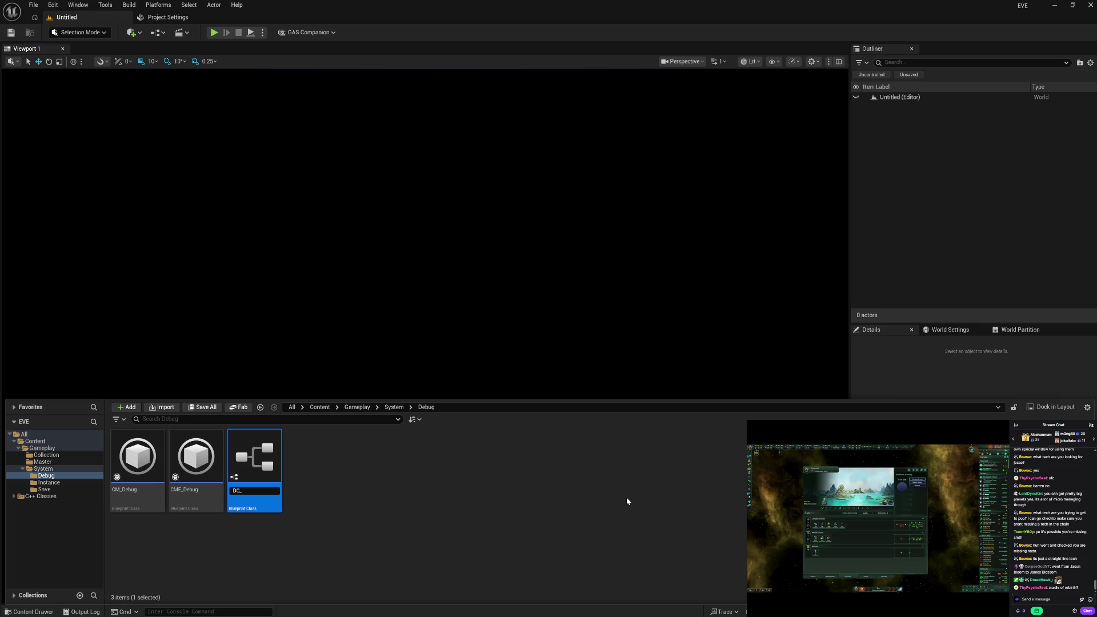
{"action": "type", "text": "DC_"}
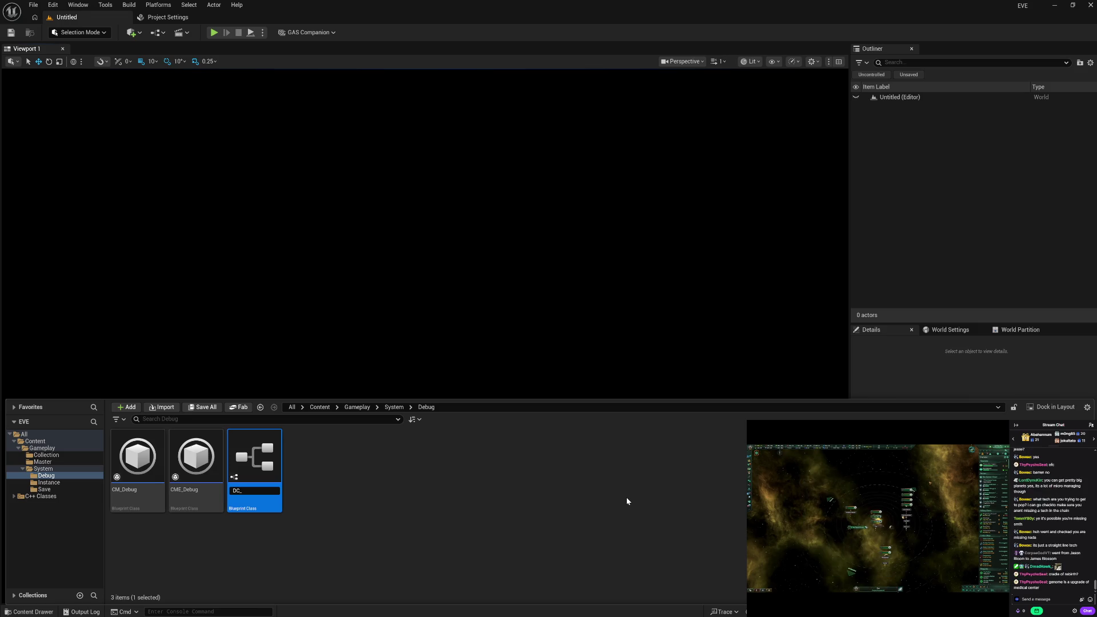
Name the DebugCameraController Blueprint EVE_DebugController and save the new assets.
{"action": "type", "text": "D"}
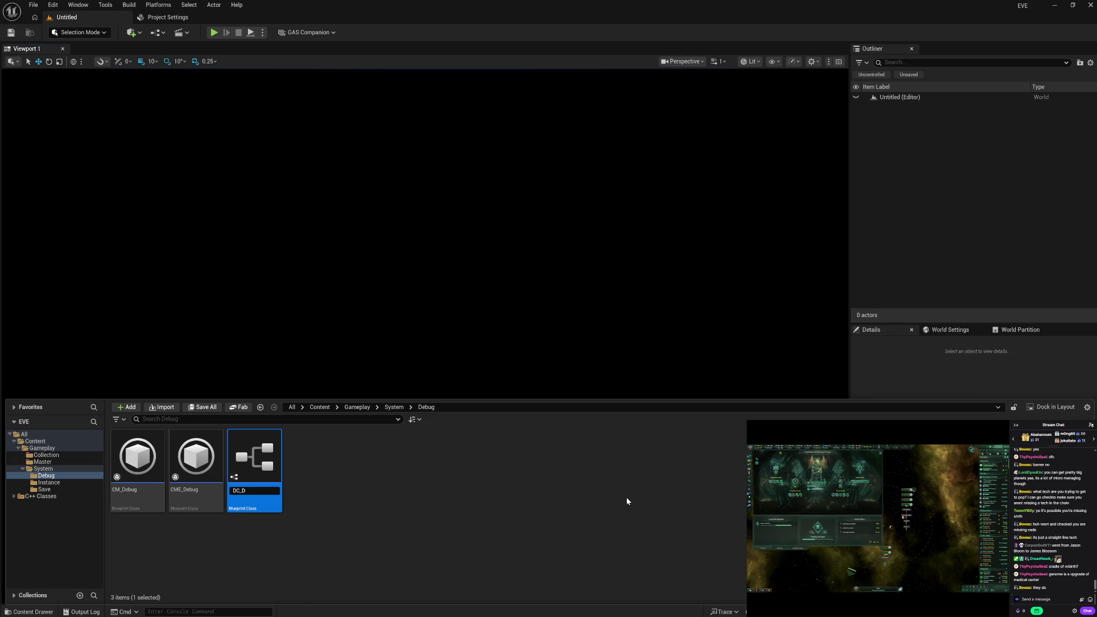
{"action": "type", "text": "ebug"}
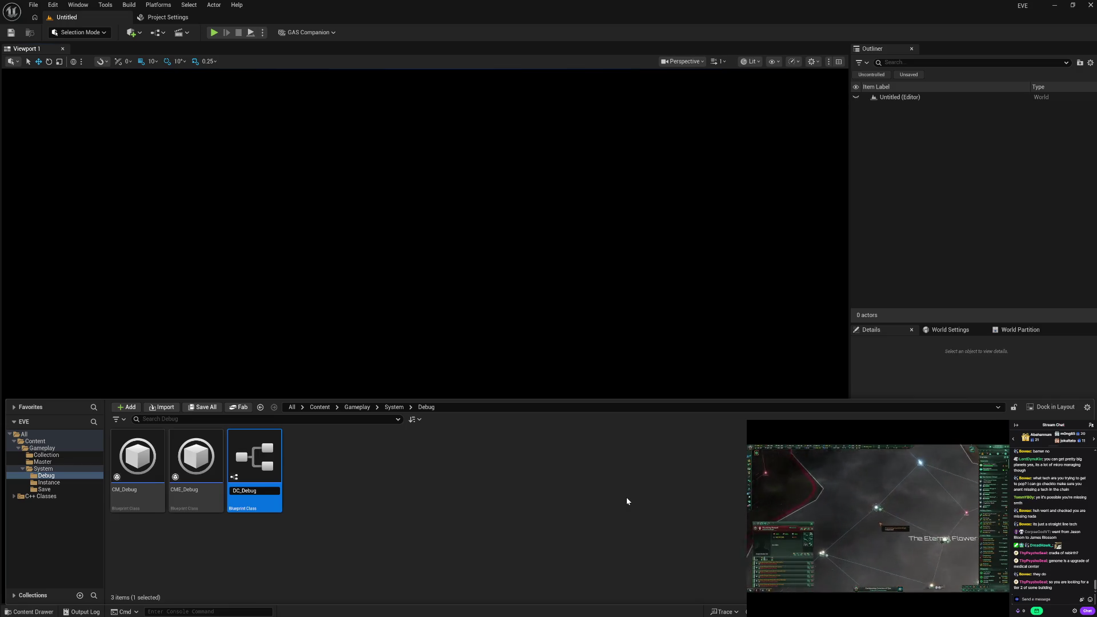
{"action": "key", "text": "Right"}
{"action": "key", "text": "Right"}
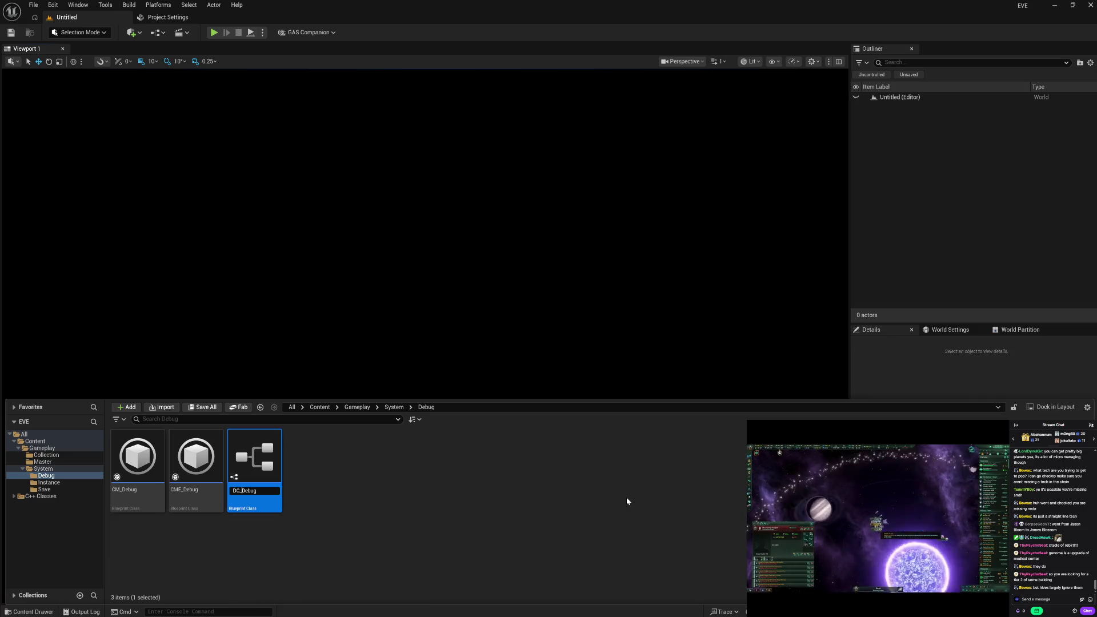
{"action": "key", "text": "BackSpace"}
{"action": "key", "text": "BackSpace"}
{"action": "type", "text": "EVE"}
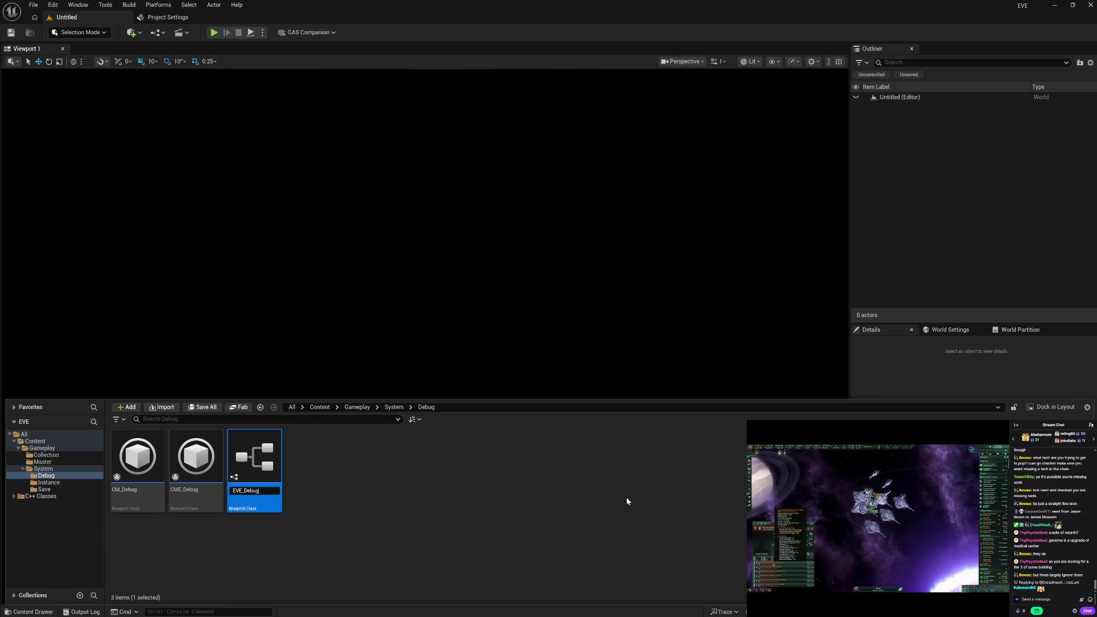
{"action": "key", "text": "End"}
{"action": "type", "text": "Controller"}
{"action": "key", "text": "Return"}
{"action": "key", "text": "ctrl+s"}
Rename CME_Debug to EVE_DebugExtension.
{"action": "key", "text": "Left"}
{"action": "key", "text": "F2"}
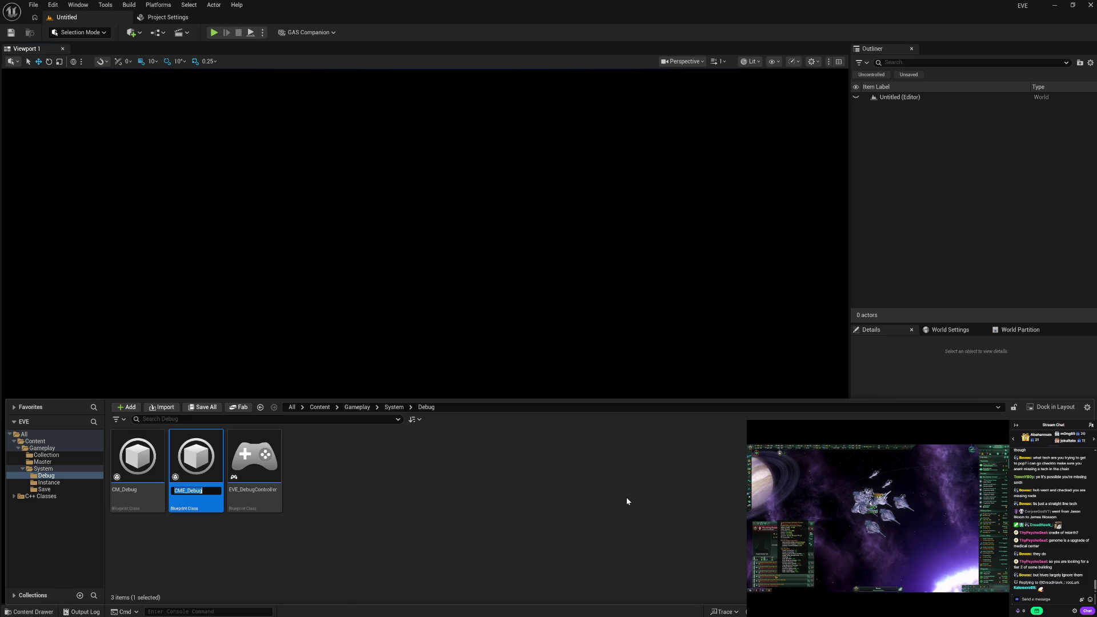
{"action": "type", "text": "EVE_Debug"}
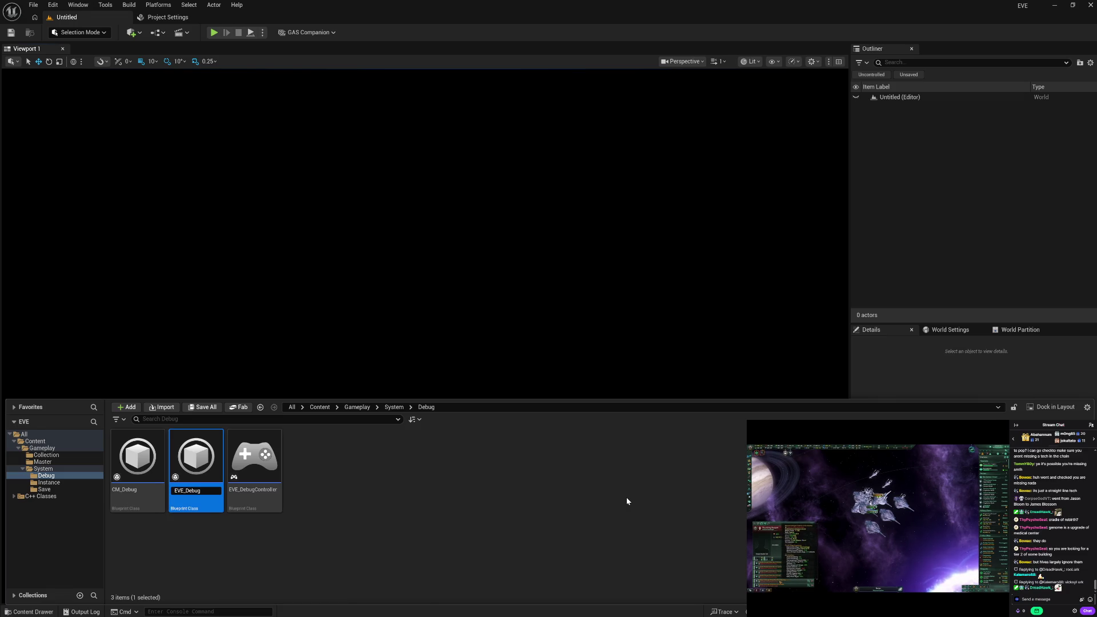
{"action": "type", "text": "Extenc"}
{"action": "key", "text": "BackSpace"}
{"action": "type", "text": "sion"}
{"action": "key", "text": "Return"}
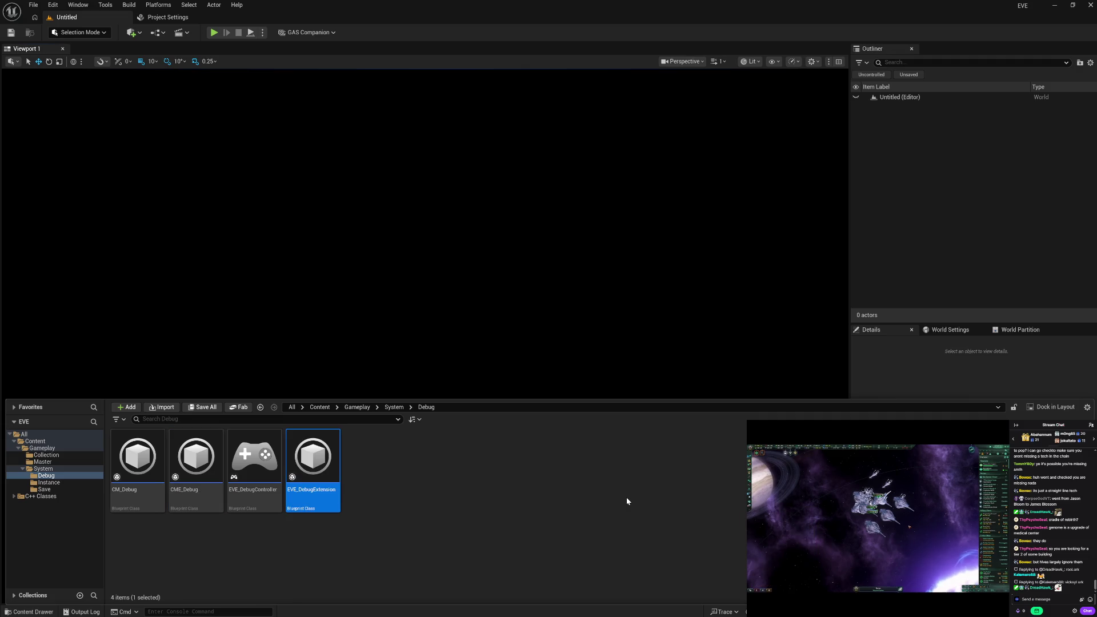
Rename CM_Debug to EVE_DebugManager.
{"action": "key", "text": "Left"}
{"action": "key", "text": "Left"}
{"action": "key", "text": "F2"}
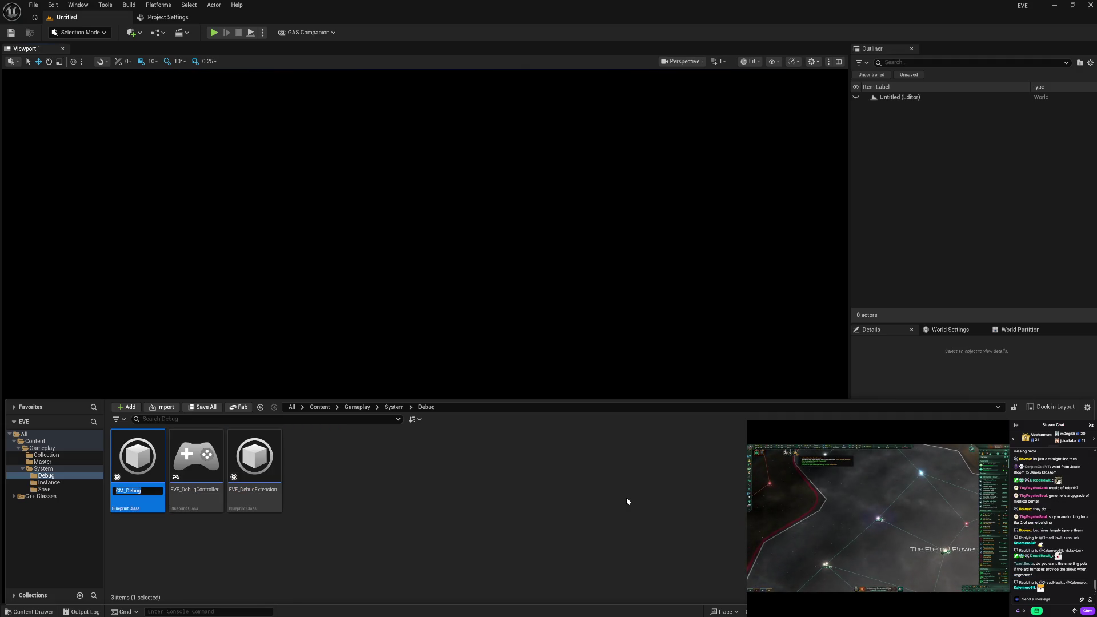
{"action": "key", "text": "Delete"}
{"action": "key", "text": "Delete"}
{"action": "type", "text": "EVE"}
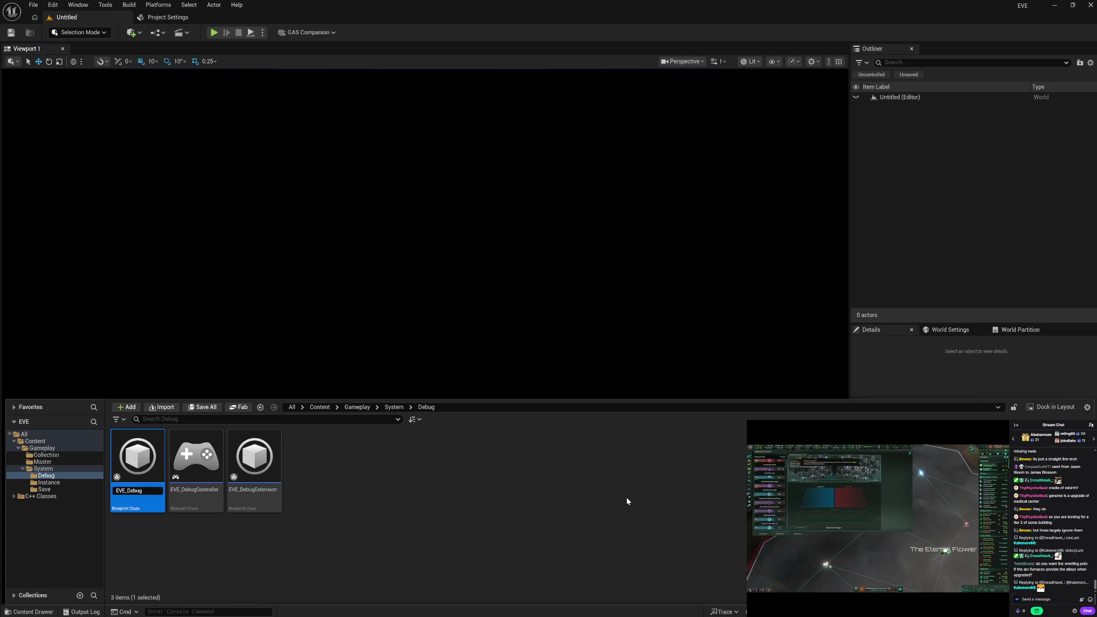
{"action": "type", "text": "M"}
{"action": "type", "text": "ger"}
{"action": "key", "text": "Return"}
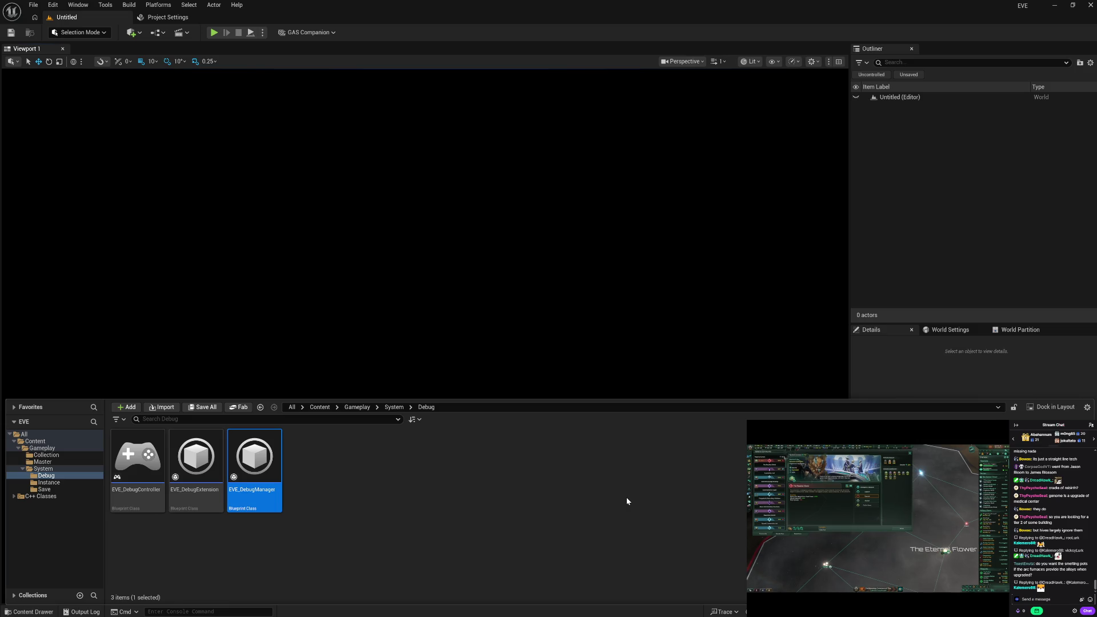
Rename the Instance folder's GI_ Blueprint to EVE_GameInstance.
{"action": "left_click", "coordinate": [50, 484]}
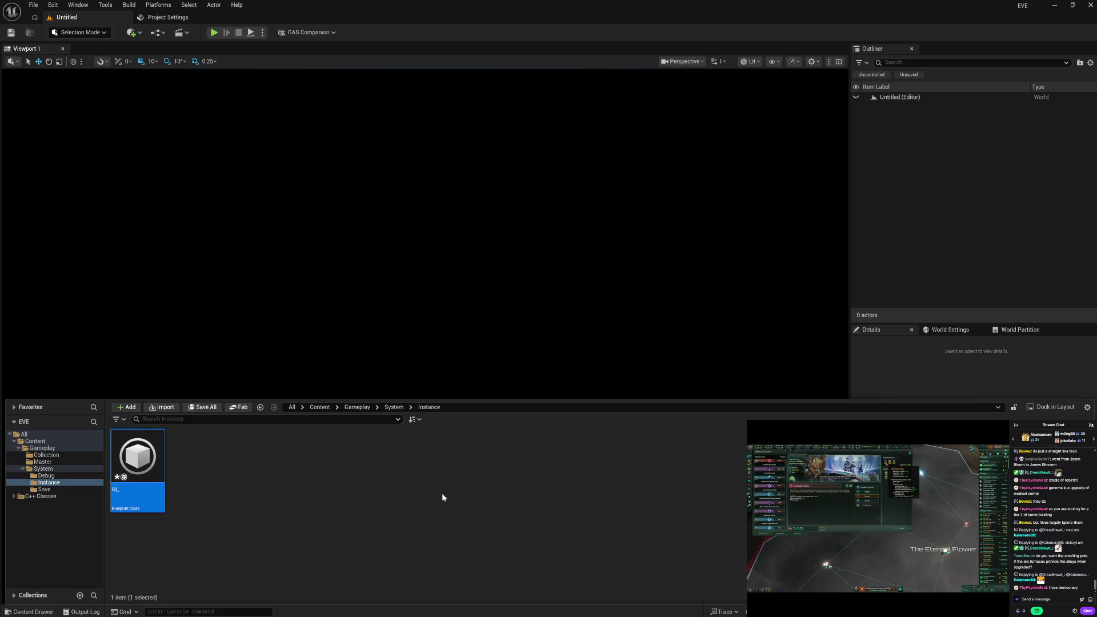
{"action": "type", "text": "EVE_GameInstanc"}
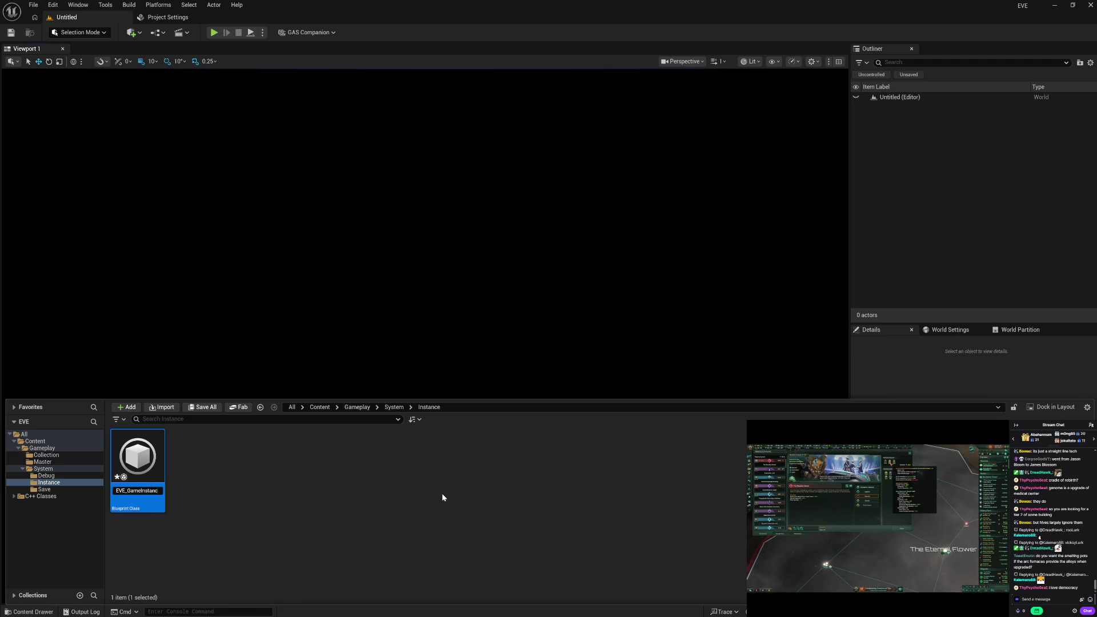
{"action": "key", "text": "Return"}
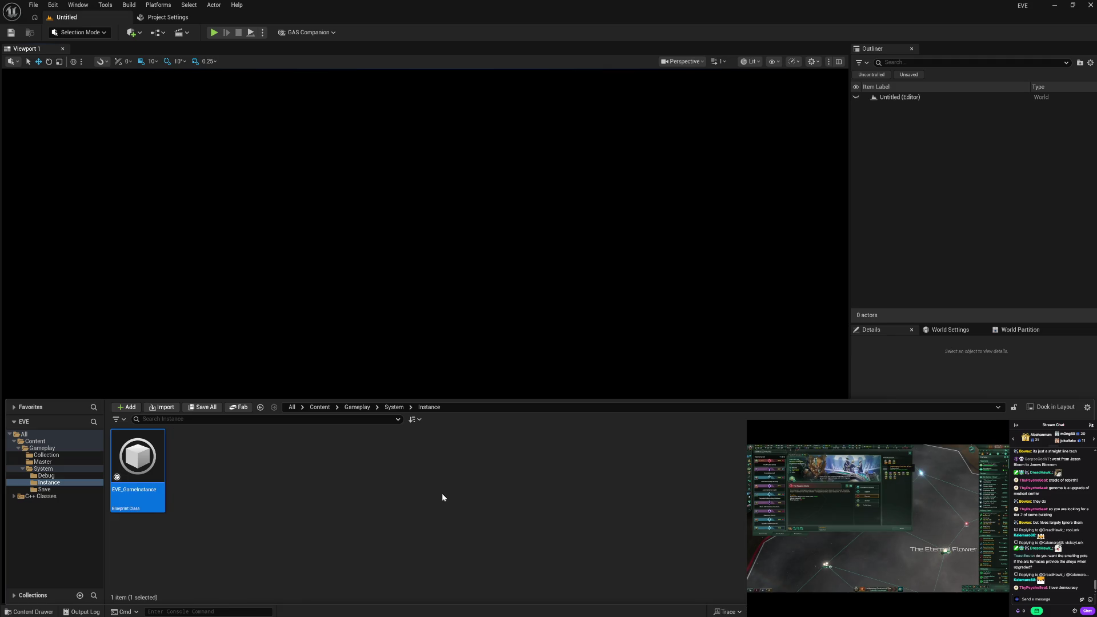
Rename SG_Campaign in the Save folder to EVE_Campaign.
{"action": "left_click", "coordinate": [57, 490]}
{"action": "left_click", "coordinate": [138, 457]}
{"action": "key", "text": "F2"}
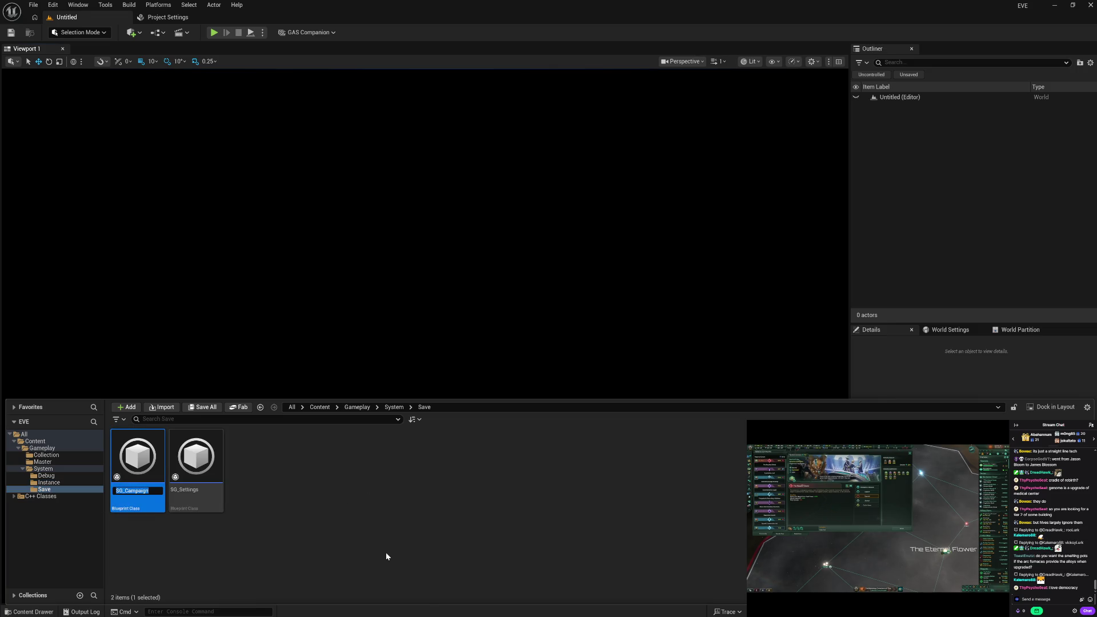
{"action": "key", "text": "End"}
{"action": "type", "text": "EVE"}
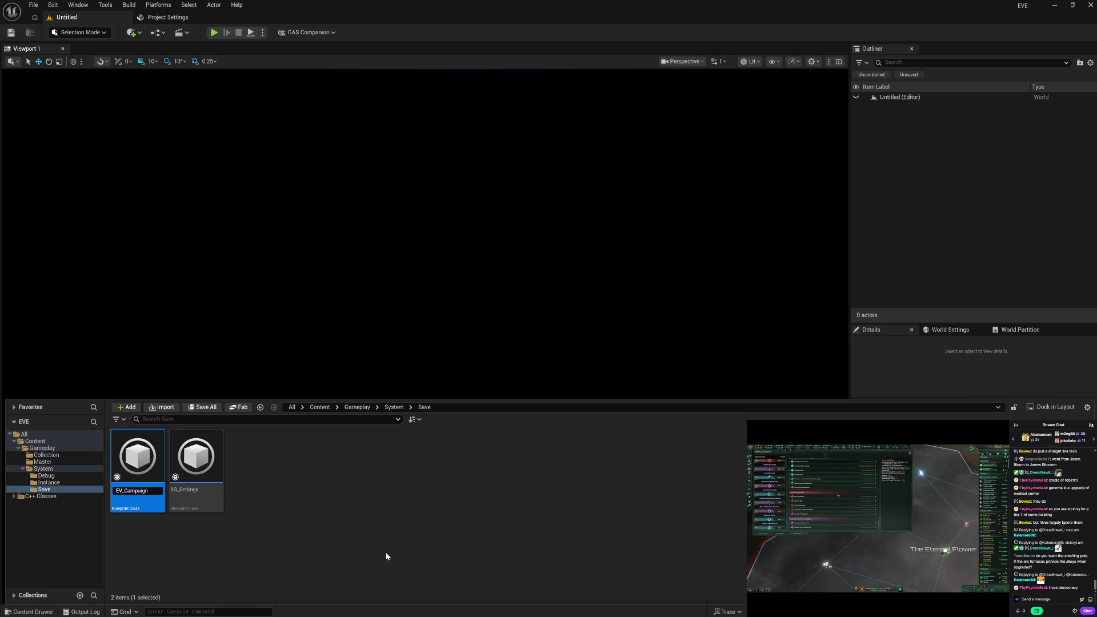
{"action": "key", "text": "Return"}
Rename SG_Settings to EVE_Settings, then show the Gameplay folder.
{"action": "key", "text": "Right"}
{"action": "key", "text": "F2"}
{"action": "key", "text": "Home"}
{"action": "key", "text": "shift+Right"}
{"action": "key", "text": "shift+Right"}
{"action": "type", "text": "EVE"}
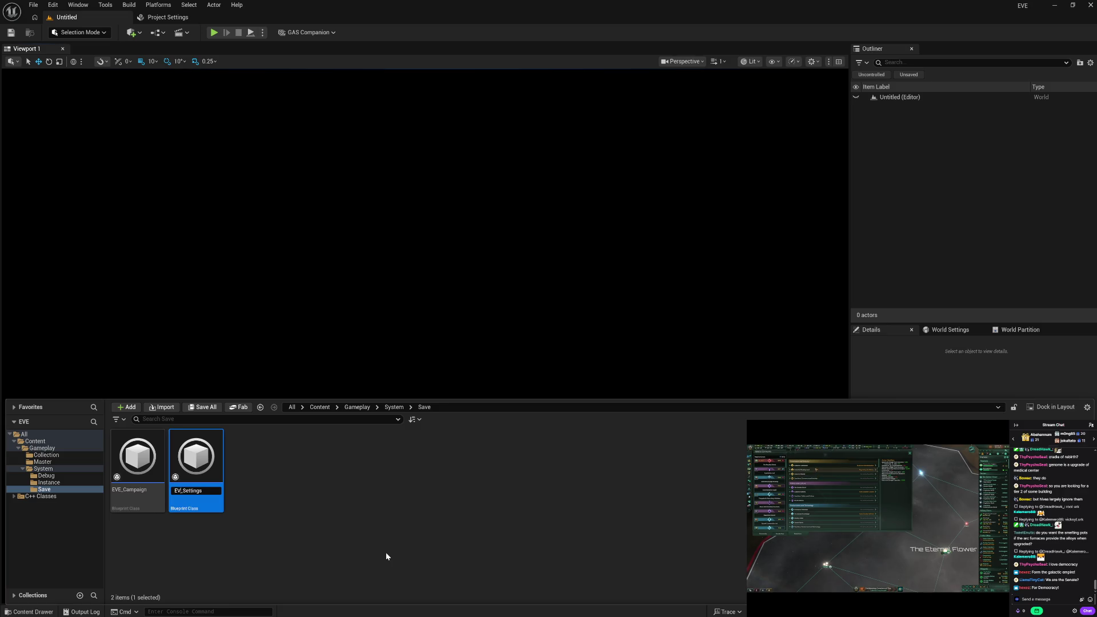
{"action": "key", "text": "Return"}
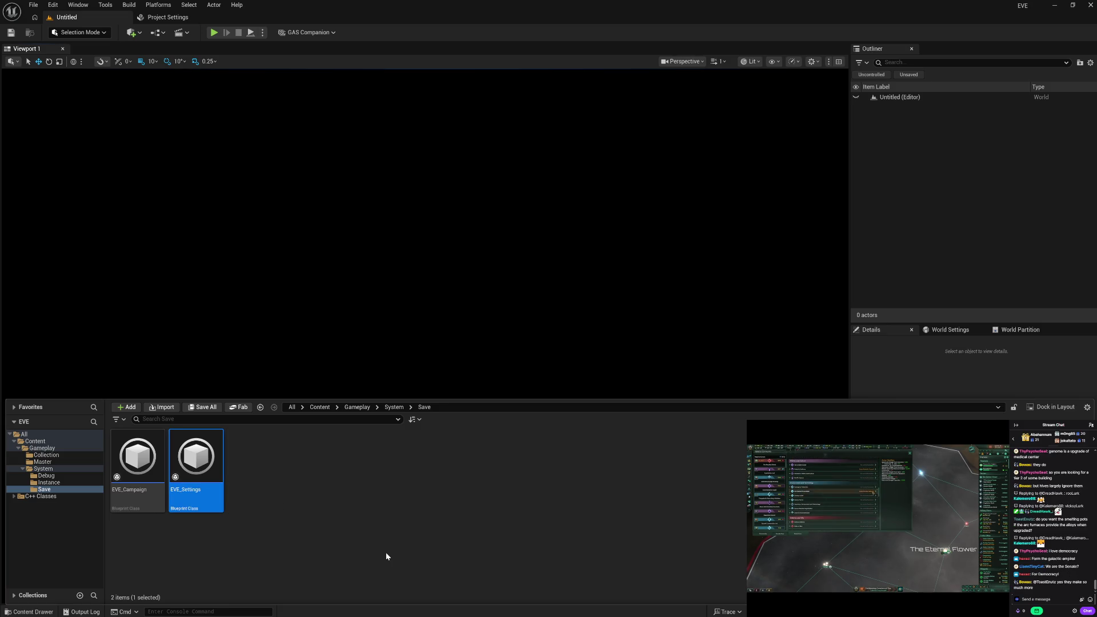
{"action": "left_click", "coordinate": [43, 449]}
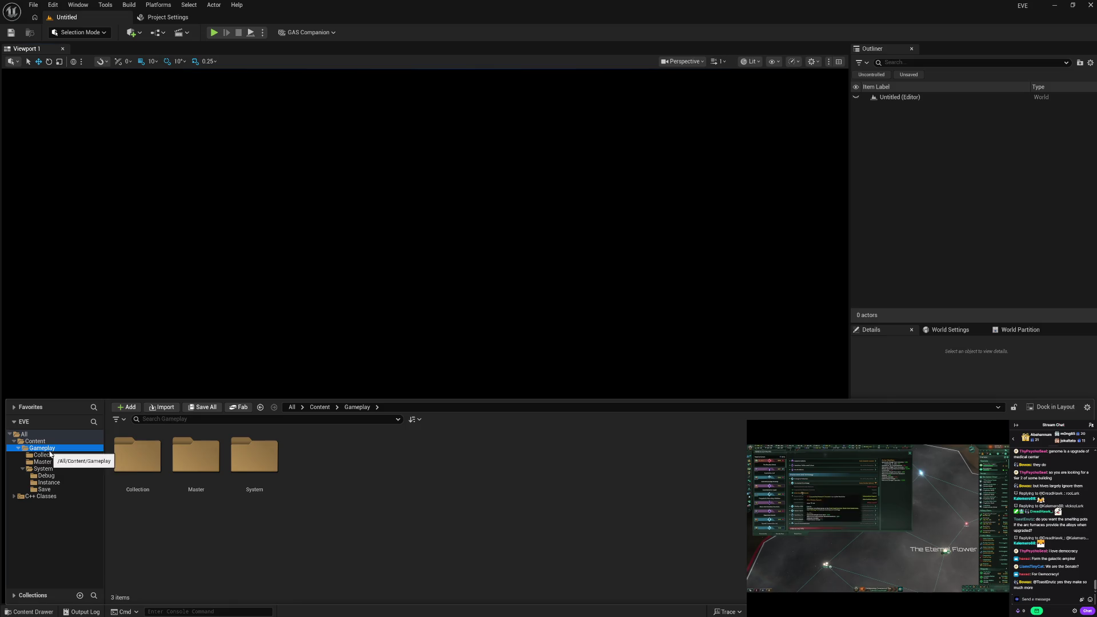
Update redirector references in the Gameplay folder and check the renamed assets.
{"action": "right_click", "coordinate": [42, 449]}
{"action": "left_click", "coordinate": [120, 370]}
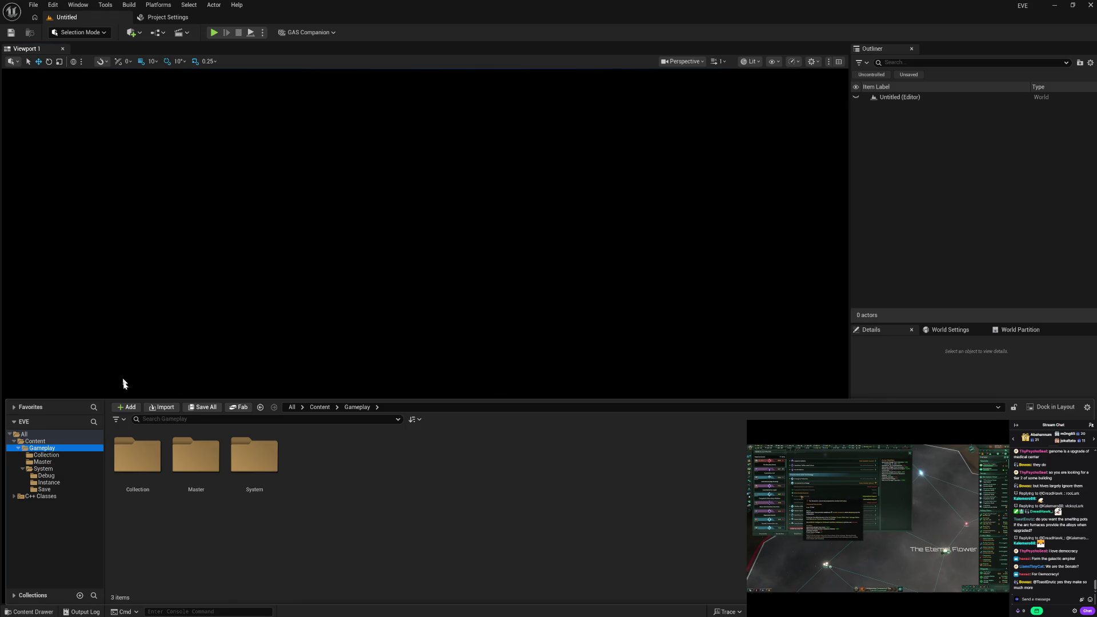
{"action": "left_click", "coordinate": [67, 488]}
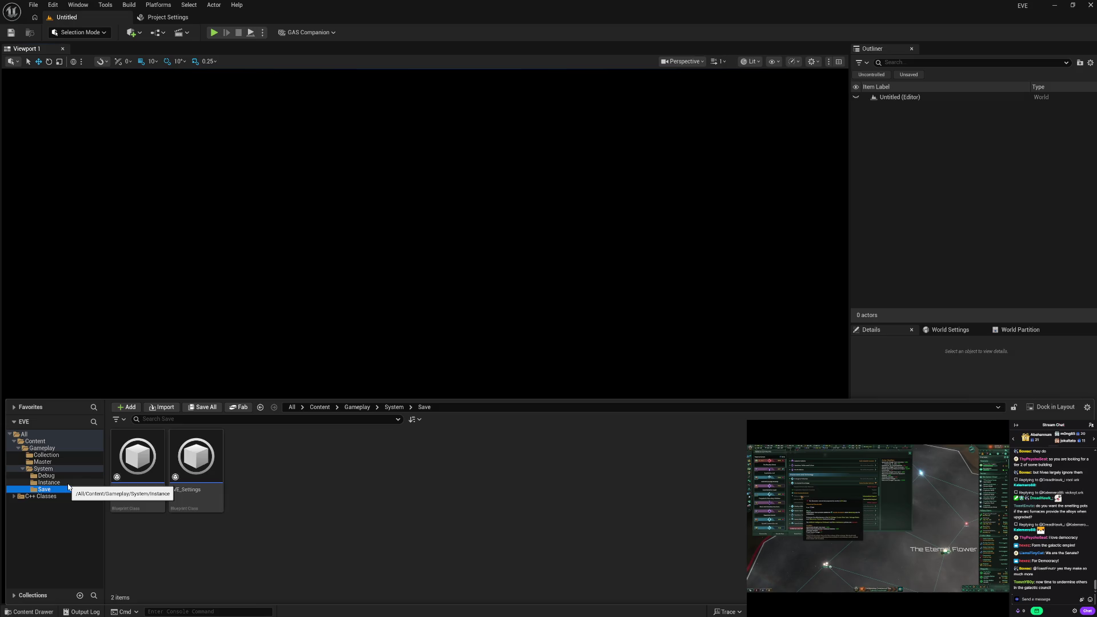
{"action": "left_click", "coordinate": [69, 483]}
{"action": "left_click", "coordinate": [70, 478]}
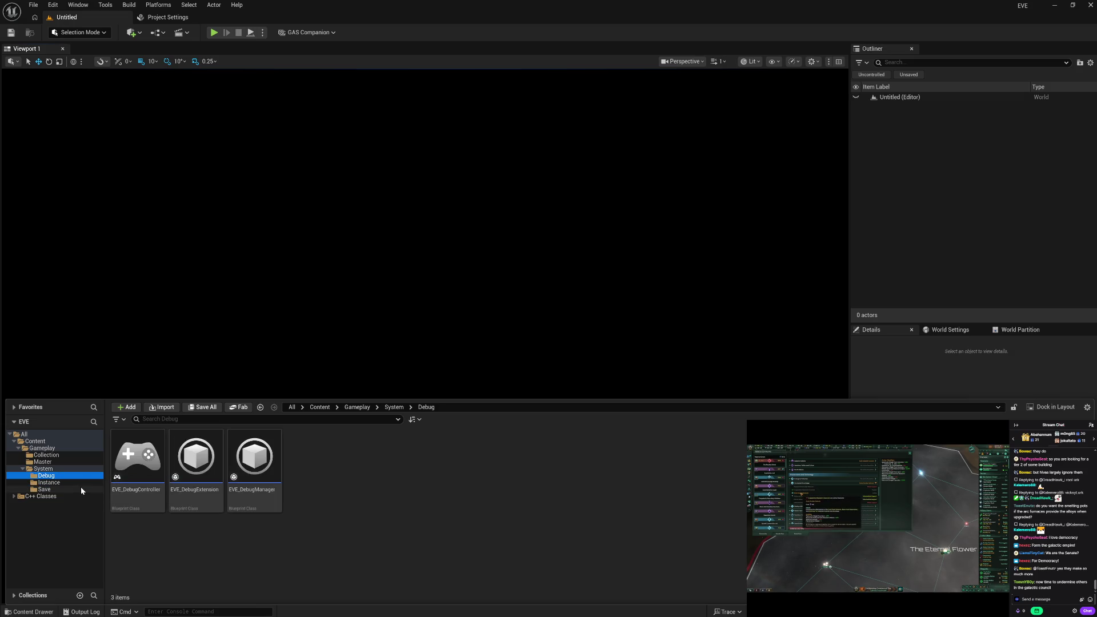
Create a PlayerCameraManager-based Blueprint named EVE_DebugCamera in the Debug folder.
{"action": "right_click", "coordinate": [320, 497]}
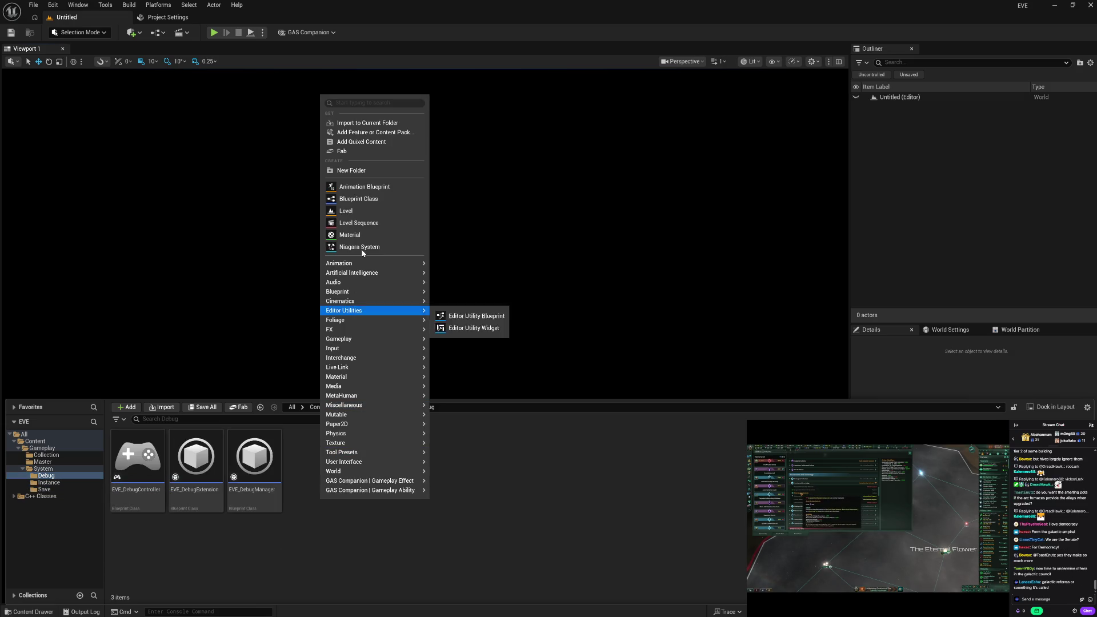
{"action": "left_click", "coordinate": [388, 200]}
{"action": "type", "text": "cam man"}
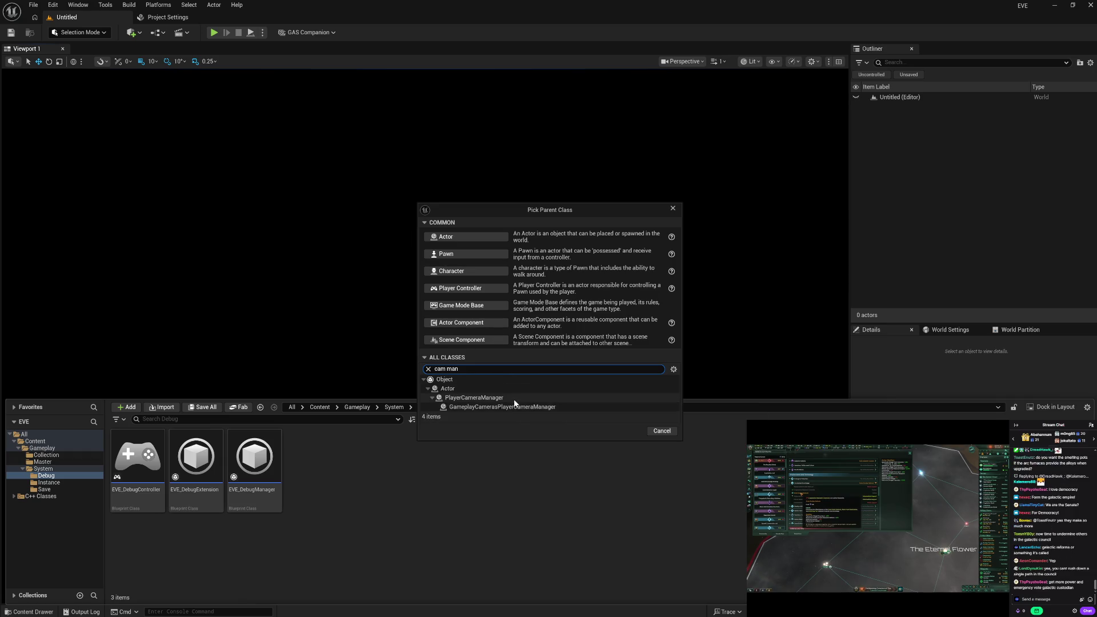
{"action": "left_click", "coordinate": [503, 398]}
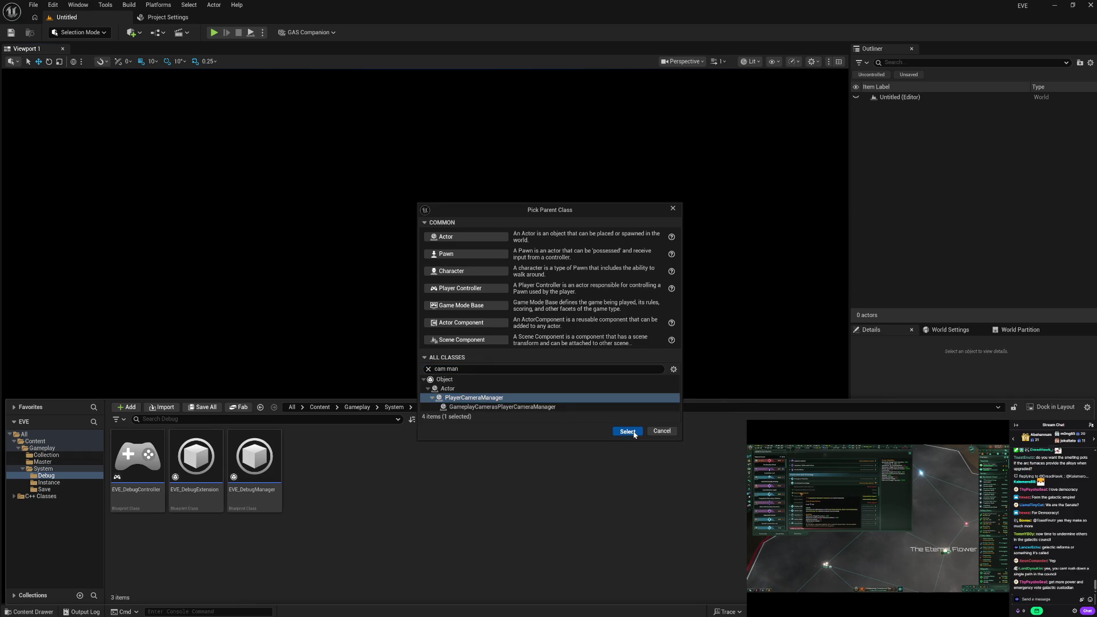
{"action": "left_click", "coordinate": [628, 433]}
{"action": "type", "text": "EVE_"}
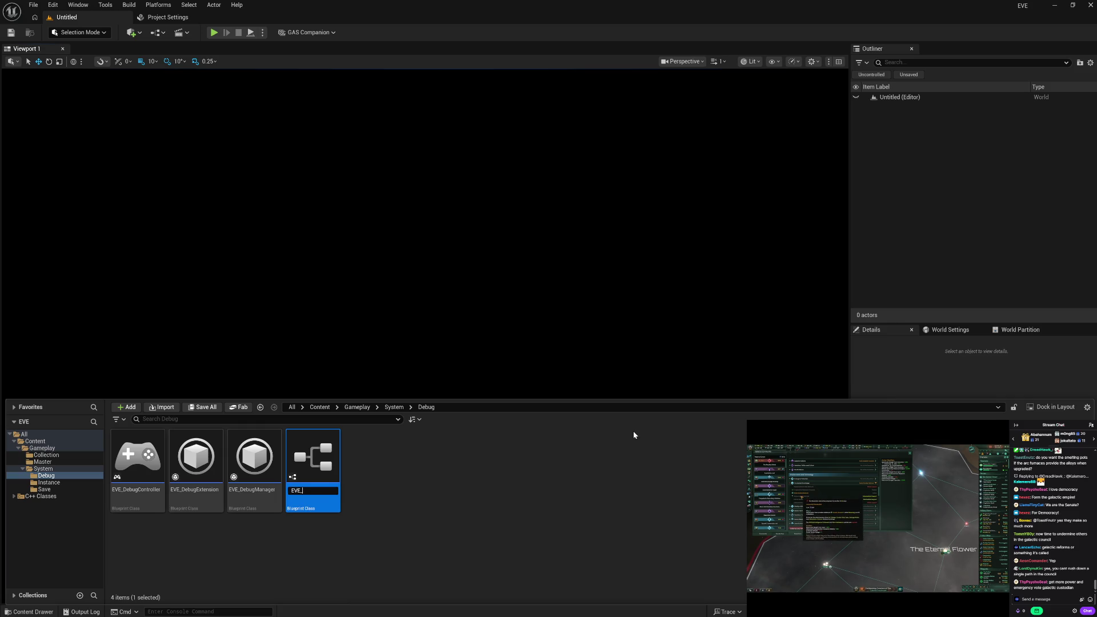
{"action": "type", "text": "Debug"}
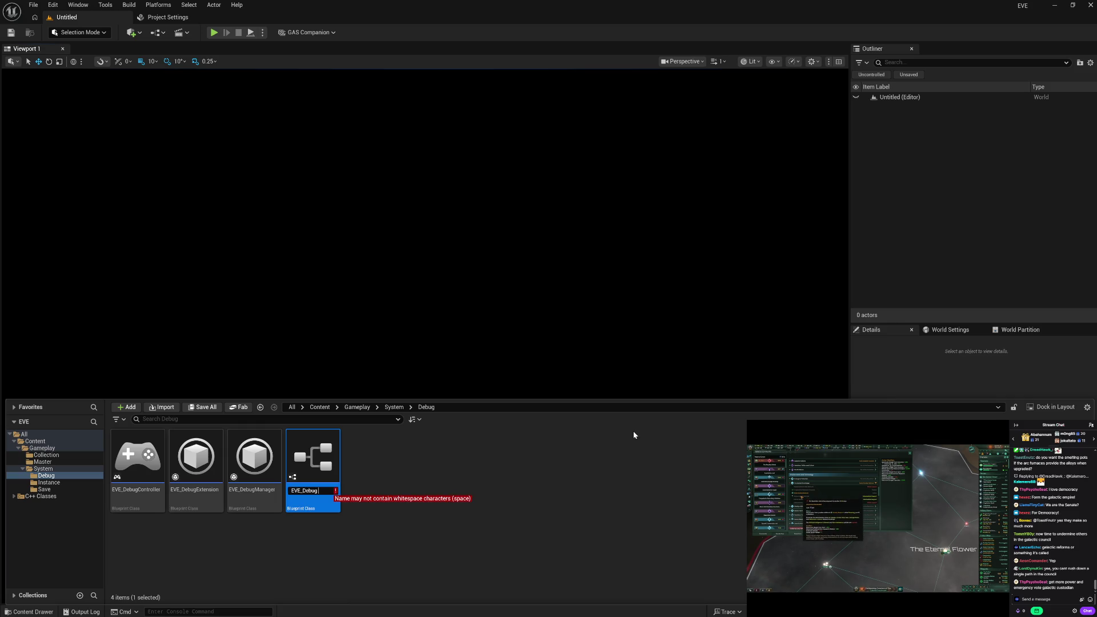
{"action": "type", "text": "Cra"}
{"action": "key", "text": "Return"}
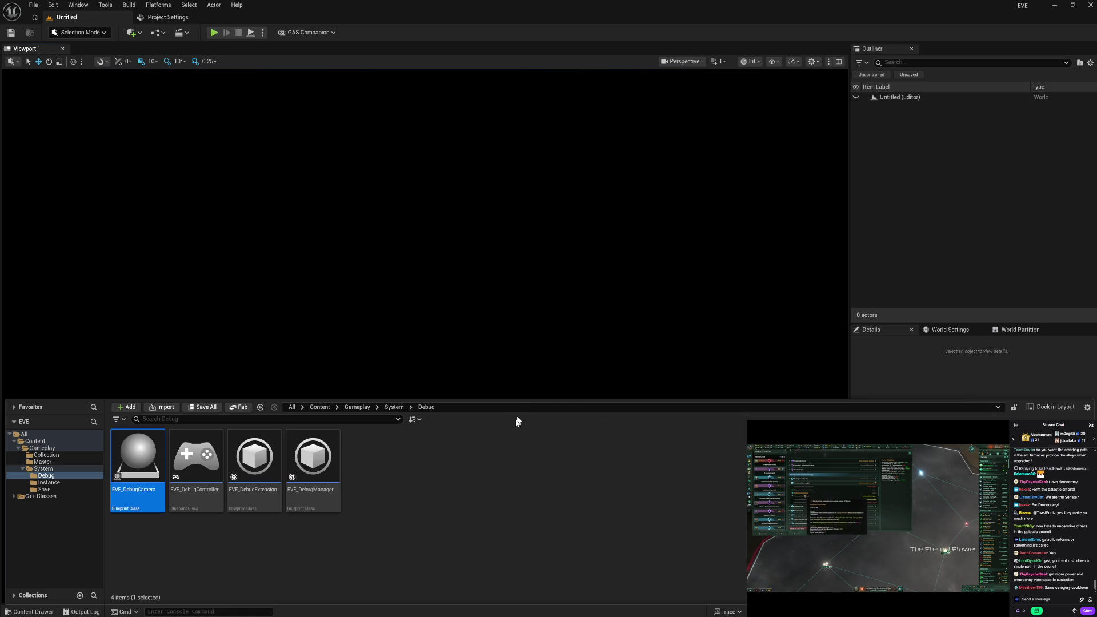
{"action": "left_click", "coordinate": [489, 502]}
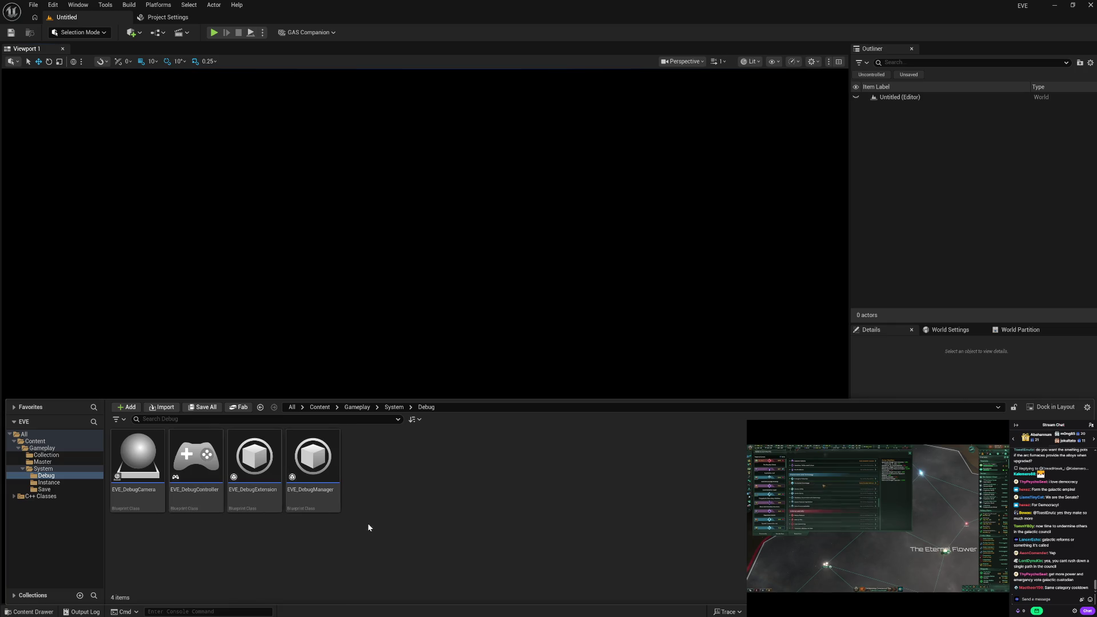
Open EVE_DebugController and delete its disabled Event BeginPlay and Event Tick nodes.
{"action": "double_click", "coordinate": [189, 502]}
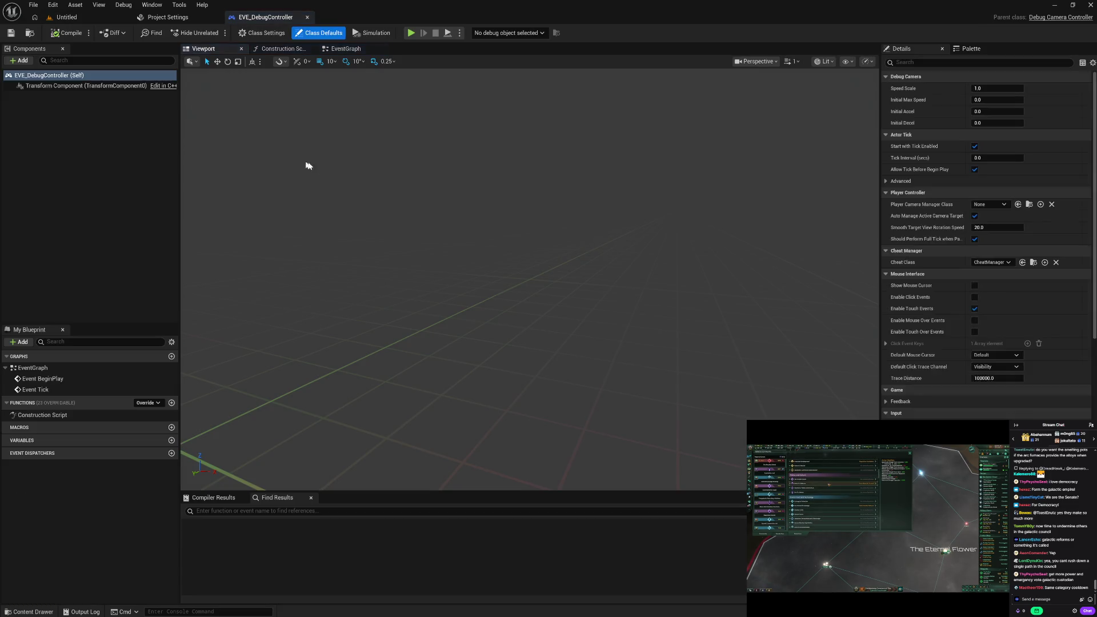
{"action": "left_click_drag", "start_coordinate": [386, 184], "coordinate": [602, 360]}
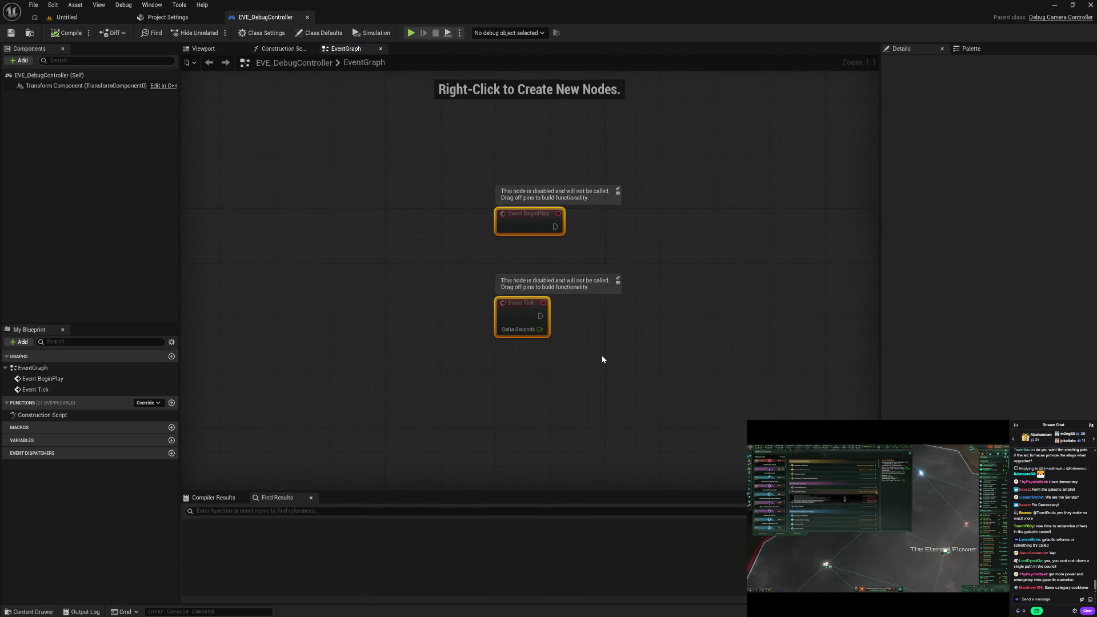
{"action": "key", "text": "Delete"}
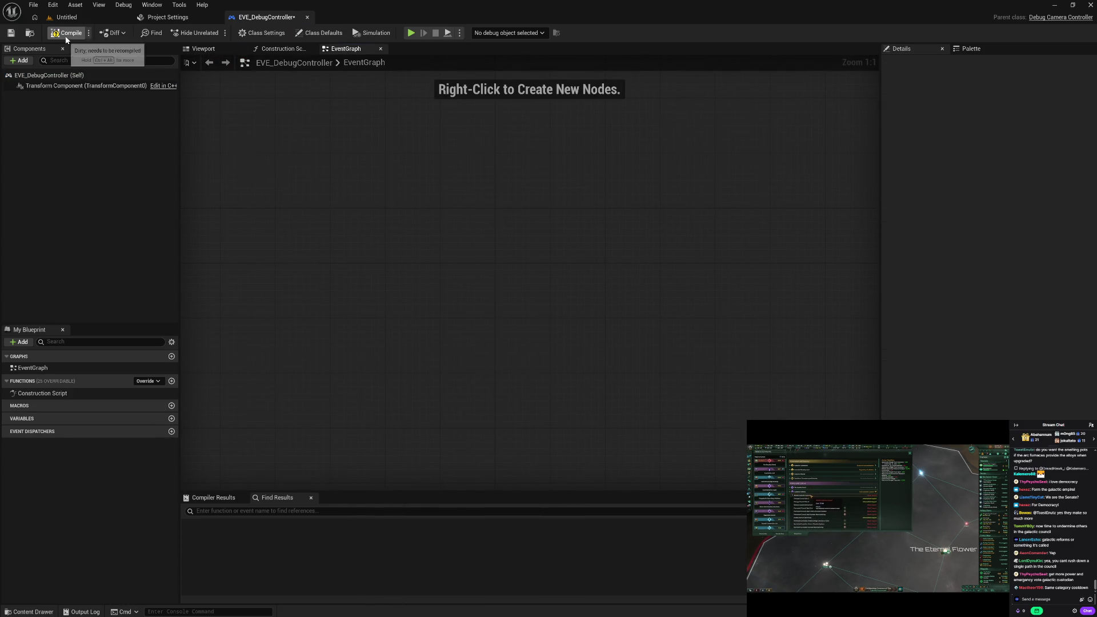
Set Game Instance Class in Maps & Modes to EVE_GameInstance, then return to the level.
{"action": "left_click", "coordinate": [307, 20]}
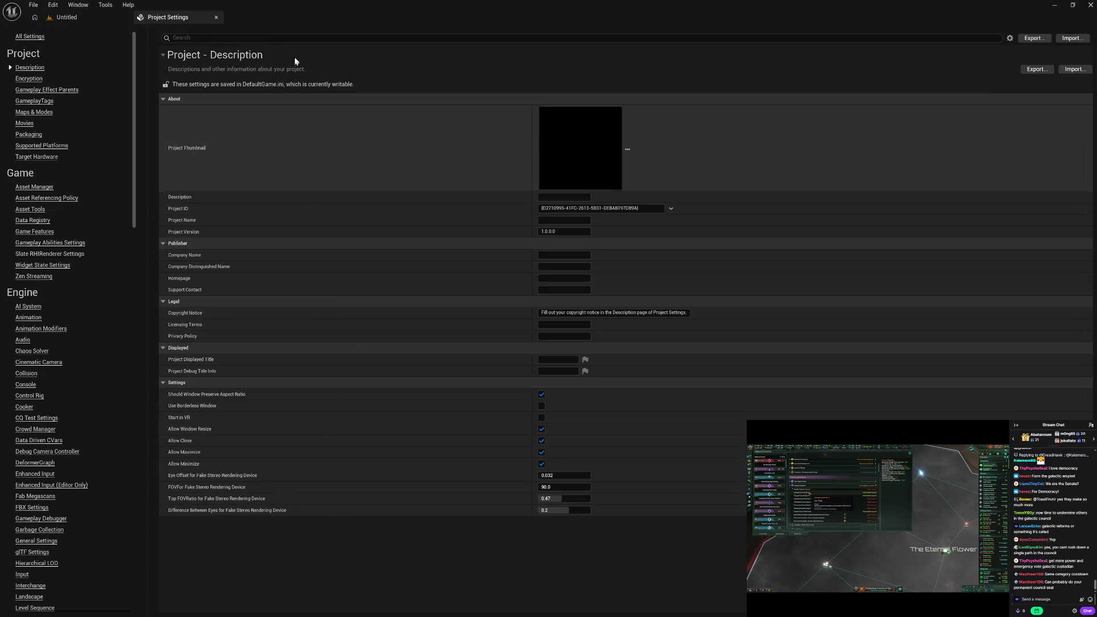
{"action": "left_click", "coordinate": [49, 113]}
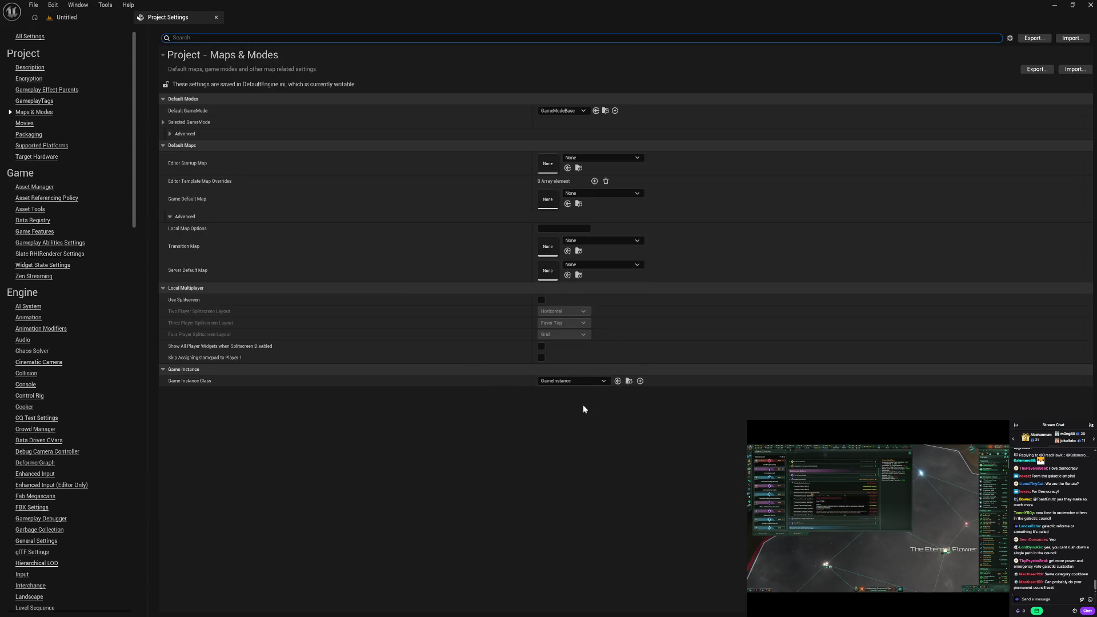
{"action": "left_click", "coordinate": [566, 382]}
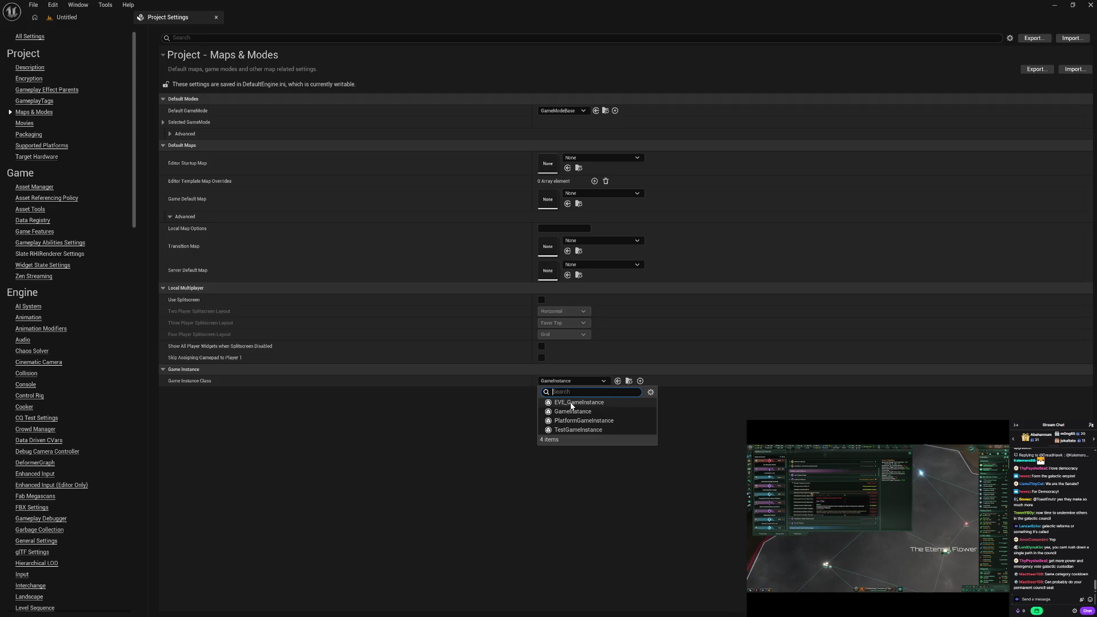
{"action": "left_click", "coordinate": [571, 404]}
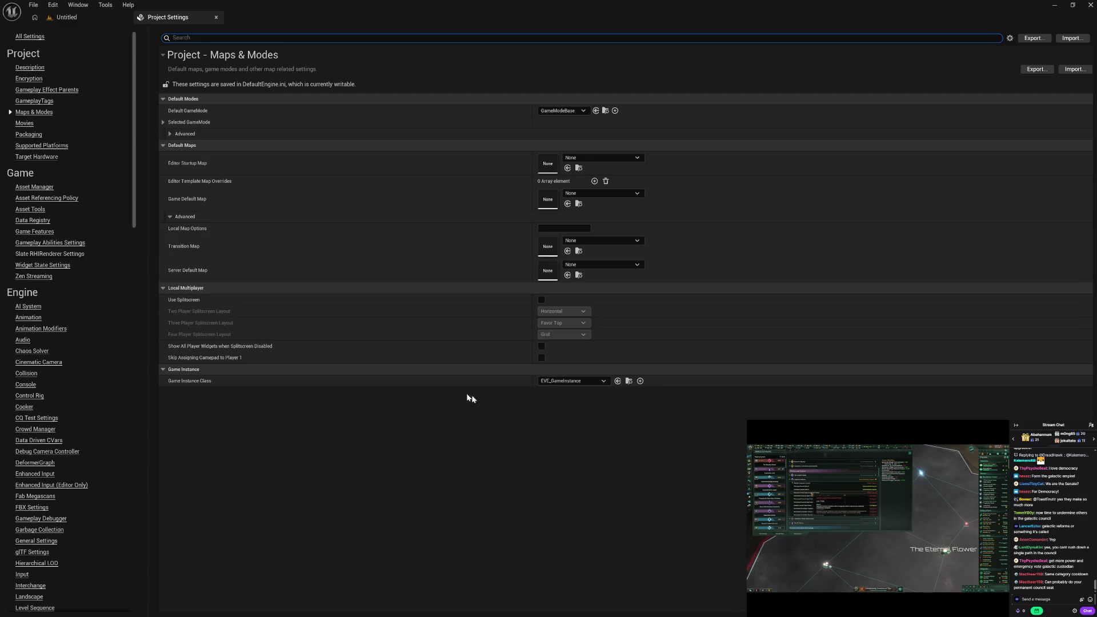
{"action": "left_click", "coordinate": [67, 18]}
{"action": "key", "text": "ctrl+space"}
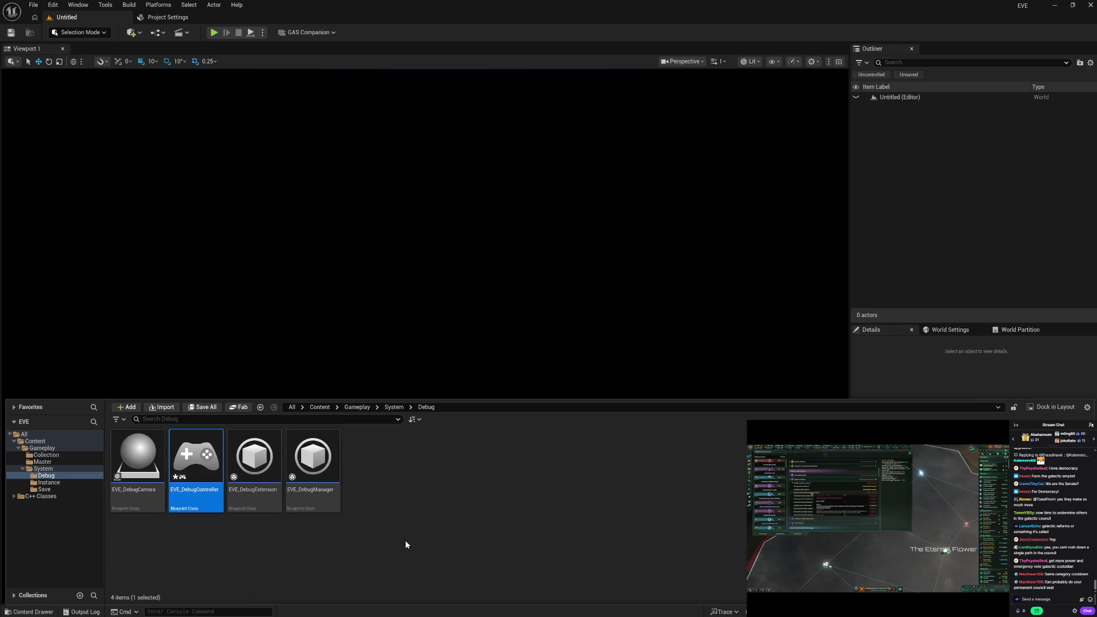
In EVE_DebugController, set Save on Compile to On Success Only and compile.
{"action": "double_click", "coordinate": [202, 504]}
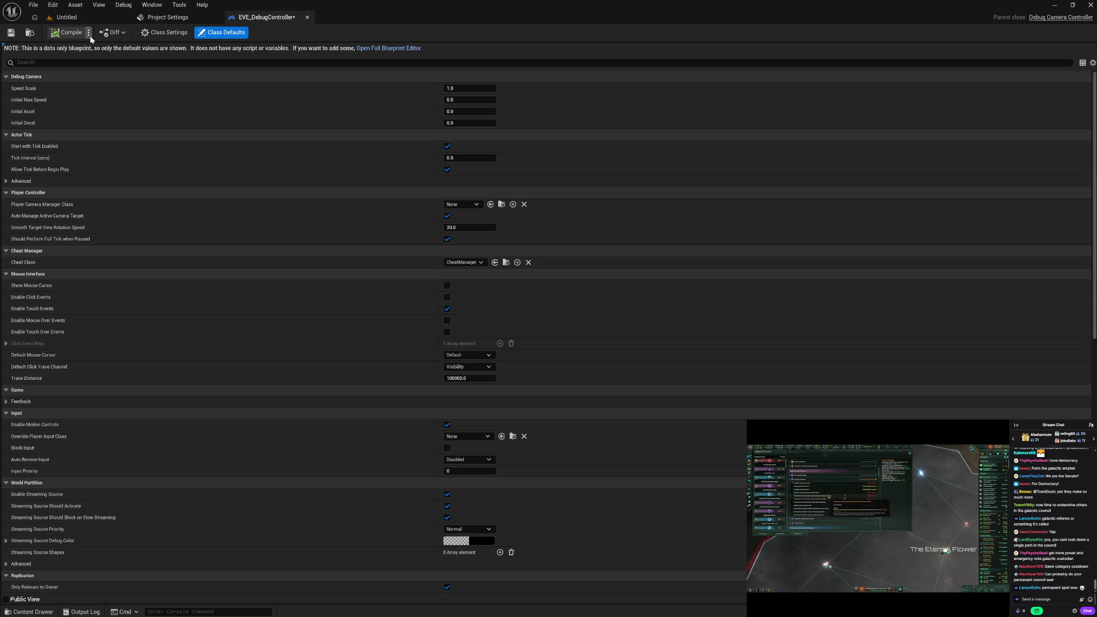
{"action": "left_click", "coordinate": [89, 32]}
{"action": "mouse_move", "coordinate": [137, 48]}
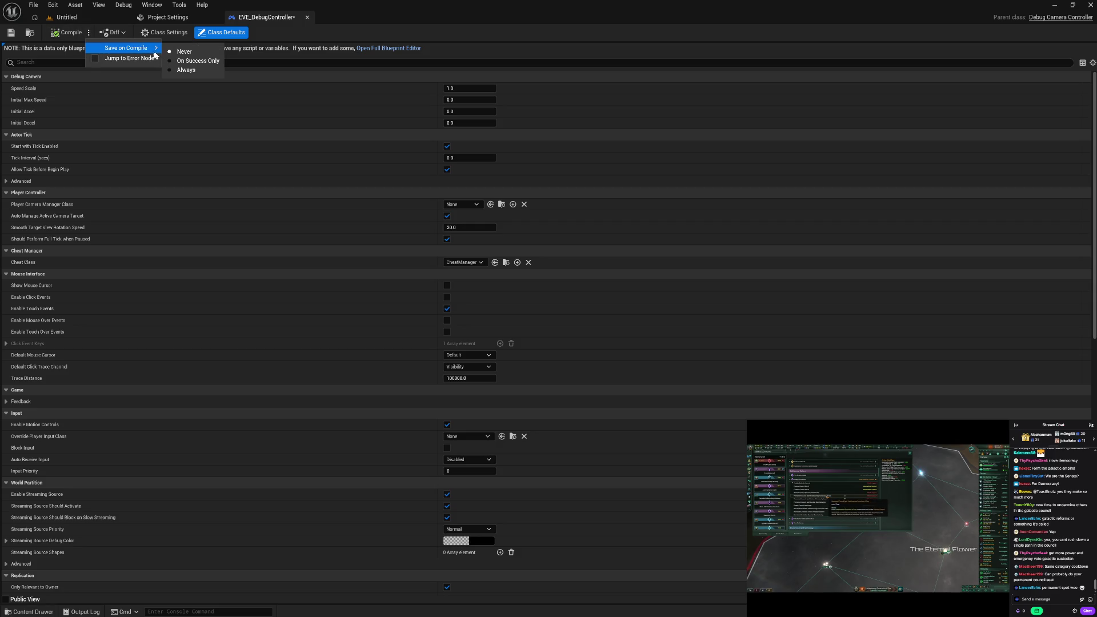
{"action": "left_click", "coordinate": [198, 61]}
{"action": "left_click", "coordinate": [60, 34]}
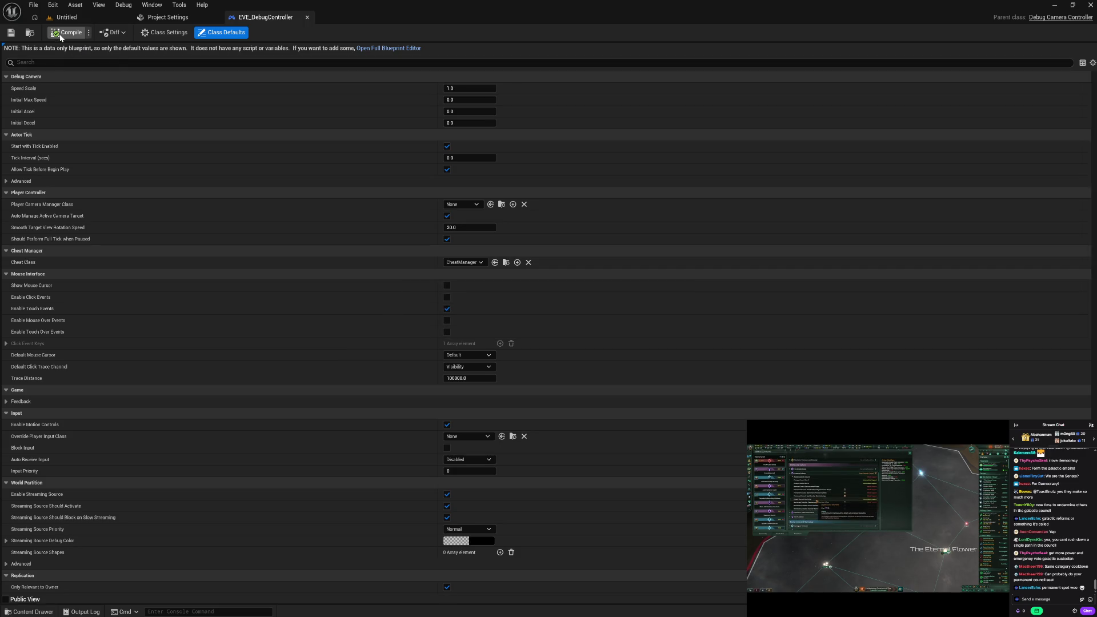
Set Player Camera Manager Class to EVE_DebugCamera and Cheat Class to EVE_DebugManager, then compile.
{"action": "left_click", "coordinate": [454, 208]}
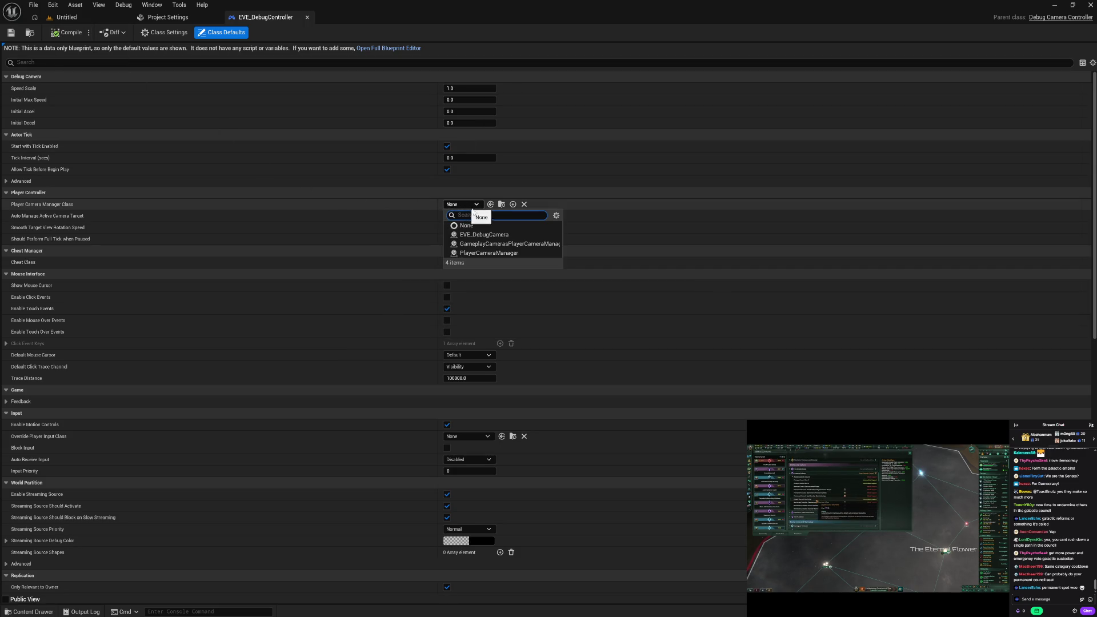
{"action": "left_click", "coordinate": [474, 235]}
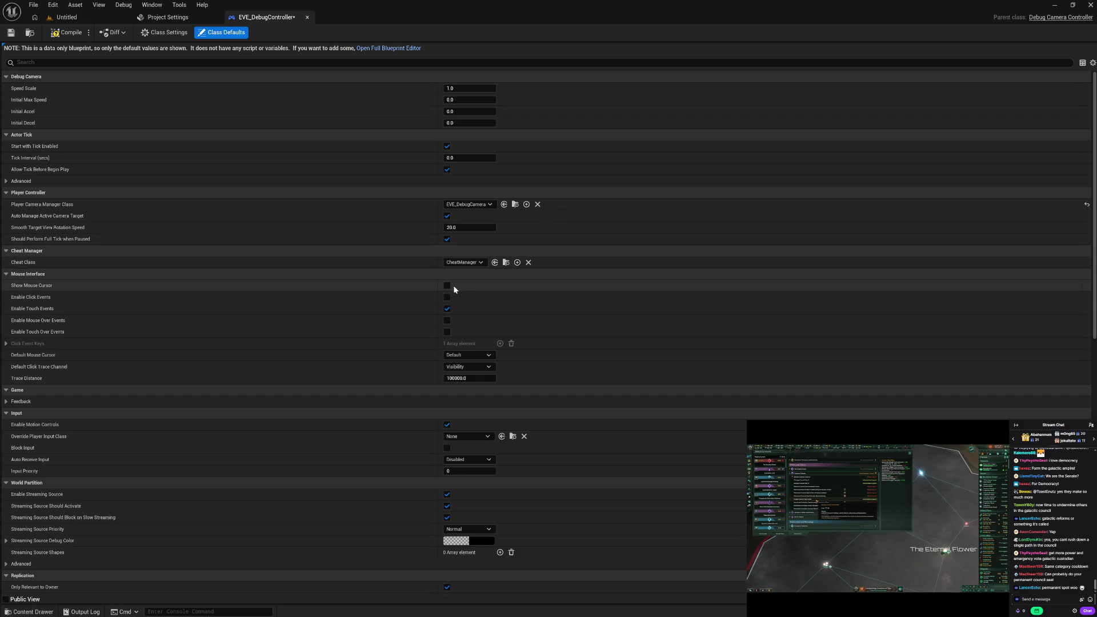
{"action": "left_click", "coordinate": [464, 262]}
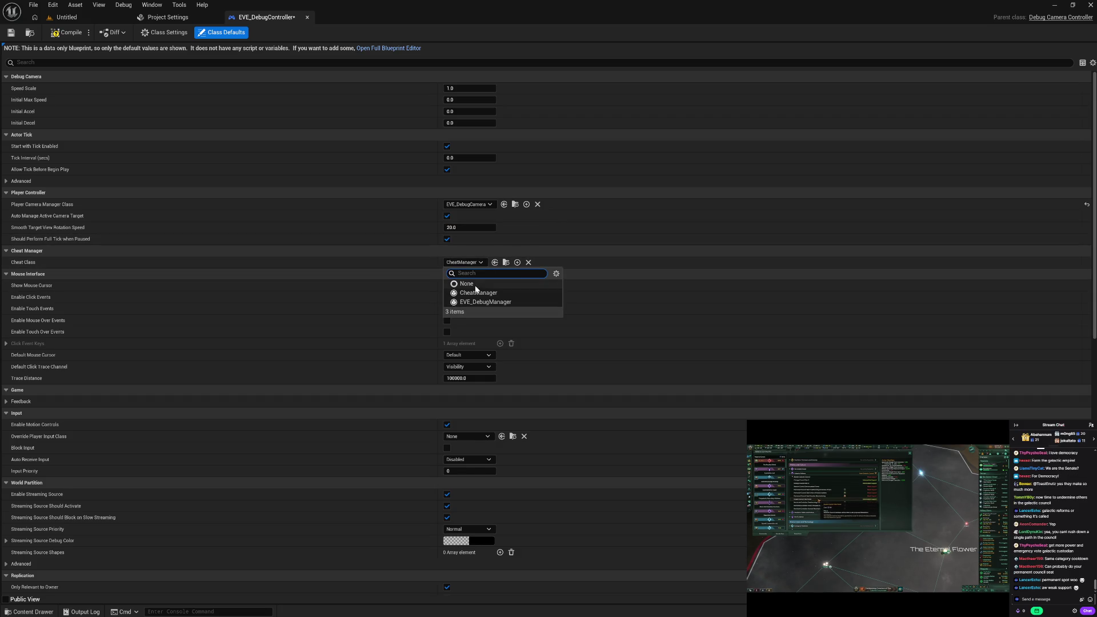
{"action": "left_click", "coordinate": [472, 302]}
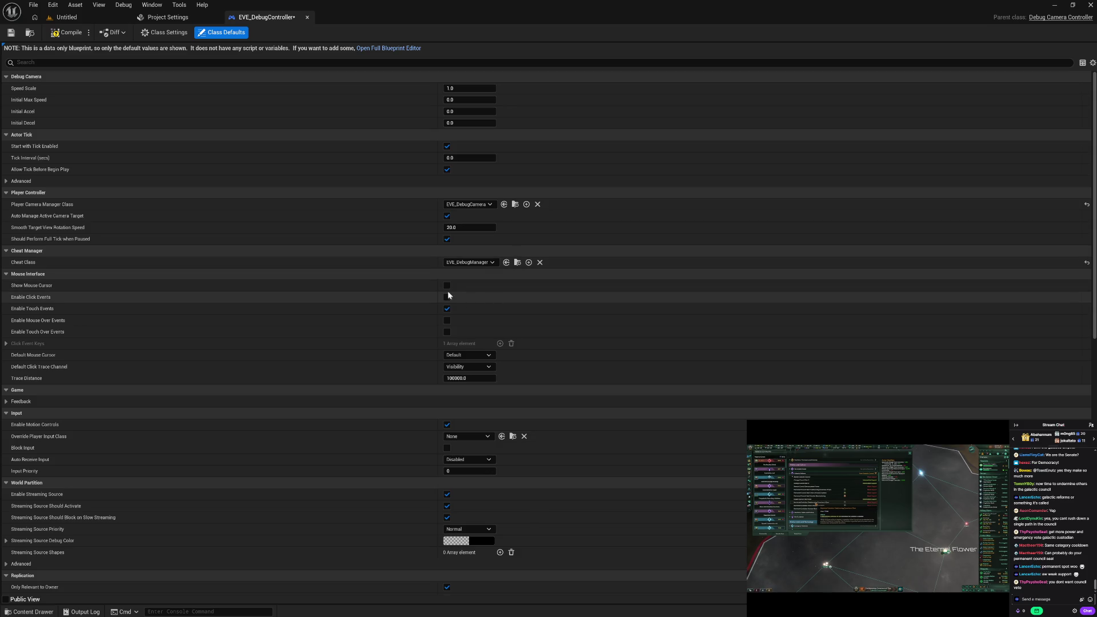
{"action": "left_click", "coordinate": [70, 33]}
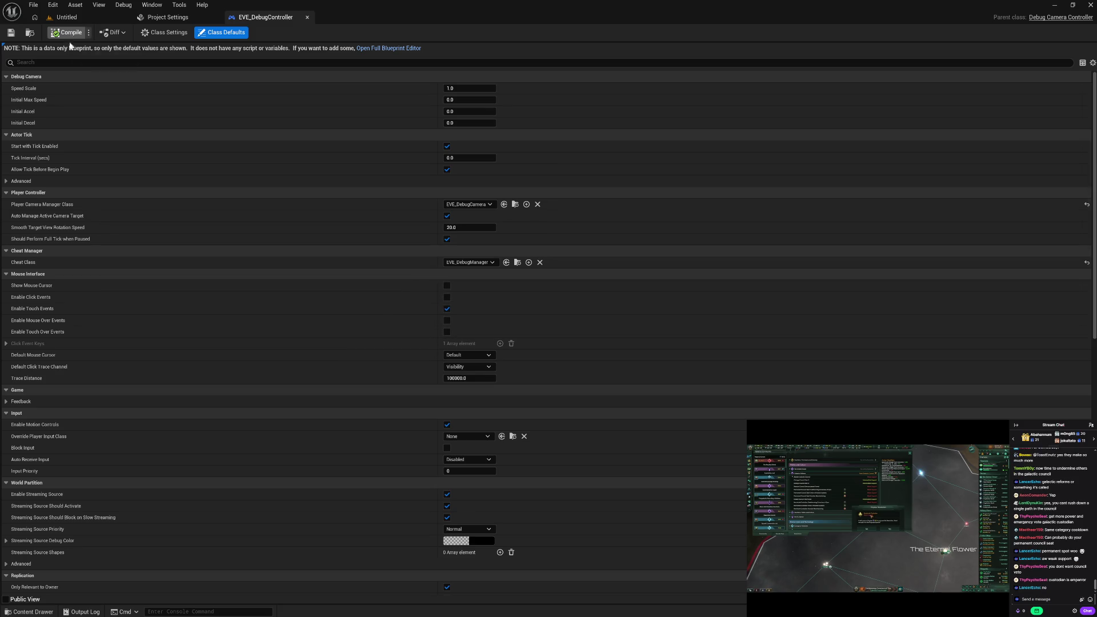
Set EVE_DebugManager's Debug Camera Controller Class to EVE_DebugController, compile, and close it.
{"action": "left_click", "coordinate": [308, 18]}
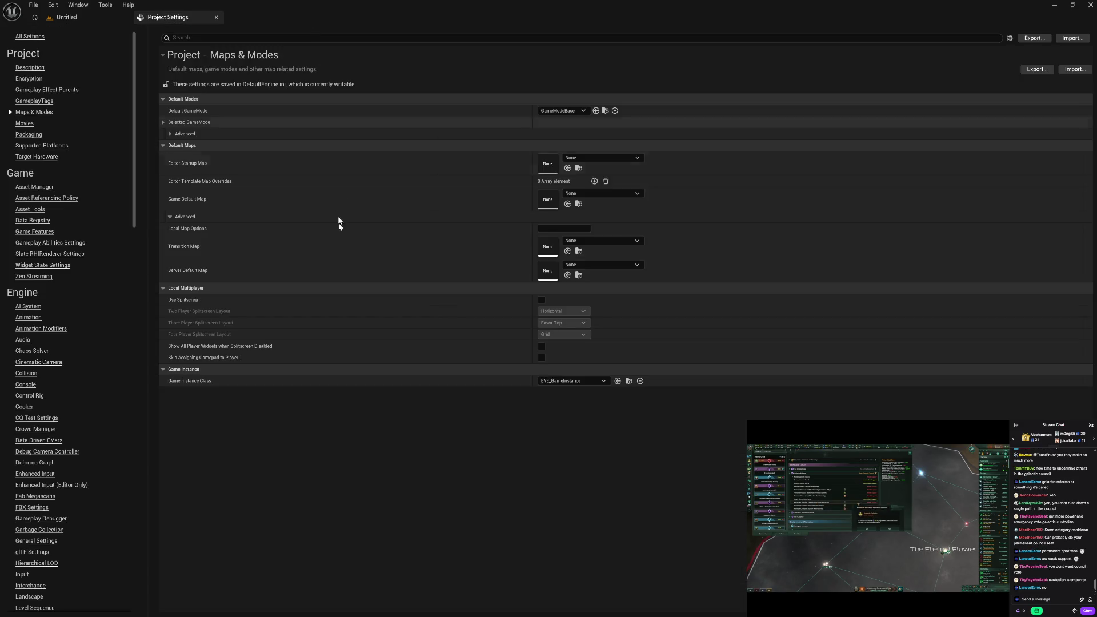
{"action": "left_click", "coordinate": [92, 14]}
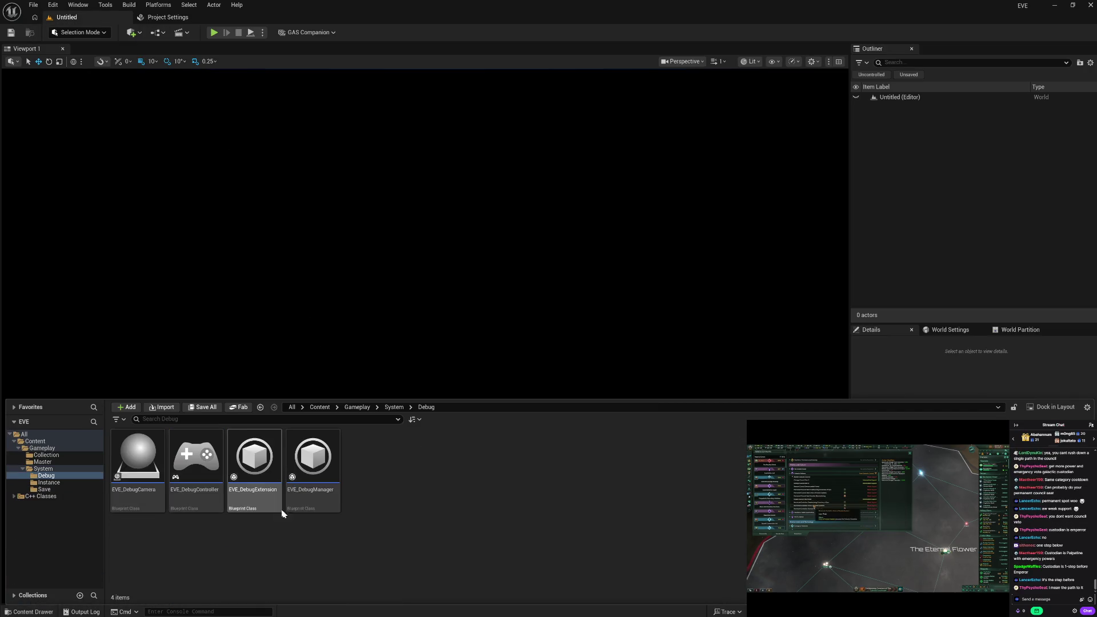
{"action": "double_click", "coordinate": [319, 498]}
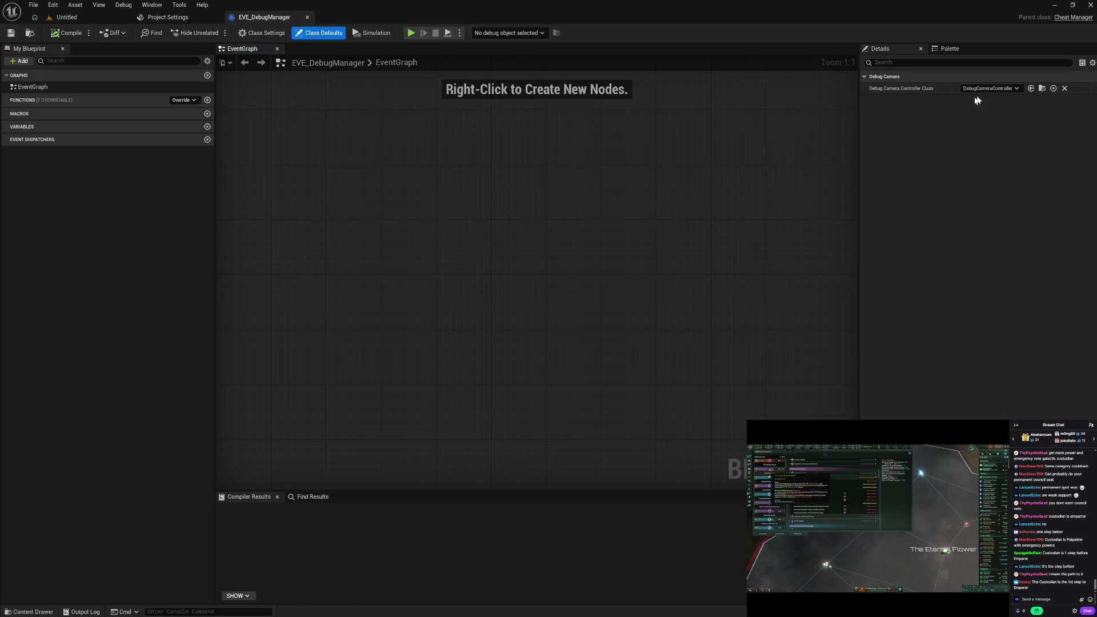
{"action": "left_click", "coordinate": [989, 88]}
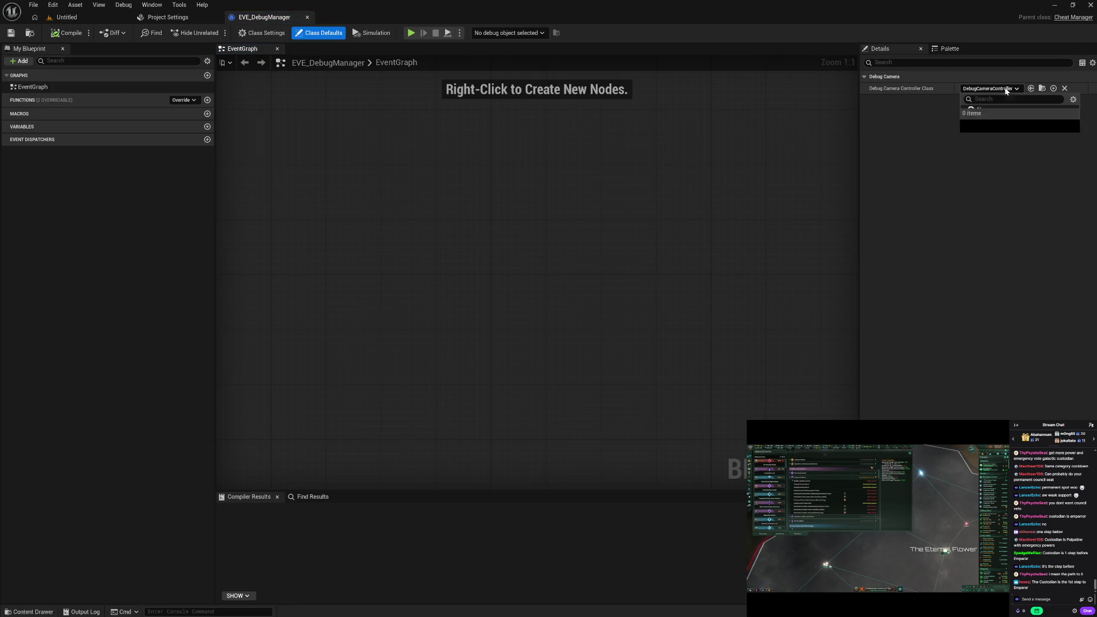
{"action": "left_click", "coordinate": [1007, 127]}
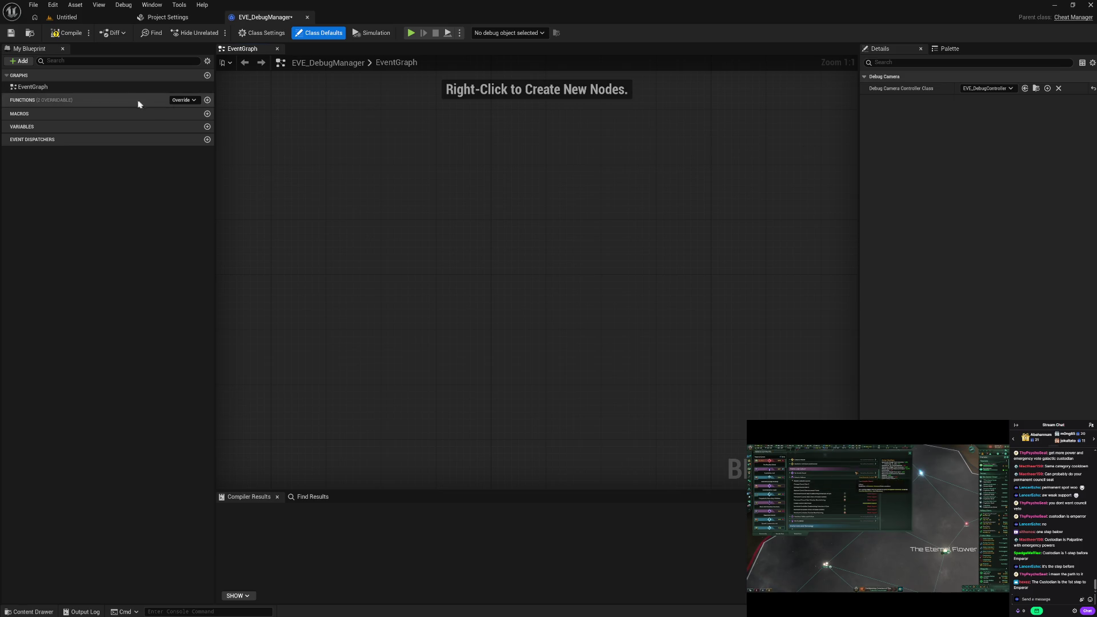
{"action": "left_click", "coordinate": [208, 62]}
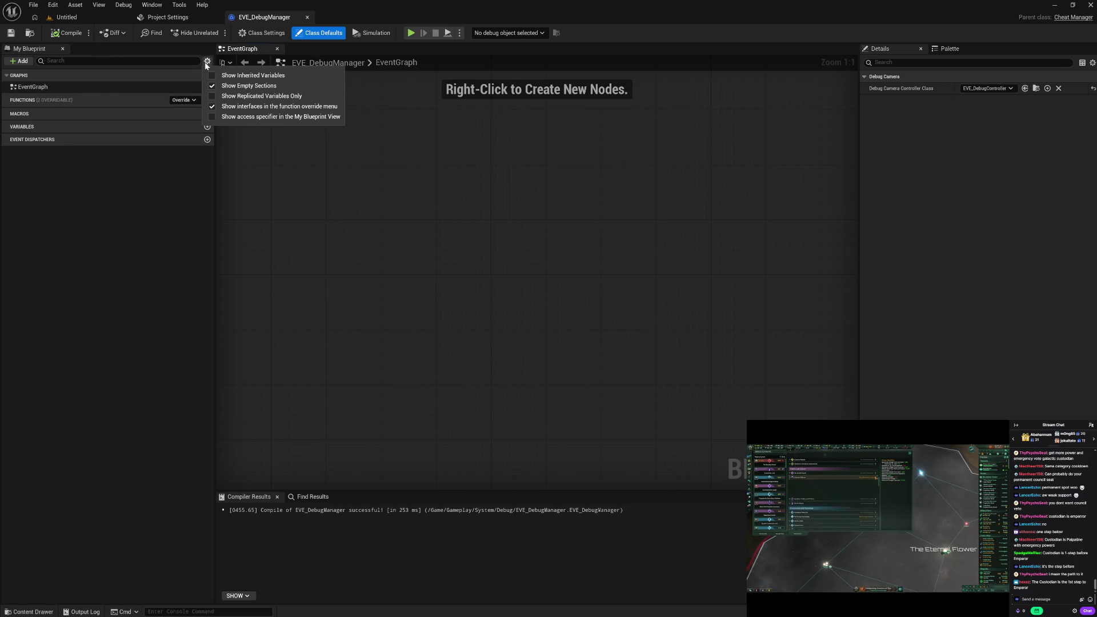
{"action": "left_click", "coordinate": [235, 116]}
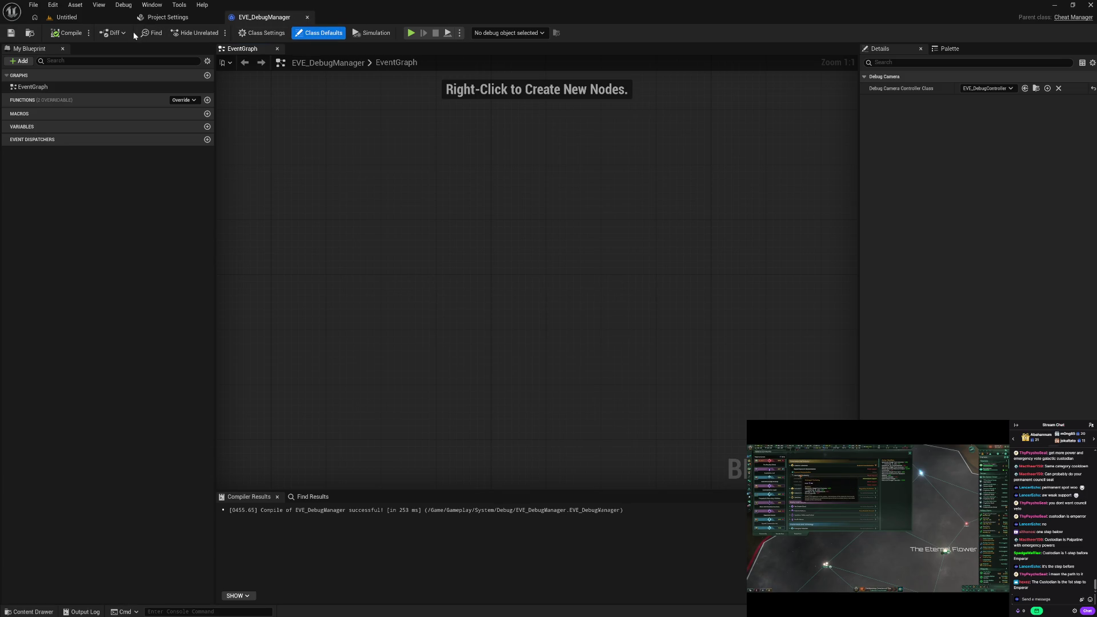
{"action": "left_click", "coordinate": [307, 17]}
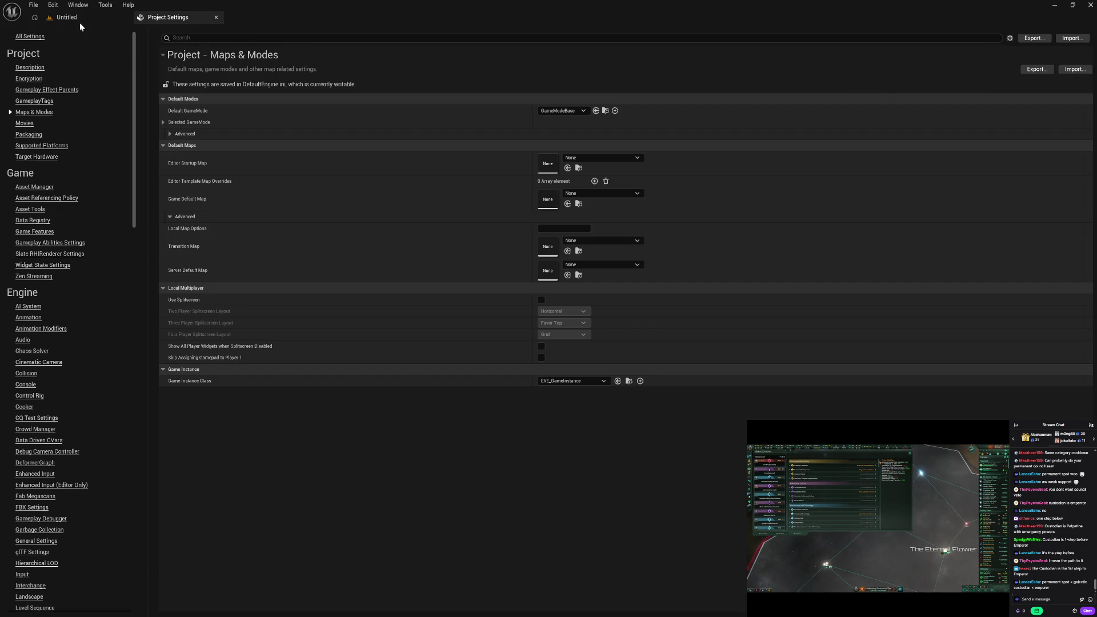
Inspect EVE_DebugExtension's Class Settings and Class Defaults, then close the Blueprint.
{"action": "left_click", "coordinate": [80, 20]}
{"action": "key", "text": "ctrl+space"}
{"action": "double_click", "coordinate": [256, 457]}
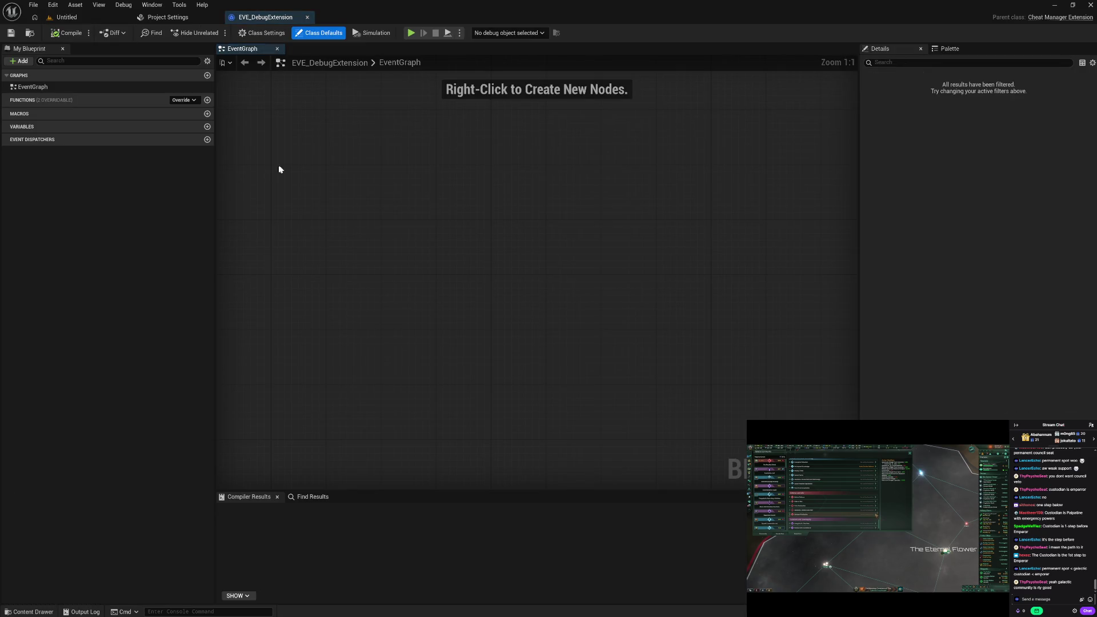
{"action": "left_click", "coordinate": [262, 33]}
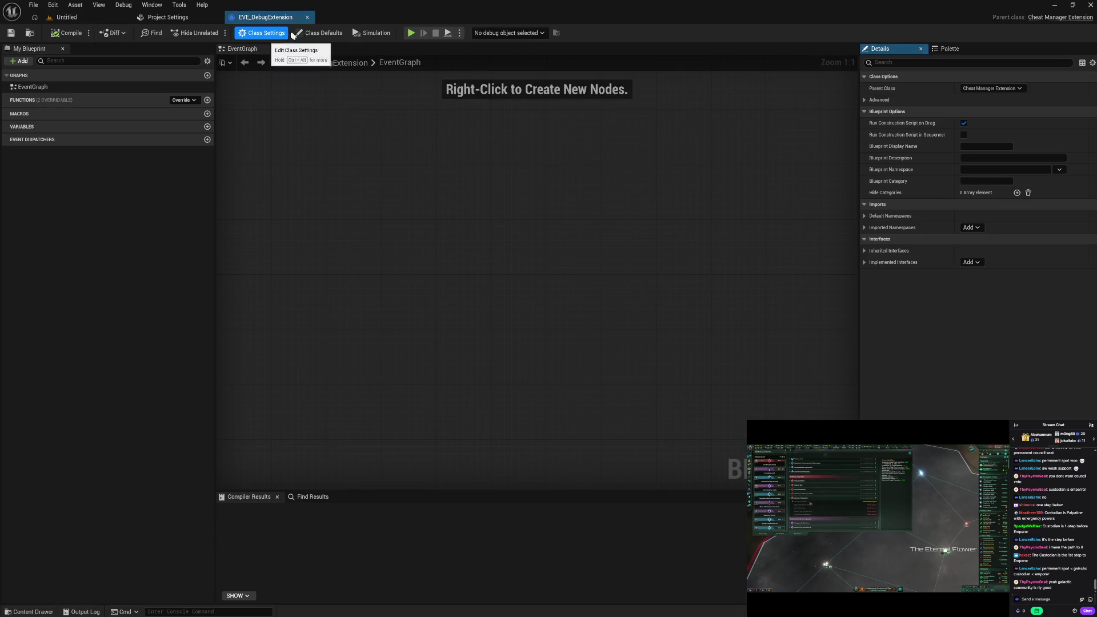
{"action": "left_click", "coordinate": [313, 36]}
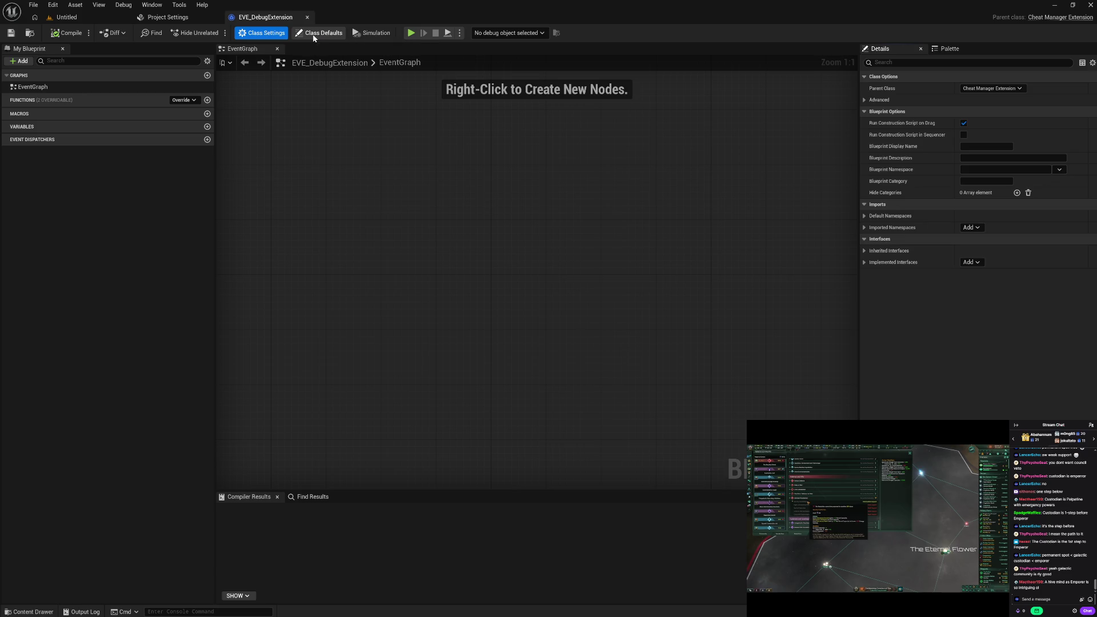
{"action": "left_click", "coordinate": [307, 18]}
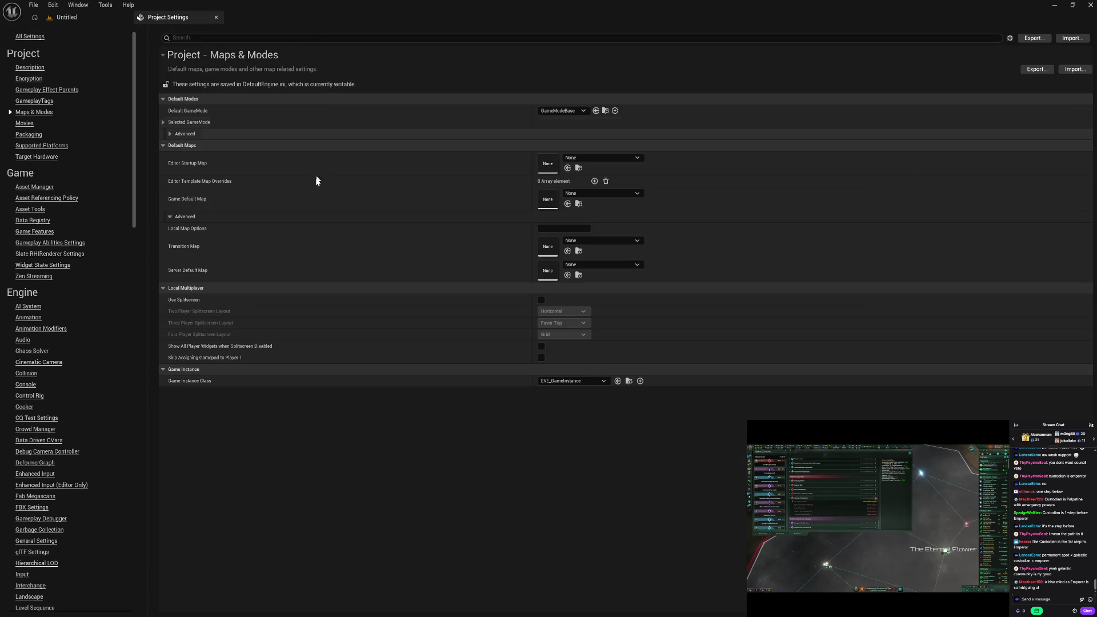
Open EVE_DebugCamera and delete the three disabled default event nodes from its Event Graph.
{"action": "left_click", "coordinate": [95, 20]}
{"action": "key", "text": "ctrl+space"}
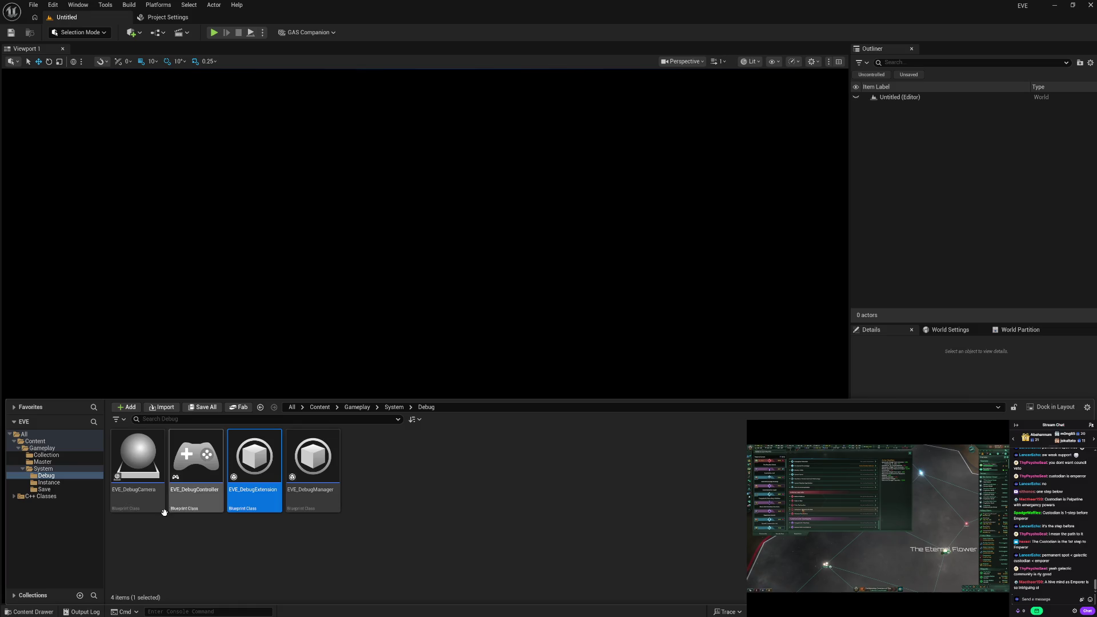
{"action": "double_click", "coordinate": [150, 501]}
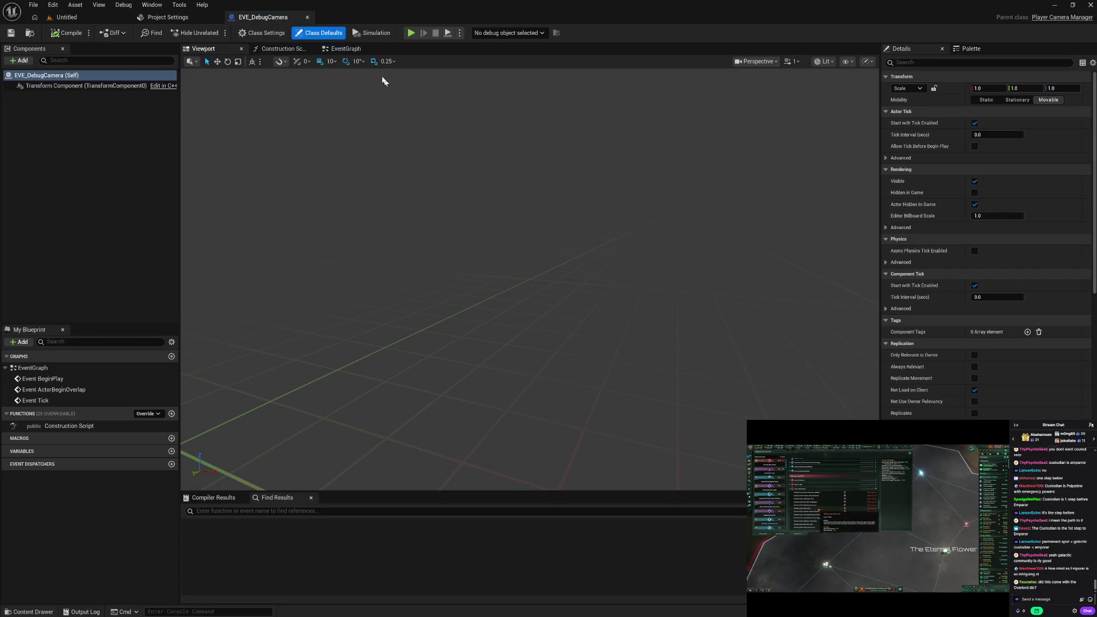
{"action": "left_click", "coordinate": [349, 49]}
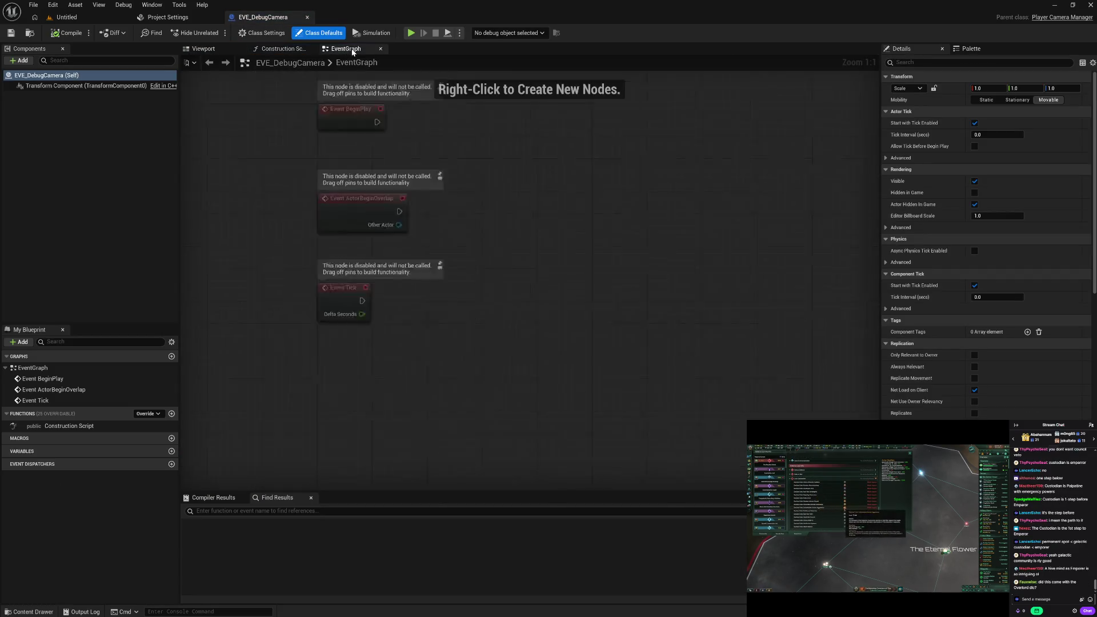
{"action": "left_click_drag", "start_coordinate": [441, 140], "coordinate": [591, 409]}
{"action": "key", "text": "Delete"}
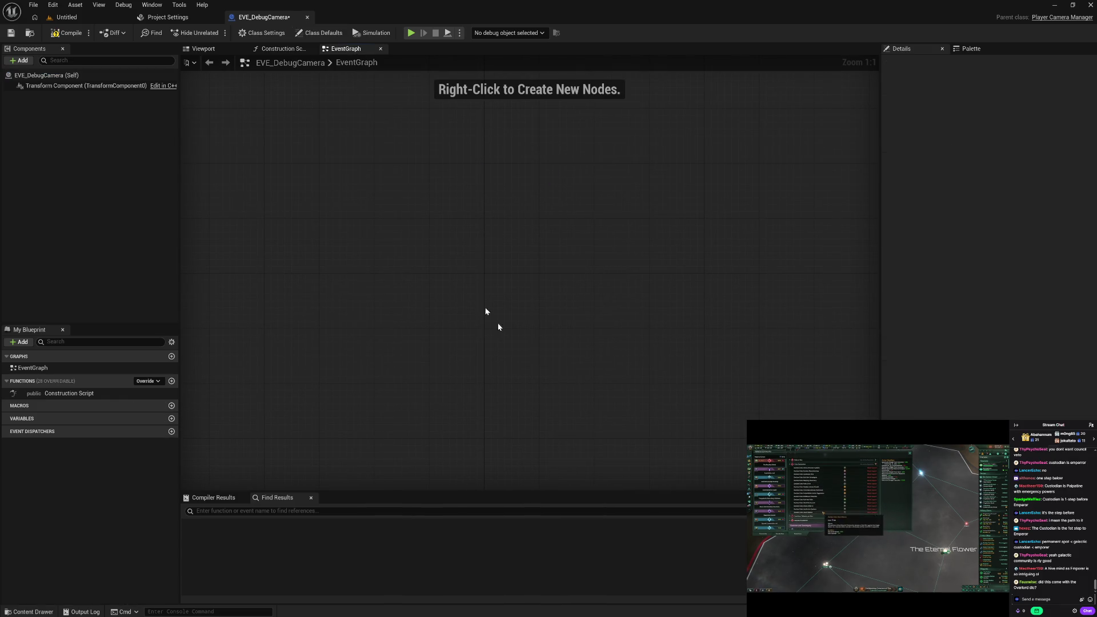
Compile EVE_DebugCamera, close it, and bring up the content browser from the level editor.
{"action": "left_click", "coordinate": [64, 34]}
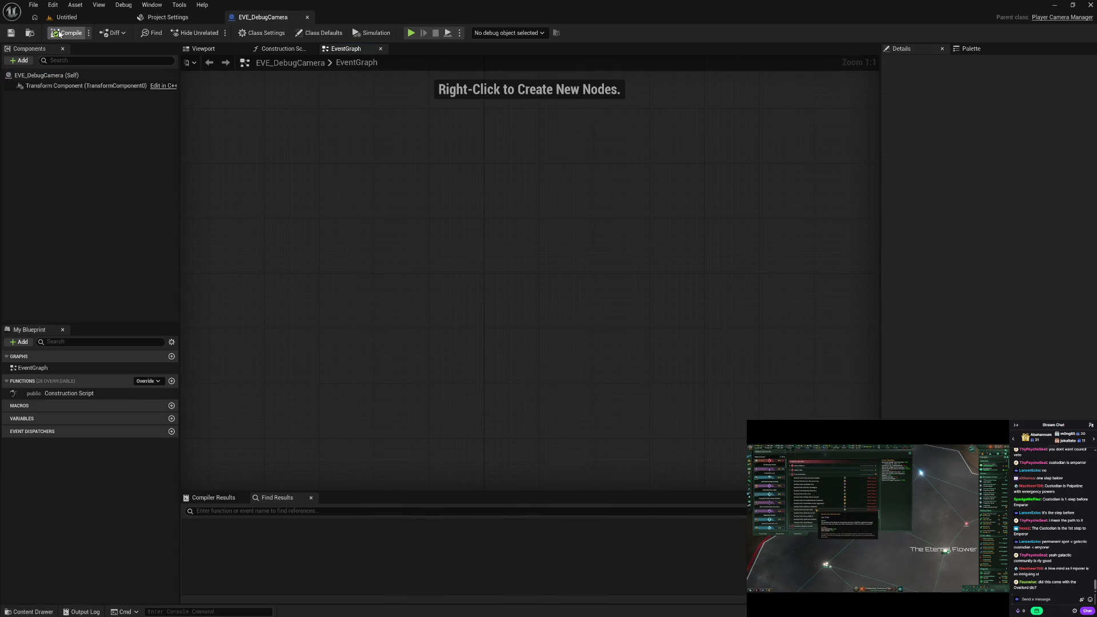
{"action": "left_click", "coordinate": [307, 18]}
{"action": "left_click", "coordinate": [67, 18]}
{"action": "key", "text": "ctrl+space"}
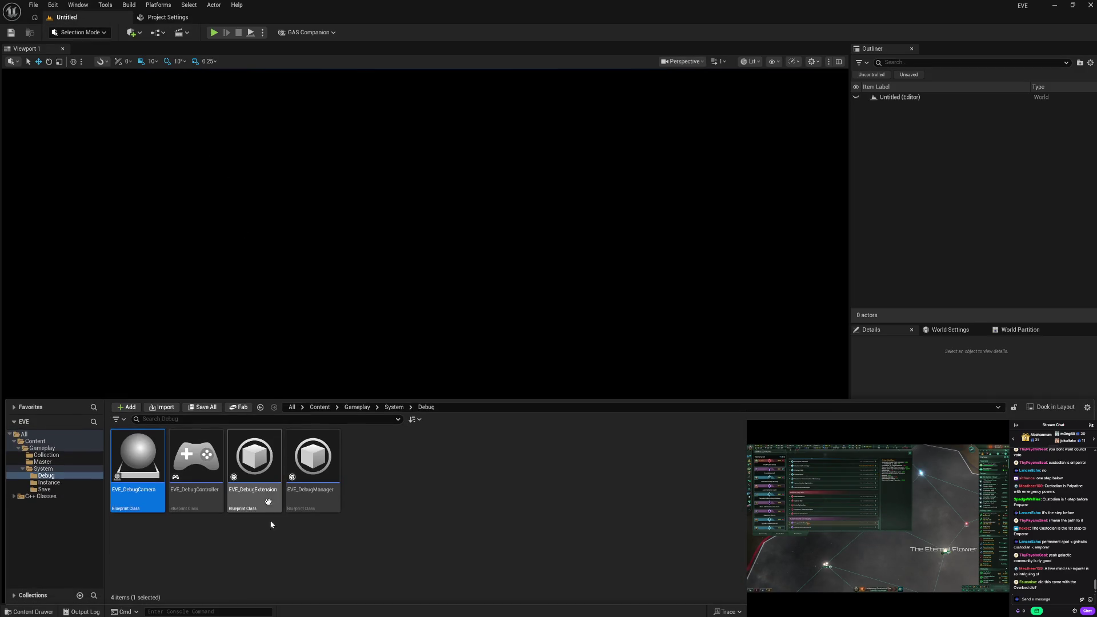
Open the EVE_GameInstance Blueprint from the Instance folder, then close it.
{"action": "left_click", "coordinate": [73, 484]}
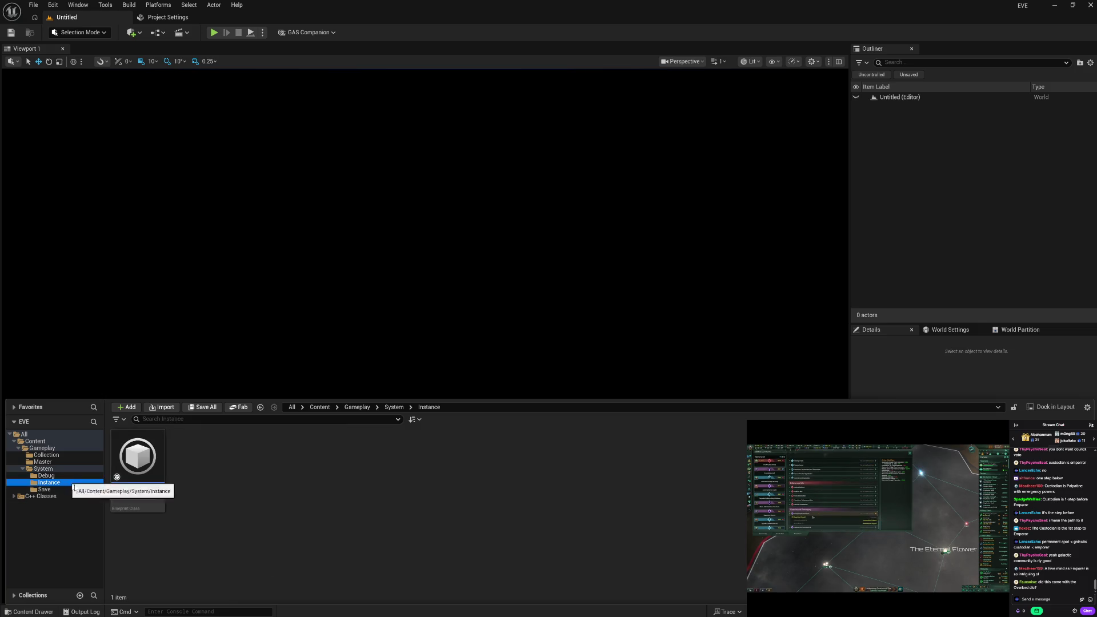
{"action": "double_click", "coordinate": [140, 469]}
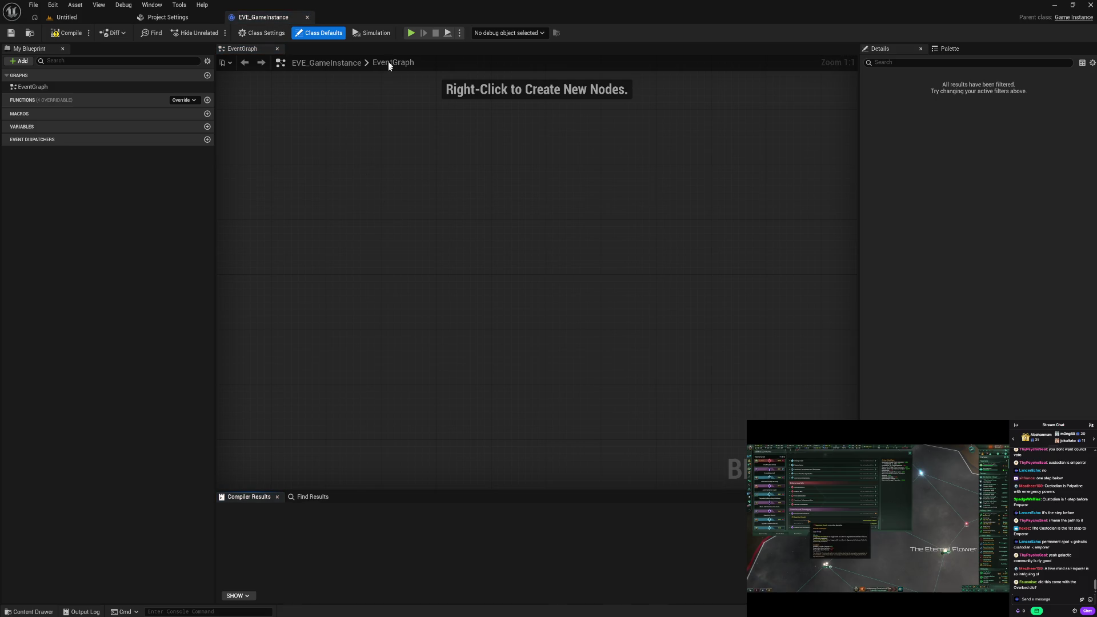
{"action": "left_click", "coordinate": [308, 18]}
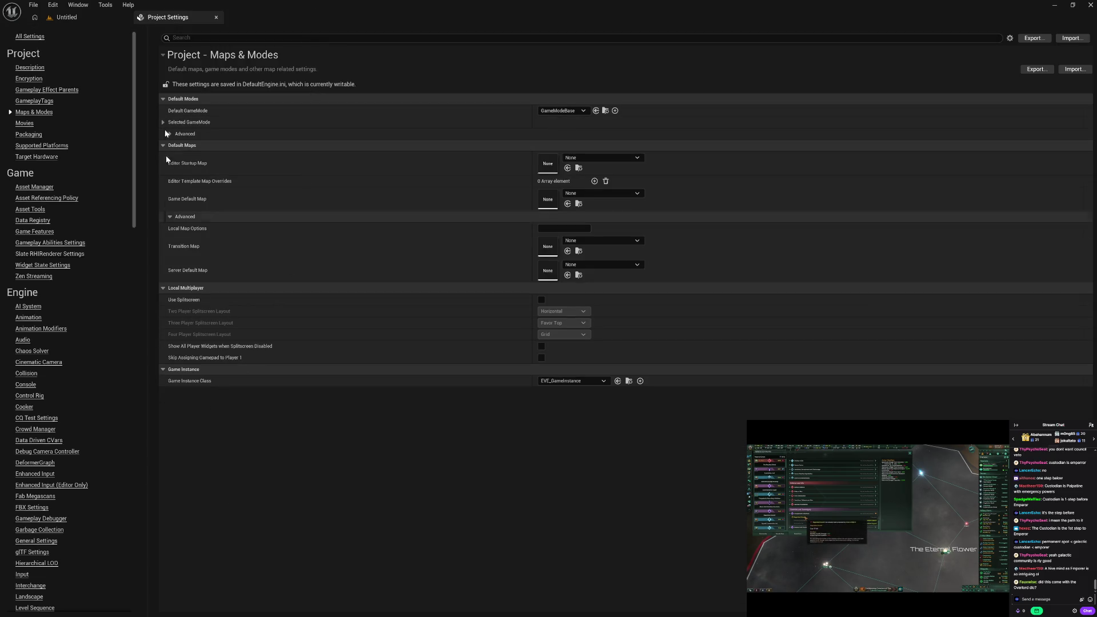
{"action": "left_click", "coordinate": [105, 19]}
Open the EVE_Campaign Blueprint from the Save folder, then close it.
{"action": "left_click", "coordinate": [72, 490]}
{"action": "double_click", "coordinate": [143, 489]}
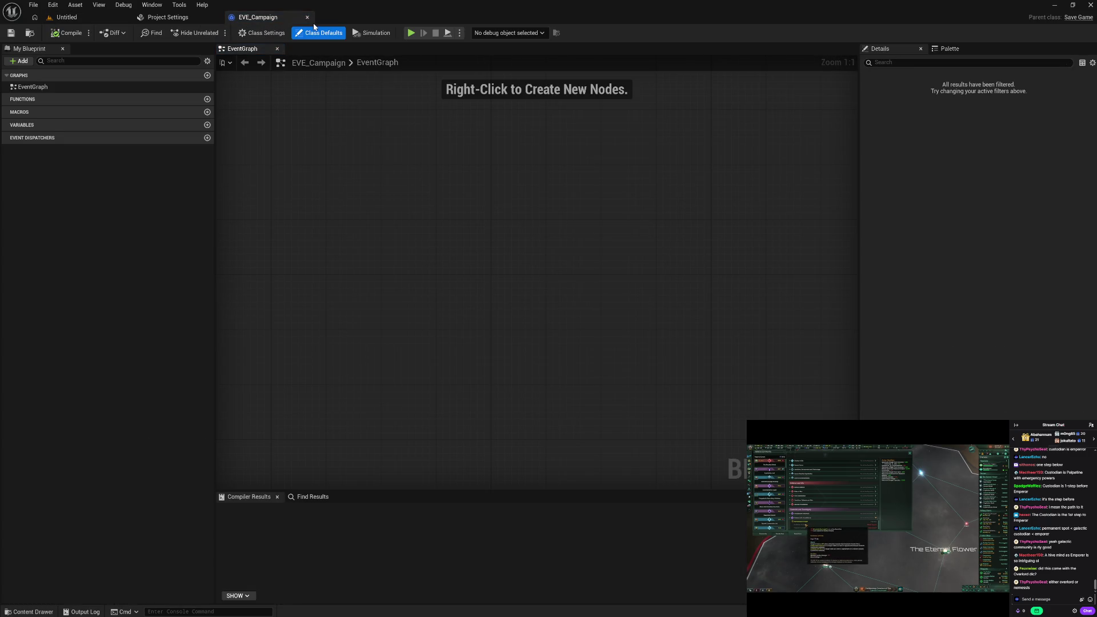
{"action": "left_click", "coordinate": [307, 17]}
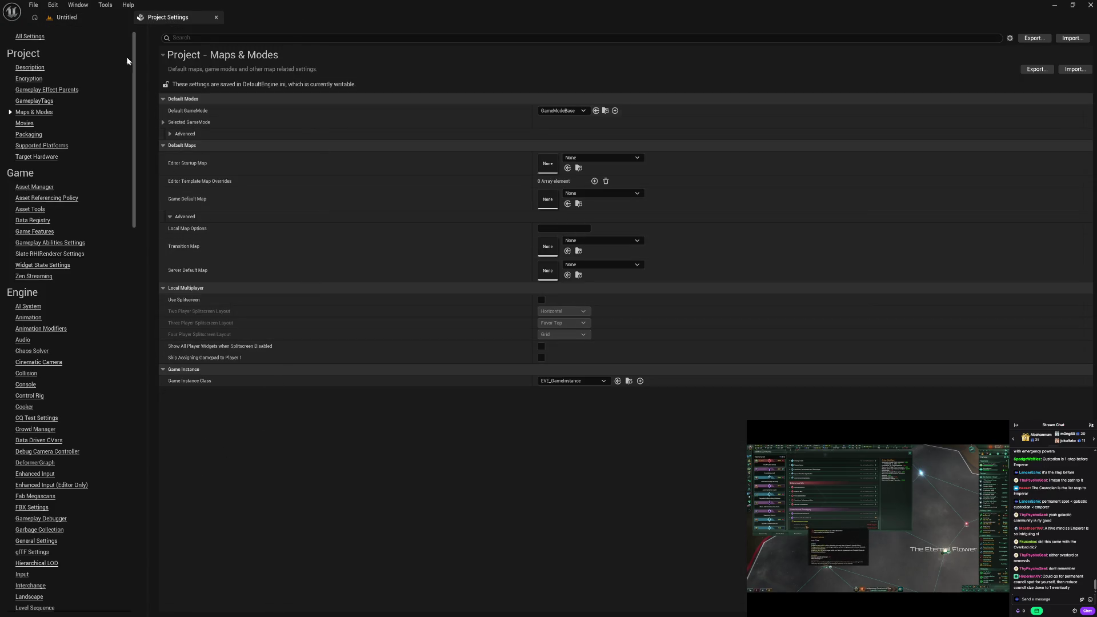
{"action": "left_click", "coordinate": [80, 17]}
{"action": "key", "text": "ctrl+space"}
Open and close EVE_Settings, then show the Save folder's contents from the Untitled level.
{"action": "double_click", "coordinate": [189, 495]}
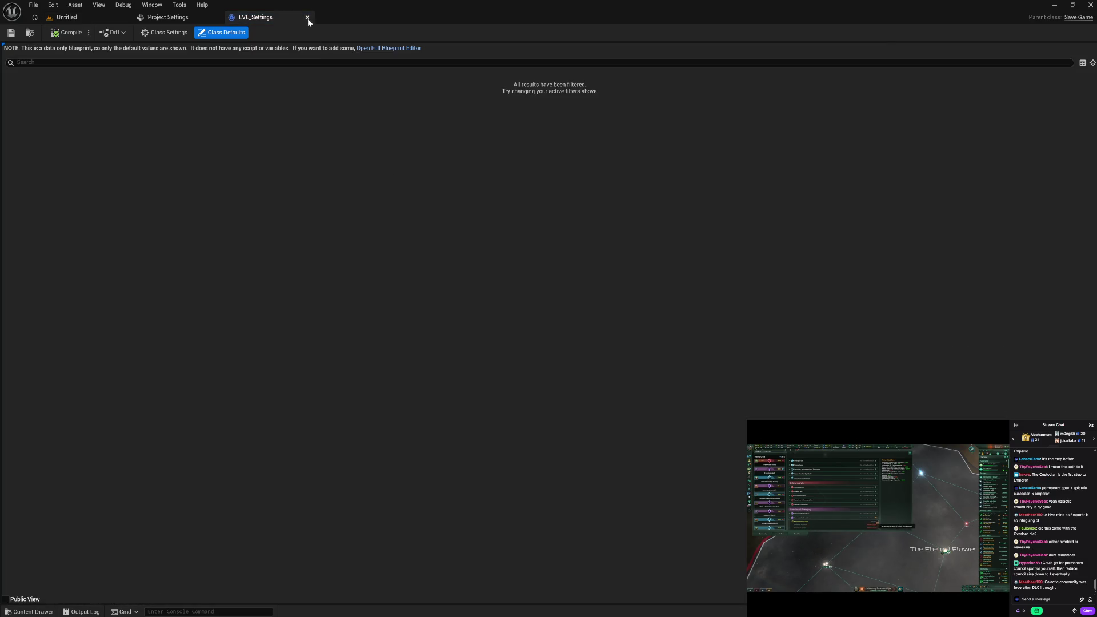
{"action": "left_click", "coordinate": [308, 17]}
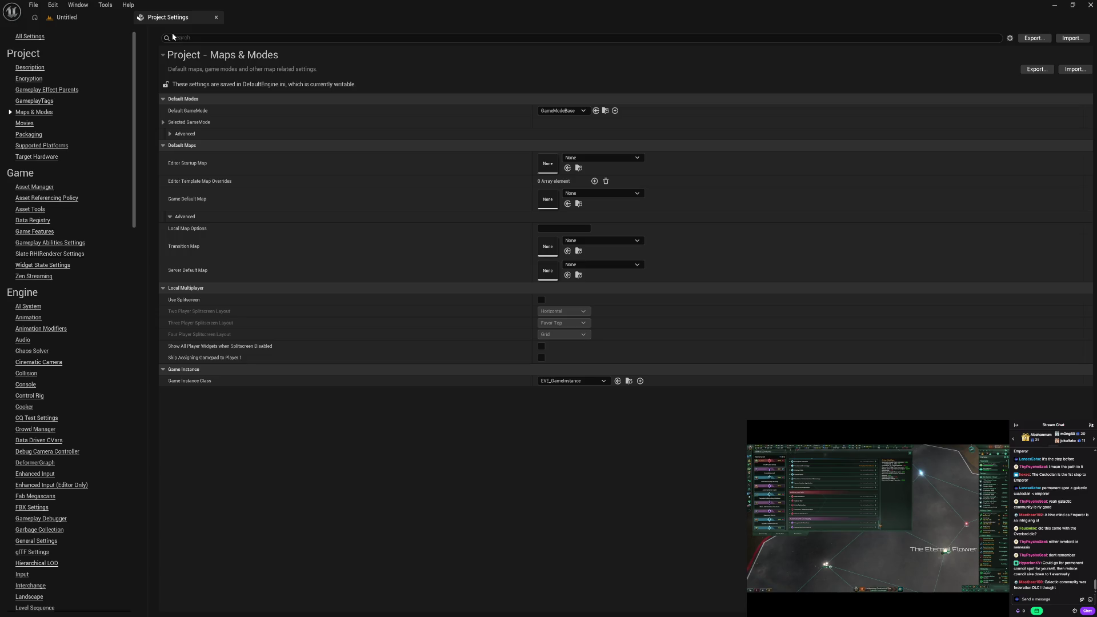
{"action": "left_click", "coordinate": [69, 19]}
{"action": "key", "text": "ctrl+space"}
{"action": "left_click", "coordinate": [321, 535]}
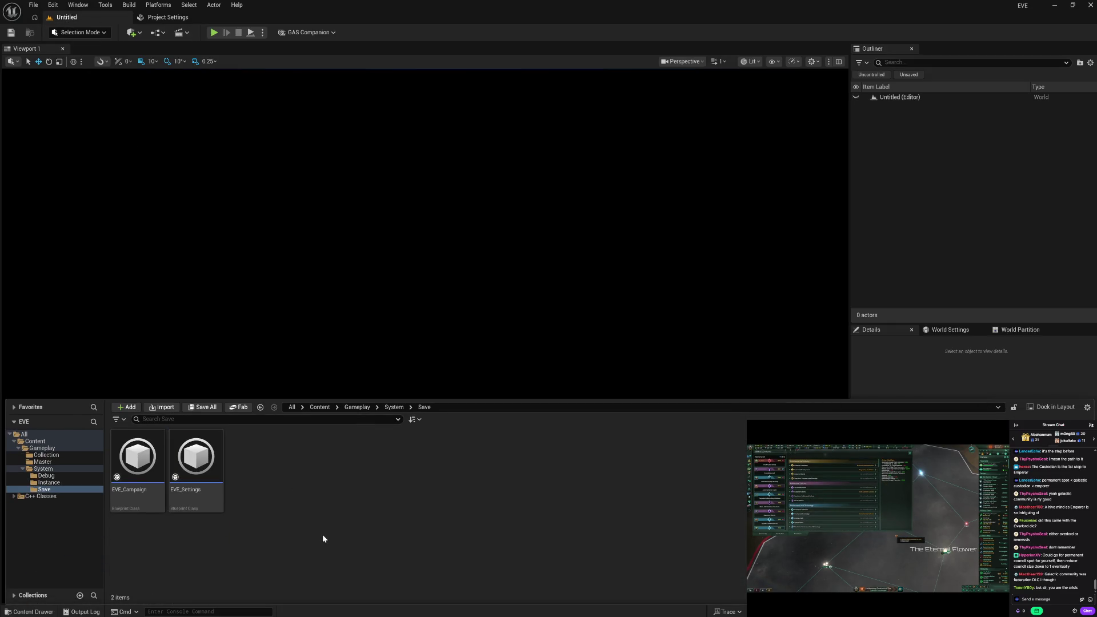
Browse the Debug, Instance and Save folders, then open the empty Gameplay/Master folder.
{"action": "left_click", "coordinate": [65, 477]}
{"action": "left_click", "coordinate": [66, 484]}
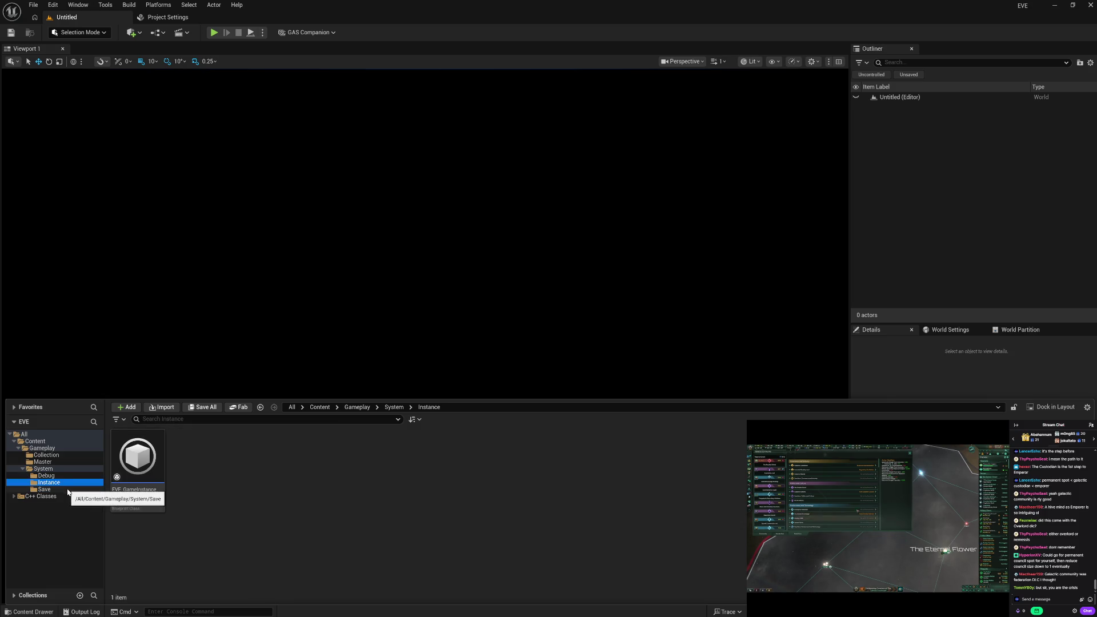
{"action": "left_click", "coordinate": [67, 490]}
{"action": "left_click", "coordinate": [69, 477]}
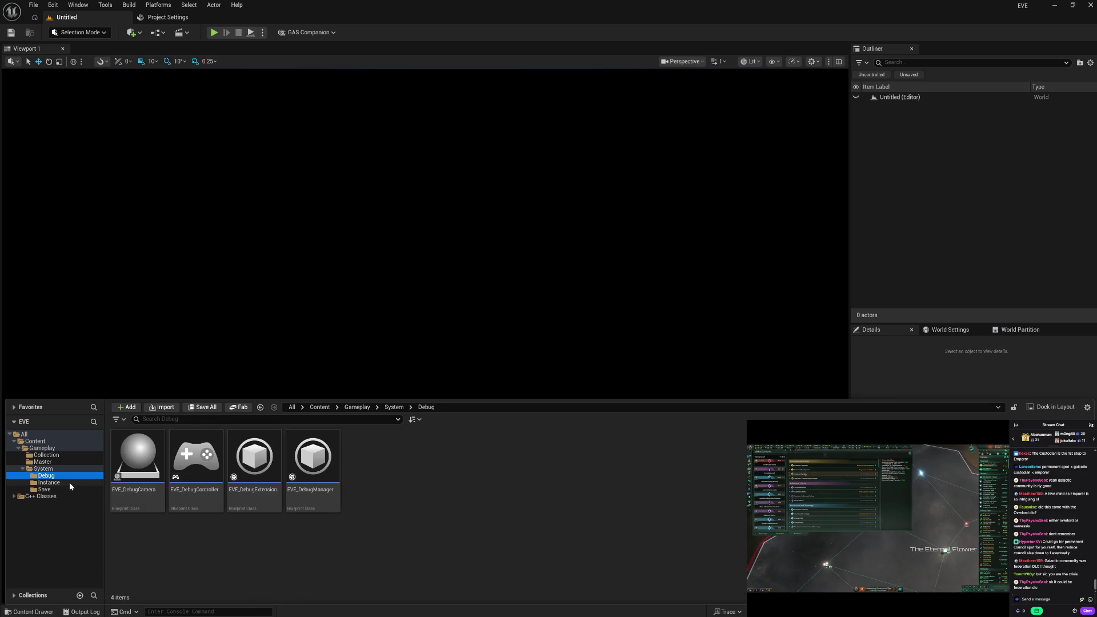
{"action": "left_click", "coordinate": [70, 483]}
{"action": "left_click", "coordinate": [69, 489]}
{"action": "left_click", "coordinate": [22, 469]}
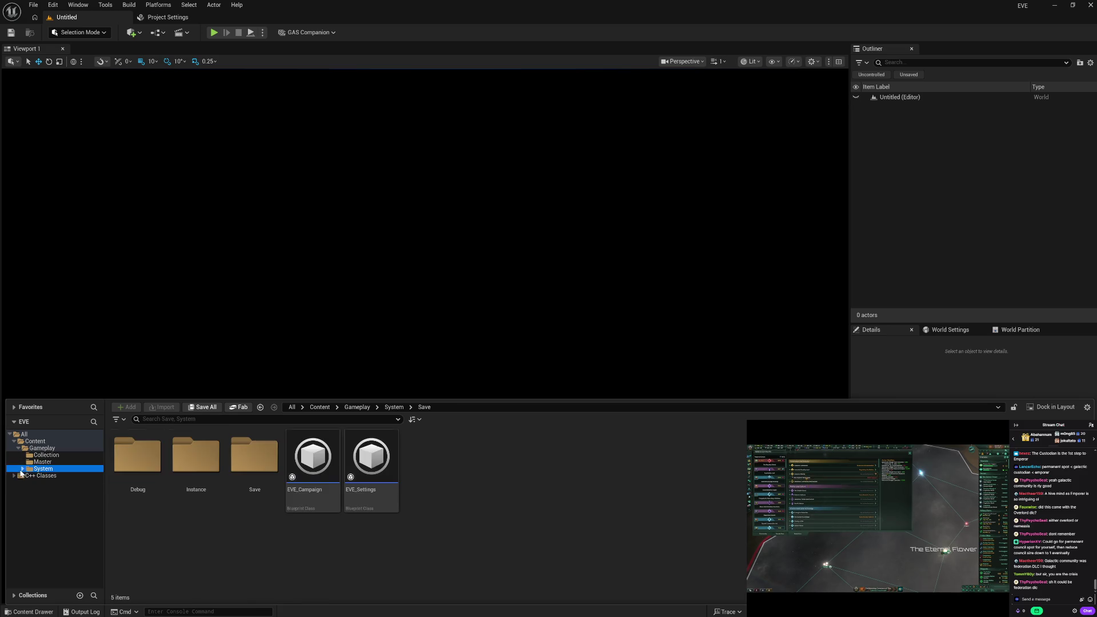
{"action": "left_click", "coordinate": [42, 462]}
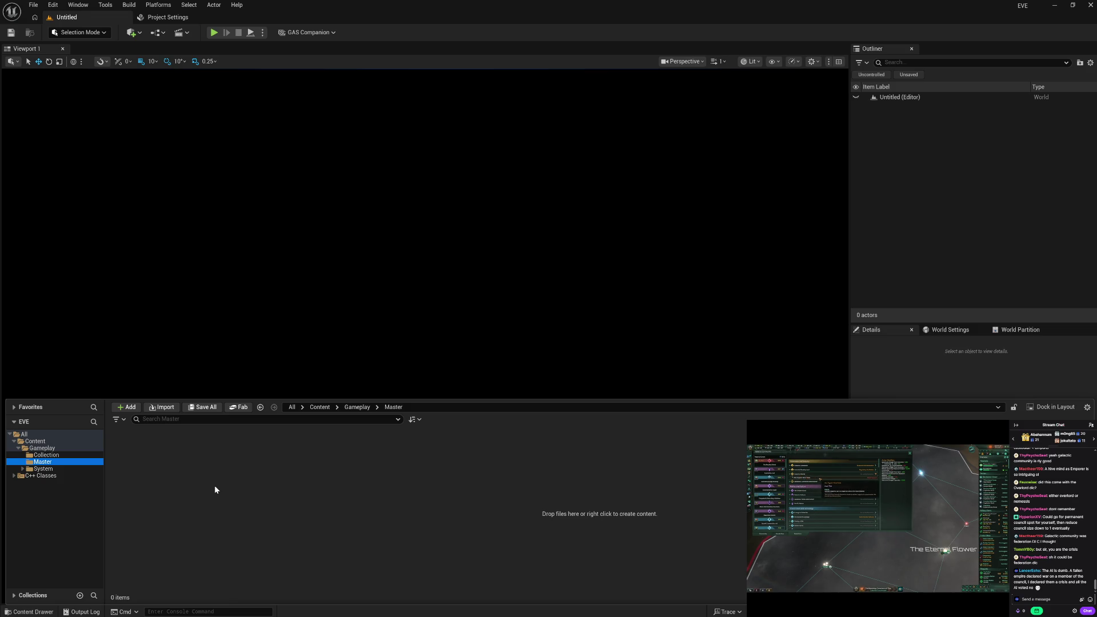
Create the Core and Player folders inside Master.
{"action": "right_click", "coordinate": [215, 488]}
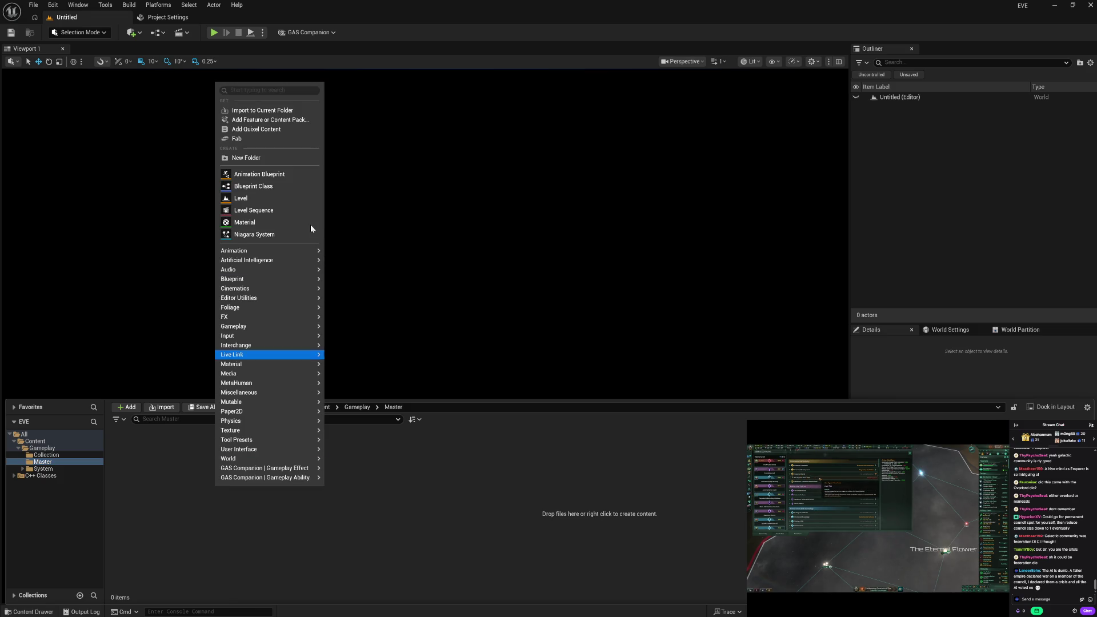
{"action": "left_click", "coordinate": [283, 158]}
{"action": "type", "text": "C"}
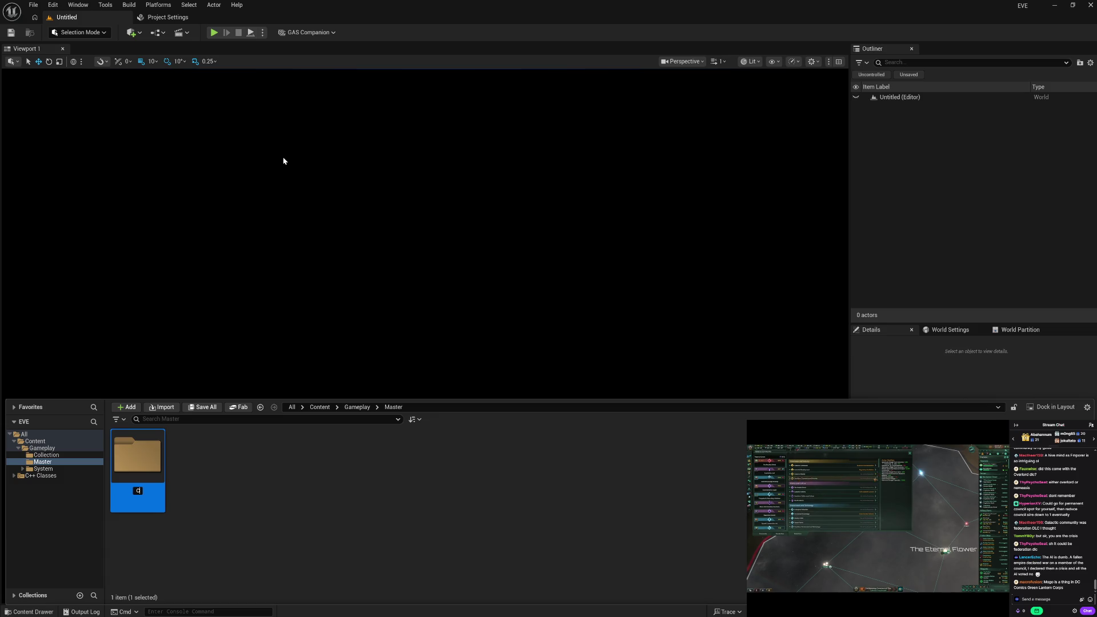
{"action": "type", "text": "oore"}
{"action": "key", "text": "Return"}
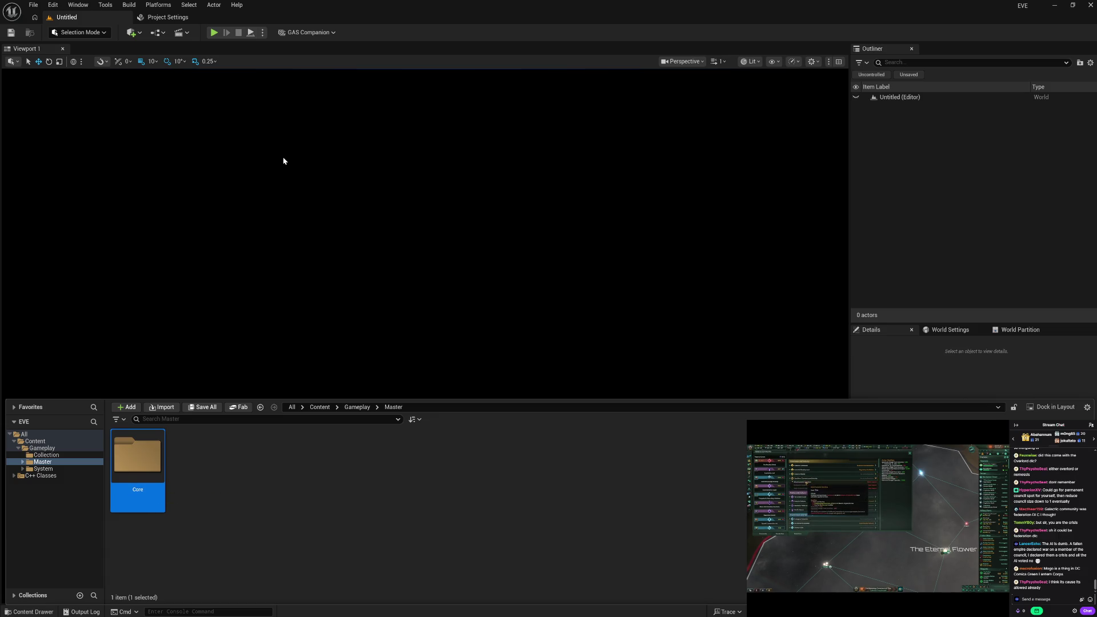
{"action": "right_click", "coordinate": [246, 441]}
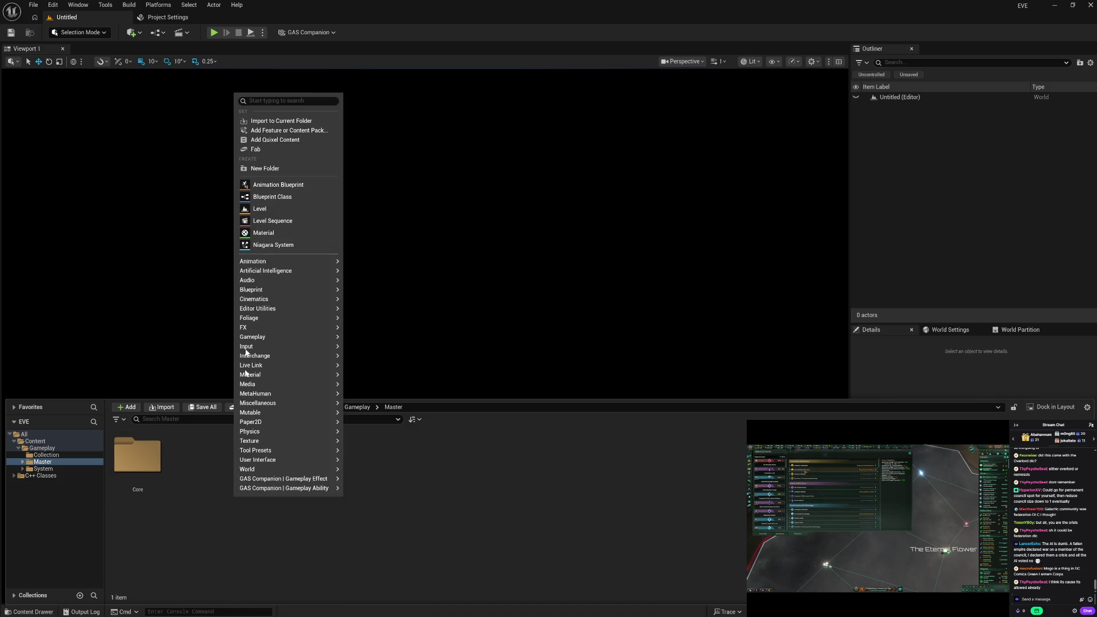
{"action": "left_click", "coordinate": [259, 168]}
{"action": "type", "text": "Player"}
{"action": "key", "text": "Return"}
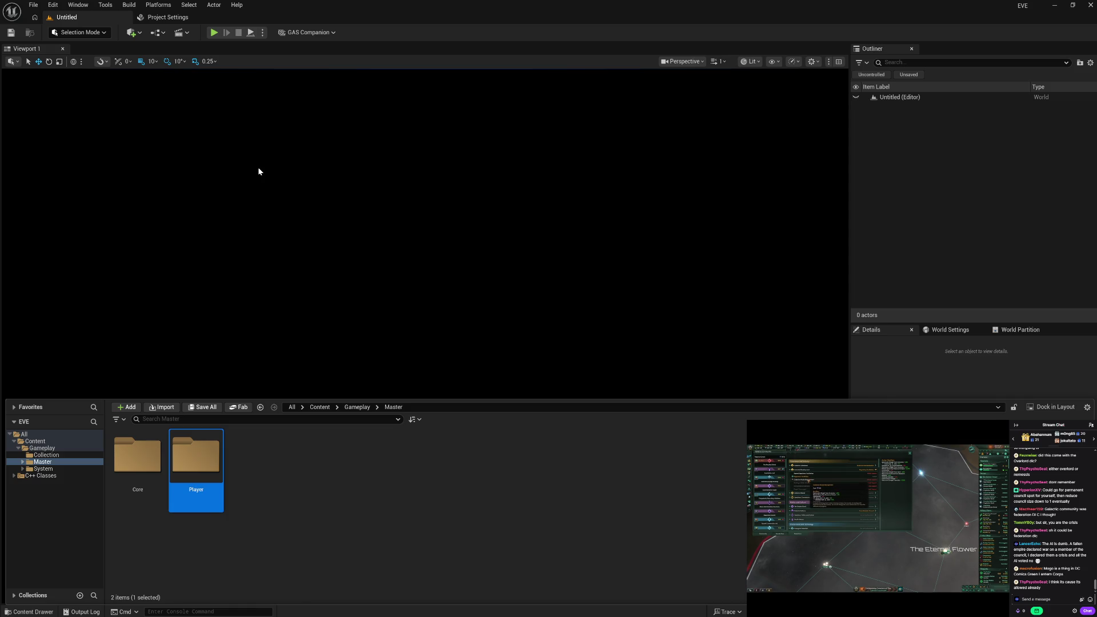
Add a Spectator folder inside Master and open the empty Core folder.
{"action": "right_click", "coordinate": [277, 493]}
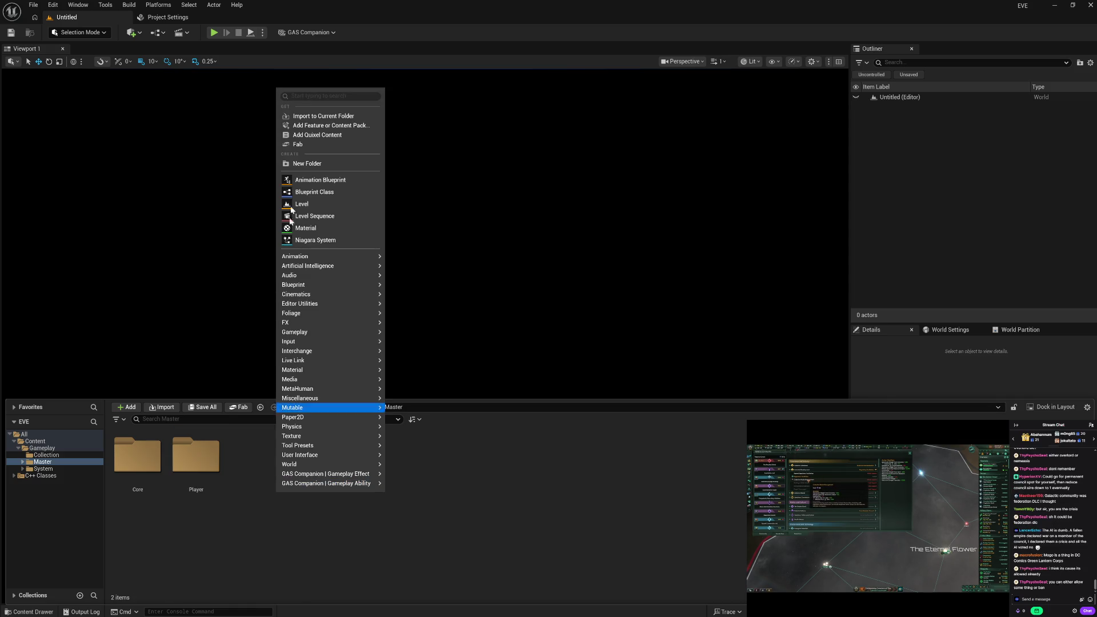
{"action": "left_click", "coordinate": [303, 165]}
{"action": "type", "text": "ed"}
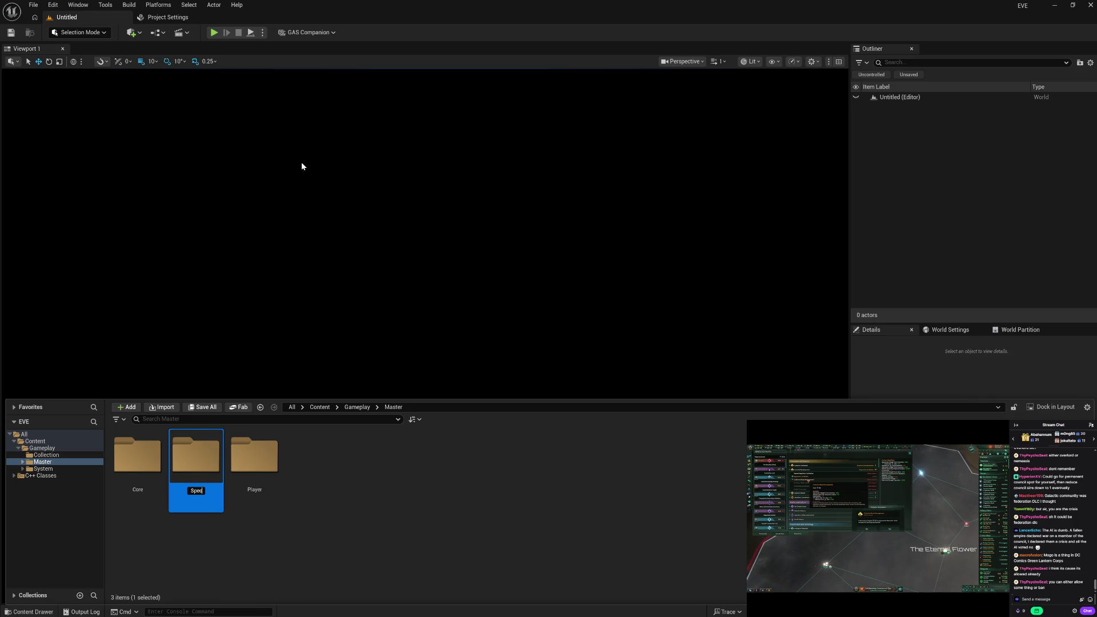
{"action": "key", "text": "Return"}
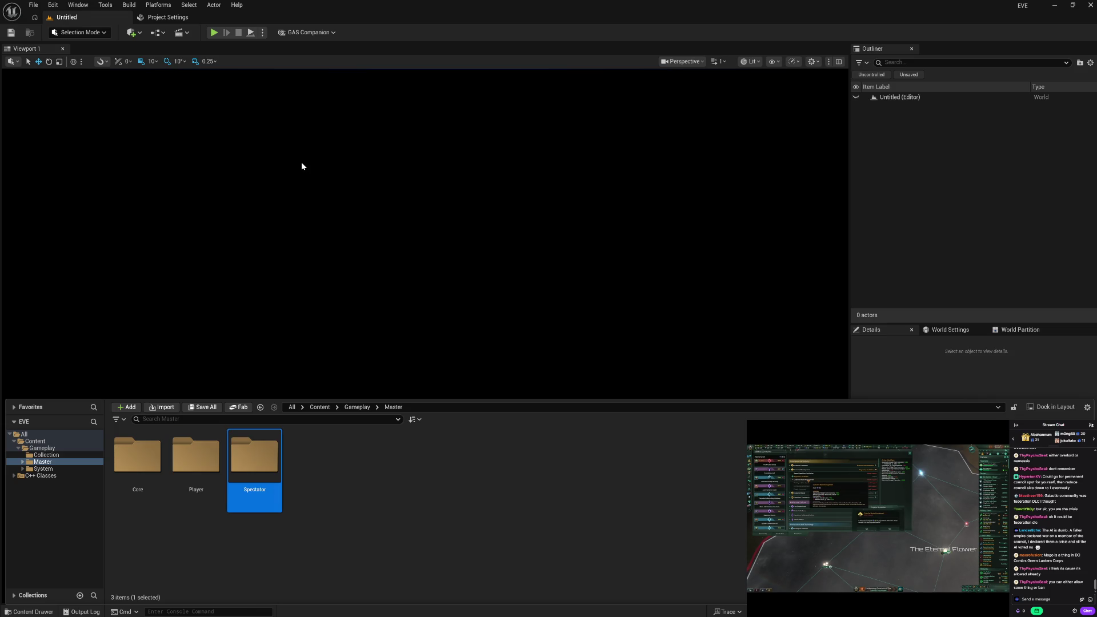
{"action": "left_click", "coordinate": [361, 499]}
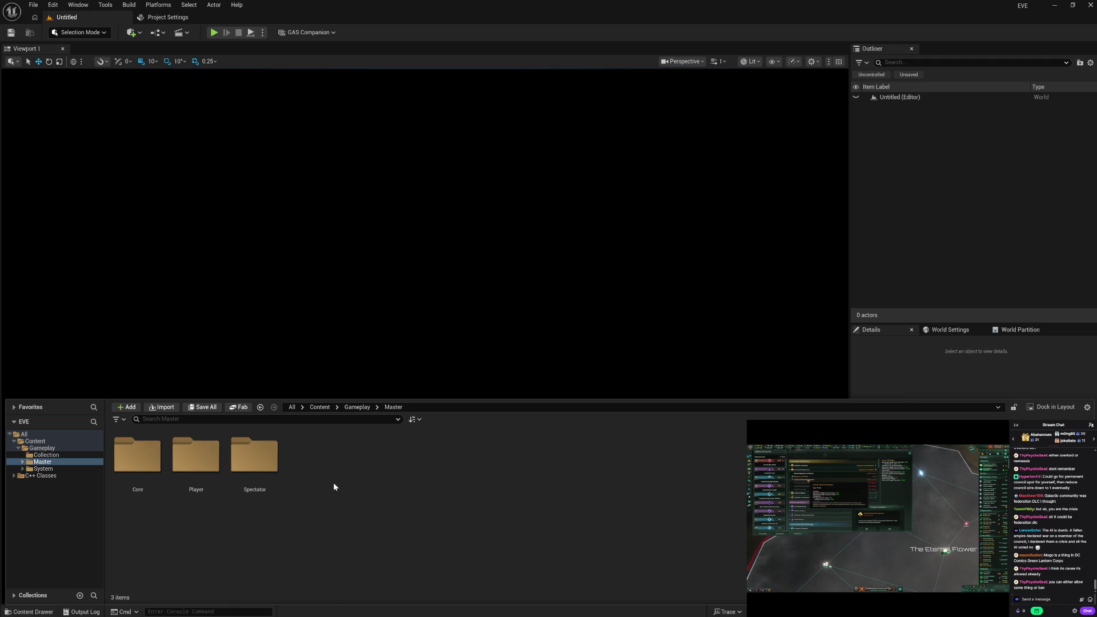
{"action": "double_click", "coordinate": [150, 458]}
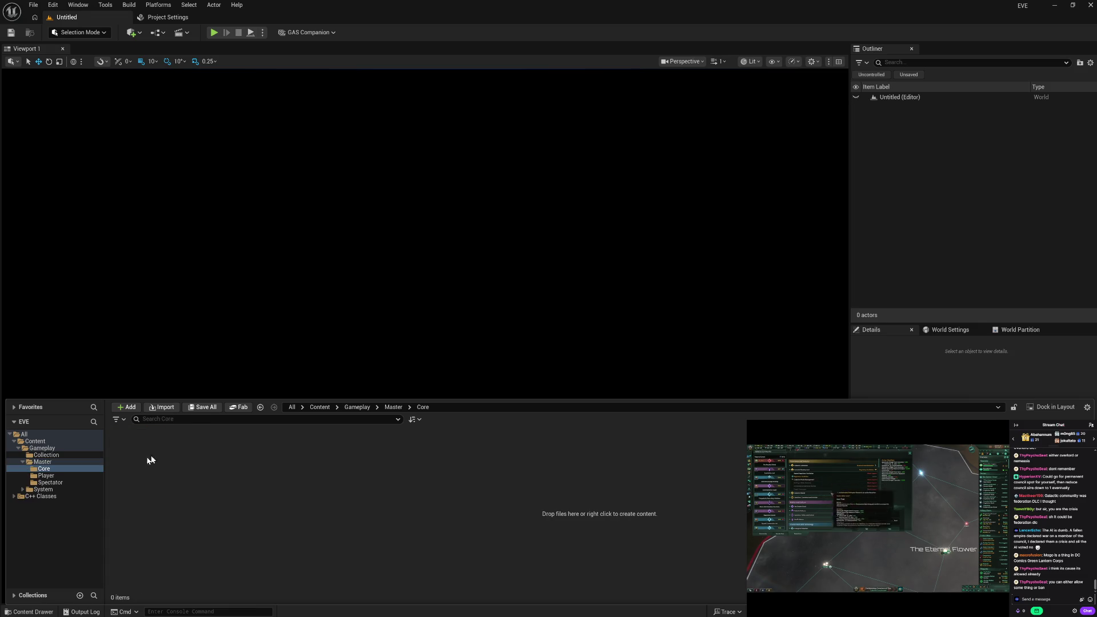
Create a Blueprint class in Core, searching 'gam mod' and choosing EVEGameModeBase as parent.
{"action": "right_click", "coordinate": [207, 482]}
{"action": "left_click", "coordinate": [258, 189]}
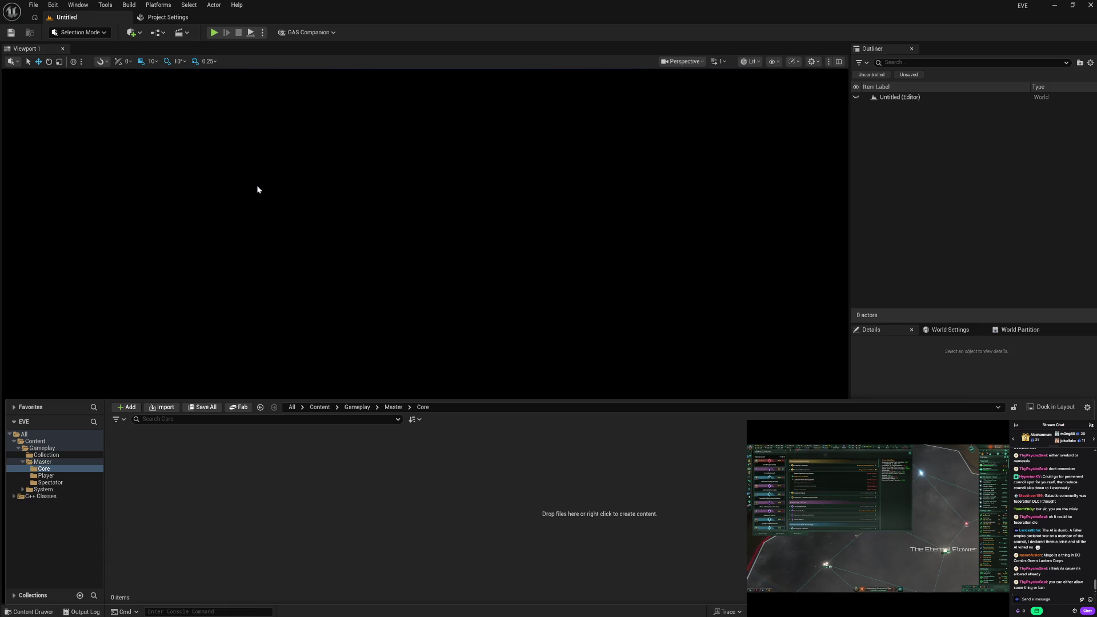
{"action": "type", "text": "gam"}
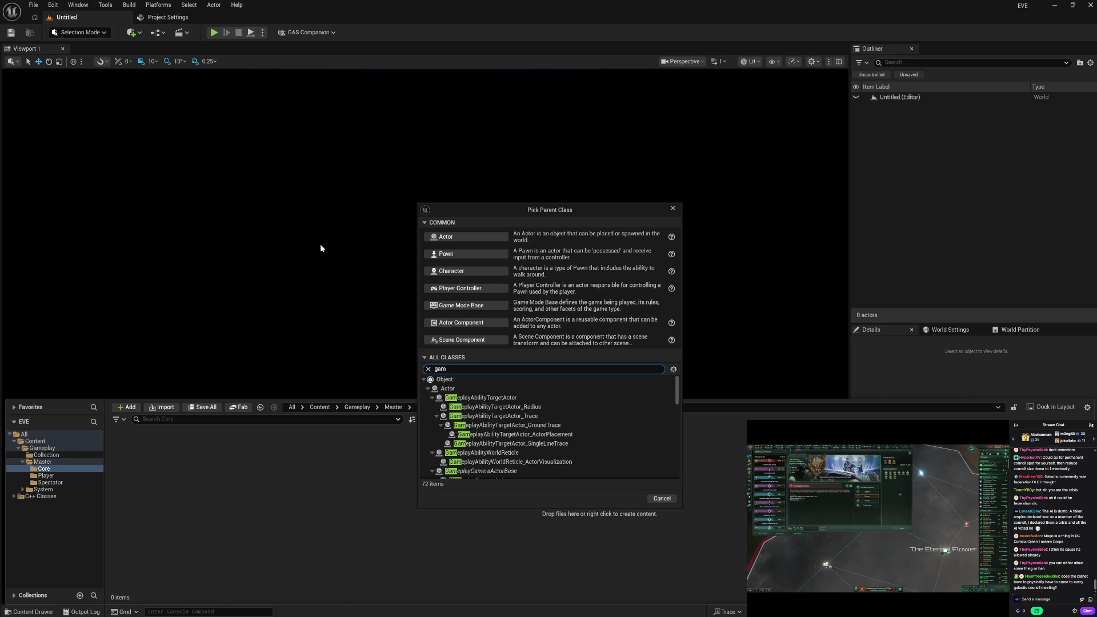
{"action": "type", "text": " mod"}
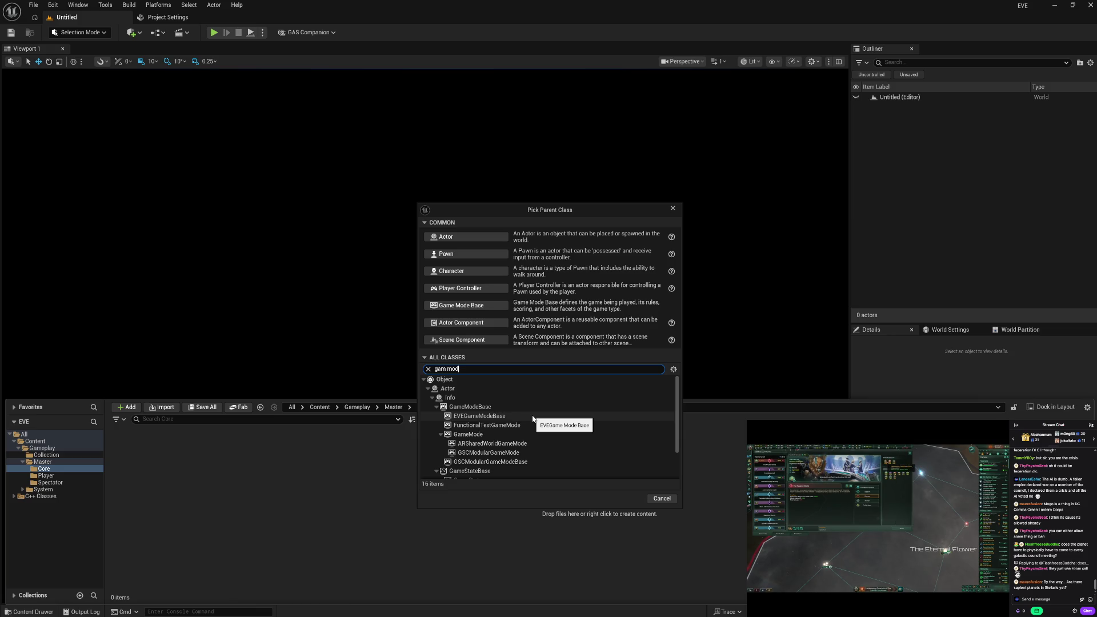
{"action": "mouse_move", "coordinate": [528, 440]}
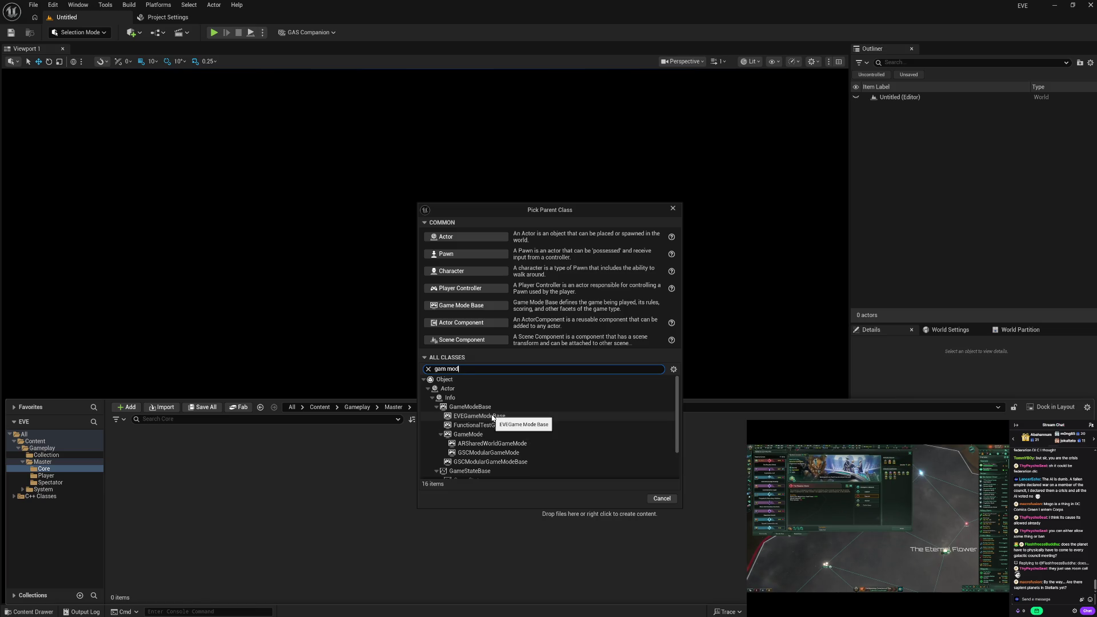
{"action": "left_click", "coordinate": [535, 416]}
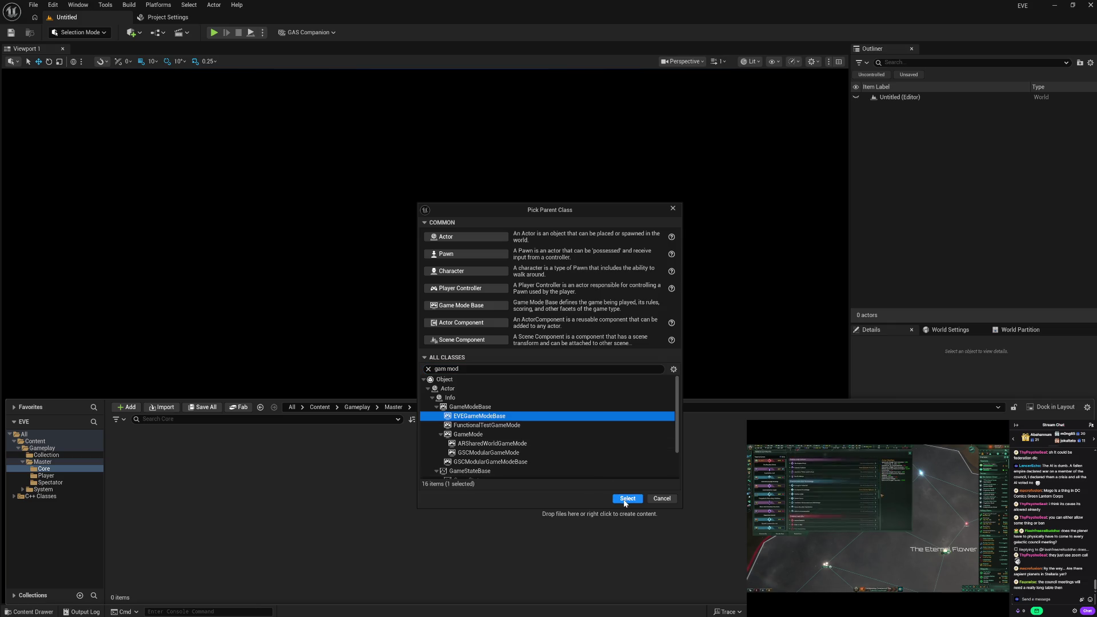
{"action": "left_click", "coordinate": [627, 499]}
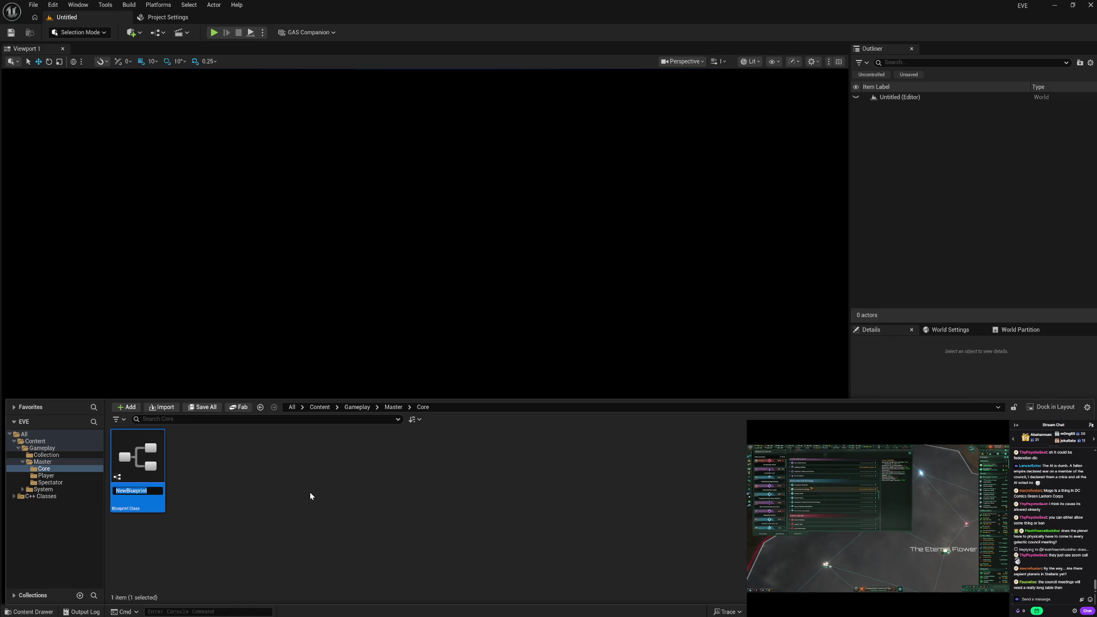
Name the new EVEGameModeBase Blueprint EVE_GameMode and save it with Ctrl+S.
{"action": "type", "text": "EVE_"}
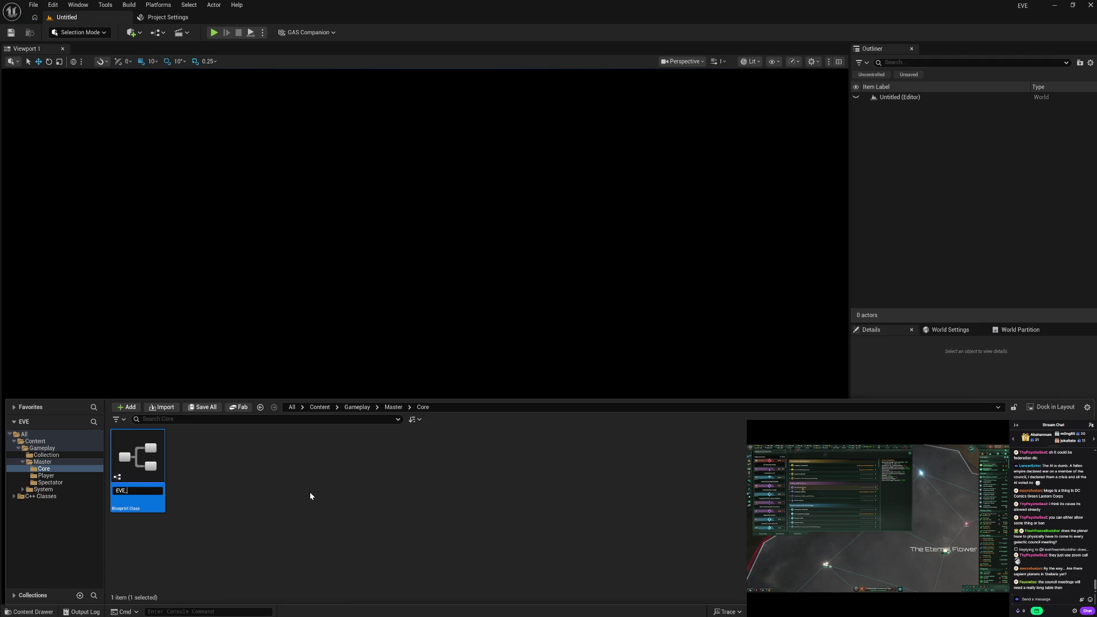
{"action": "type", "text": "GameMode"}
{"action": "key", "text": "Return"}
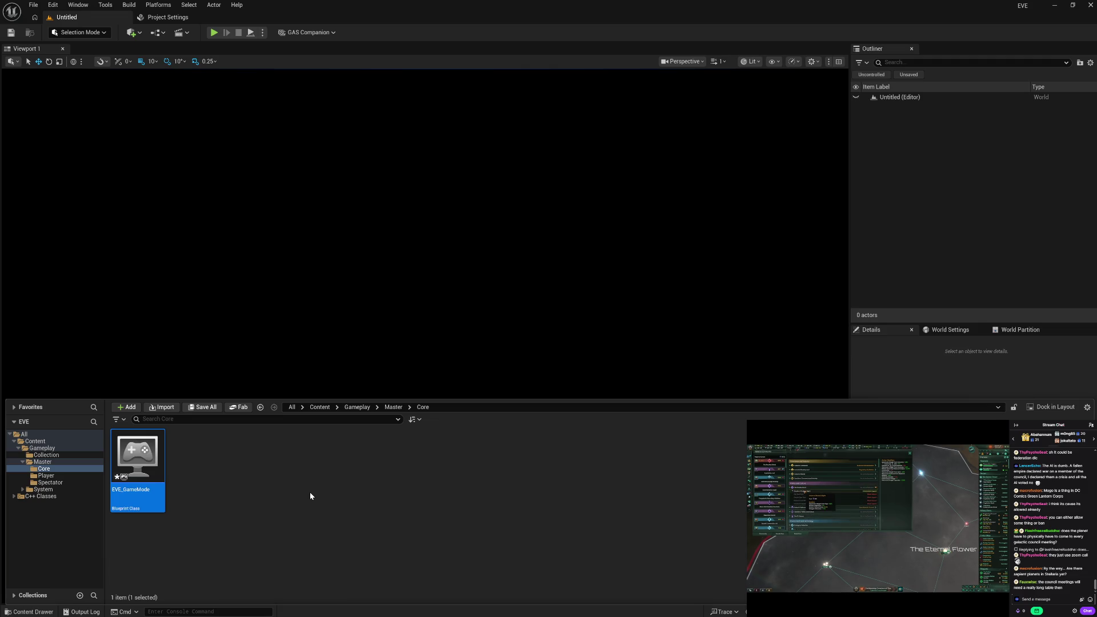
{"action": "key", "text": "ctrl+s"}
{"action": "left_click", "coordinate": [240, 488]}
{"action": "mouse_move", "coordinate": [151, 500]}
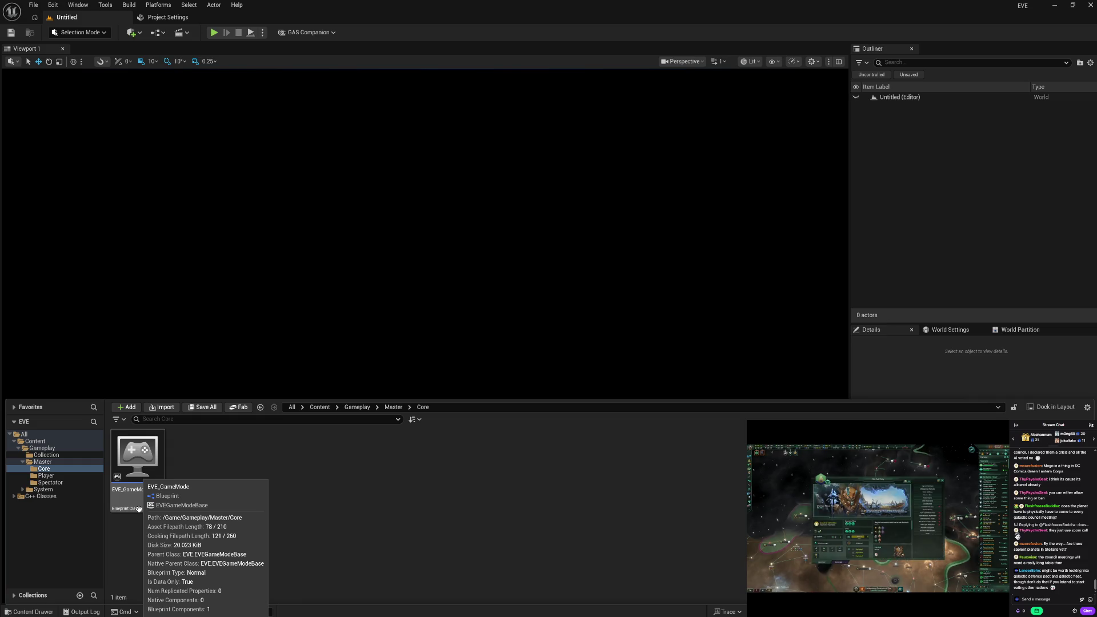
{"action": "left_click", "coordinate": [138, 509]}
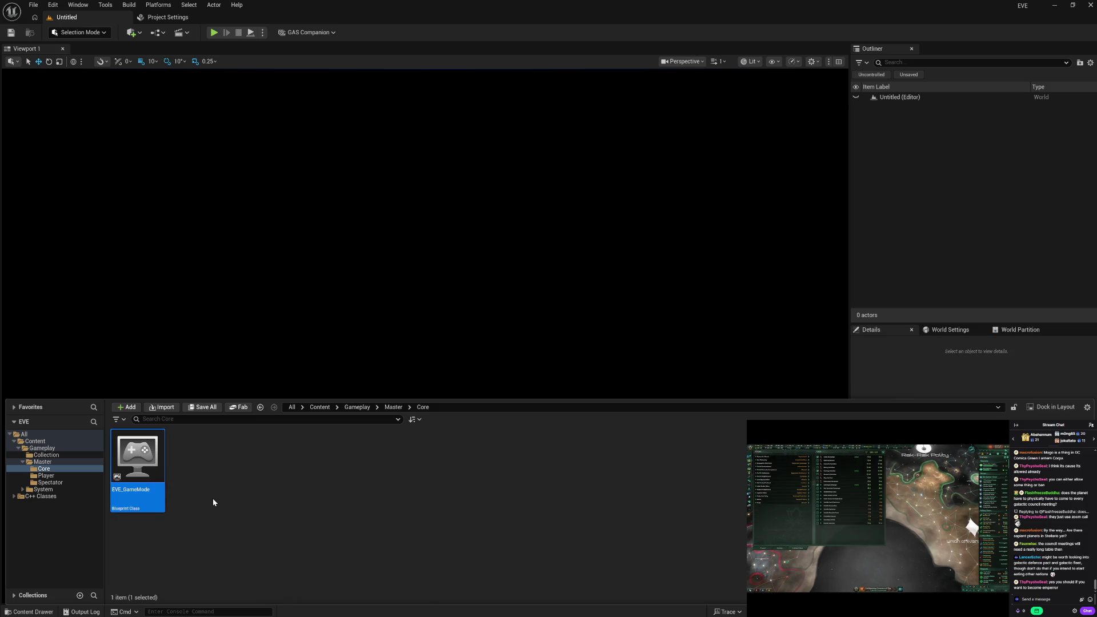
{"action": "left_click", "coordinate": [212, 502]}
{"action": "left_click", "coordinate": [140, 475]}
{"action": "left_click", "coordinate": [202, 503]}
{"action": "left_click", "coordinate": [147, 502]}
{"action": "left_click", "coordinate": [197, 501]}
{"action": "left_click", "coordinate": [153, 502]}
{"action": "left_click", "coordinate": [189, 504]}
{"action": "left_click", "coordinate": [159, 501]}
{"action": "left_click", "coordinate": [208, 501]}
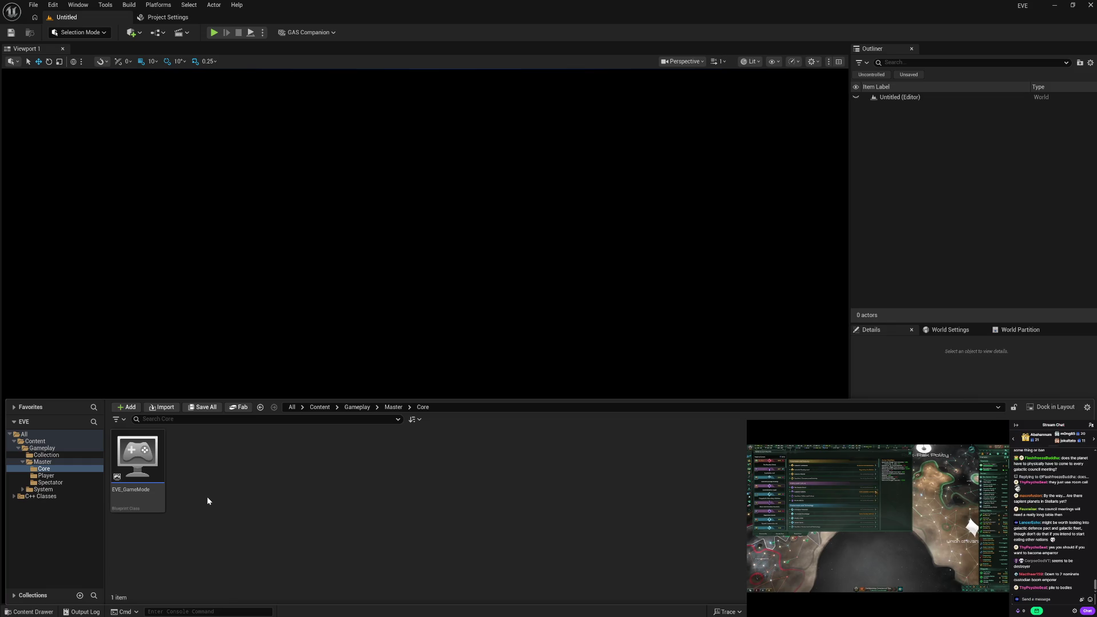
{"action": "left_click", "coordinate": [153, 500]}
{"action": "left_click", "coordinate": [200, 503]}
{"action": "left_click", "coordinate": [155, 501]}
{"action": "left_click", "coordinate": [184, 503]}
{"action": "left_click", "coordinate": [158, 501]}
{"action": "left_click", "coordinate": [197, 501]}
{"action": "left_click", "coordinate": [143, 505]}
{"action": "left_click", "coordinate": [195, 502]}
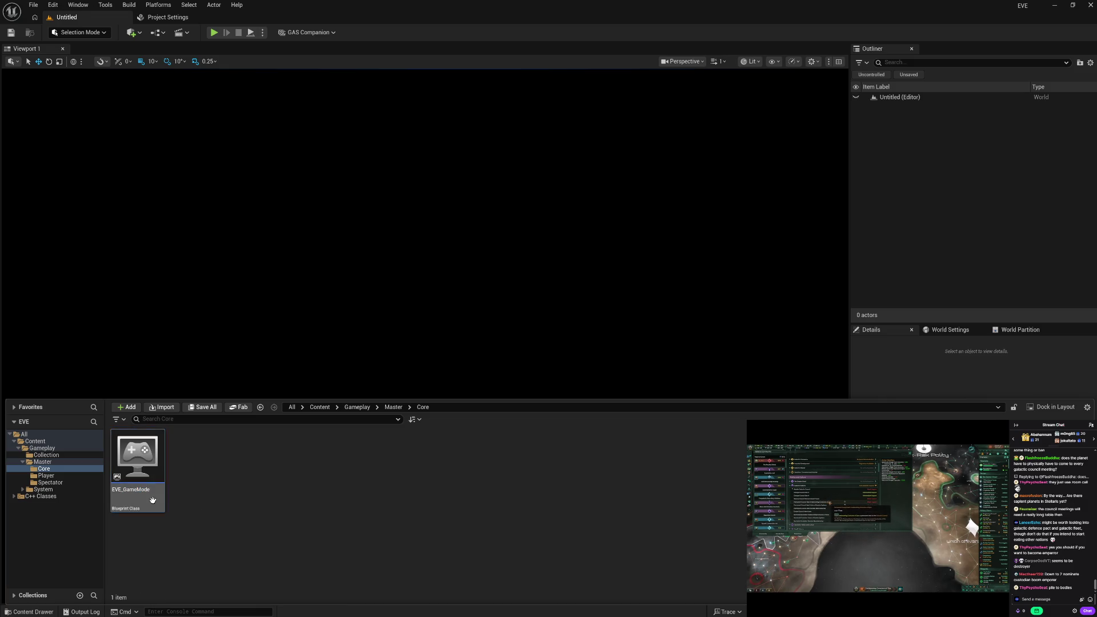
{"action": "left_click", "coordinate": [155, 501]}
{"action": "left_click", "coordinate": [204, 500]}
{"action": "left_click", "coordinate": [156, 498]}
{"action": "left_click", "coordinate": [211, 498]}
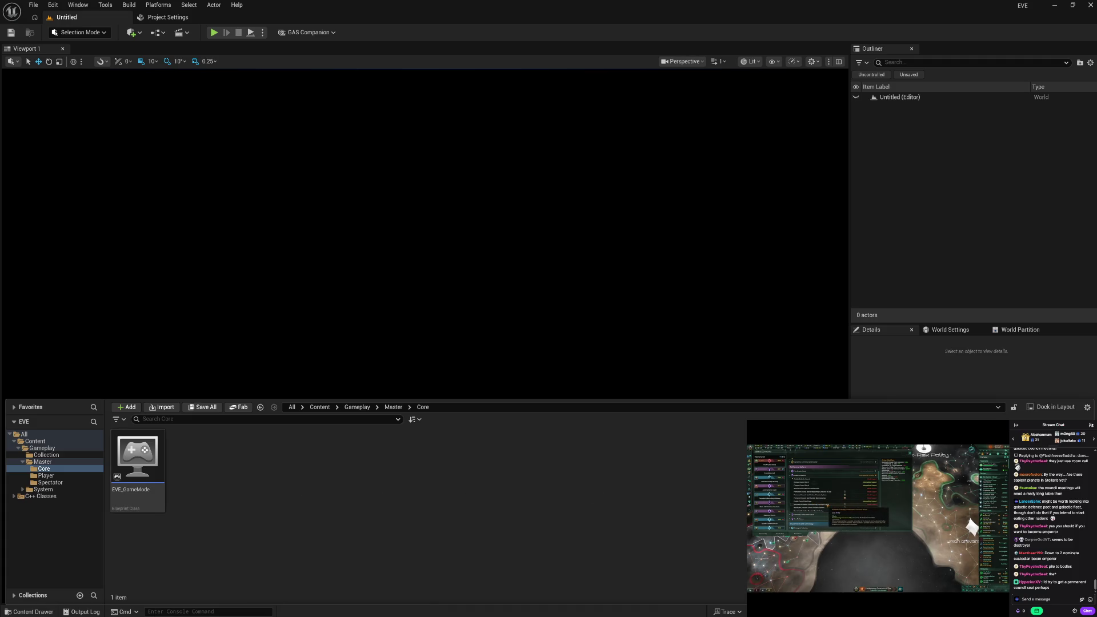
{"action": "key", "text": "ctrl+space"}
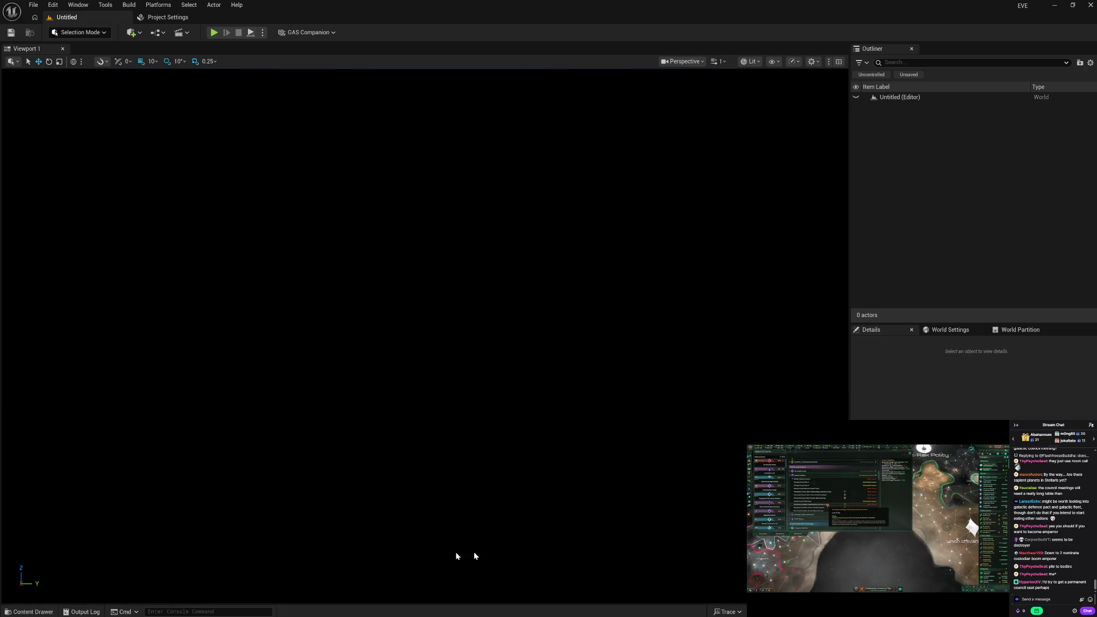
{"action": "left_click", "coordinate": [33, 611]}
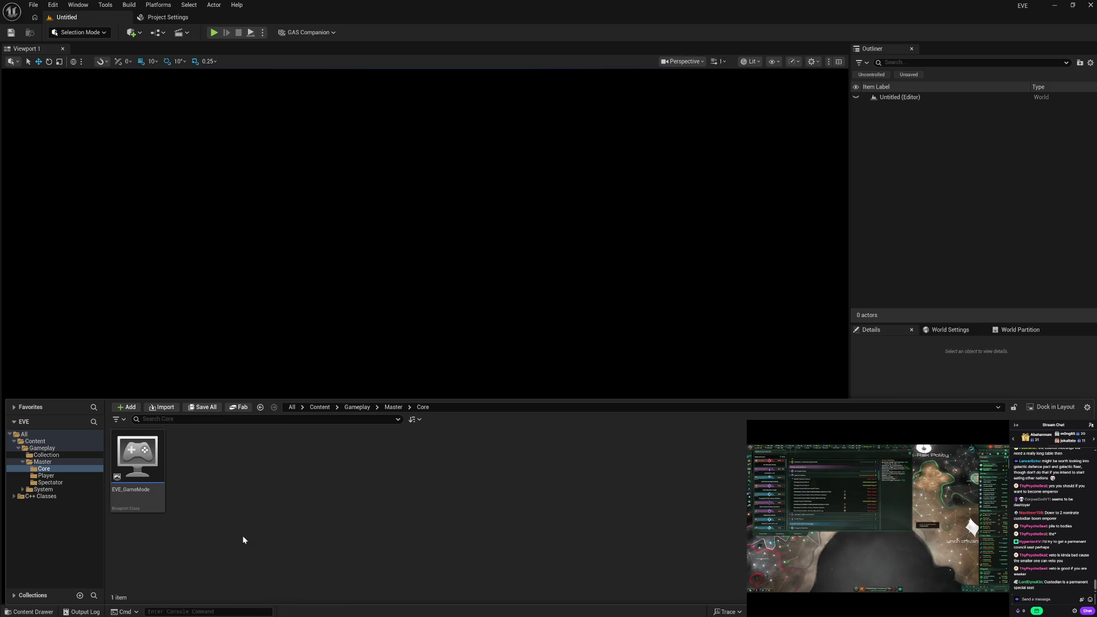
{"action": "left_click", "coordinate": [143, 510]}
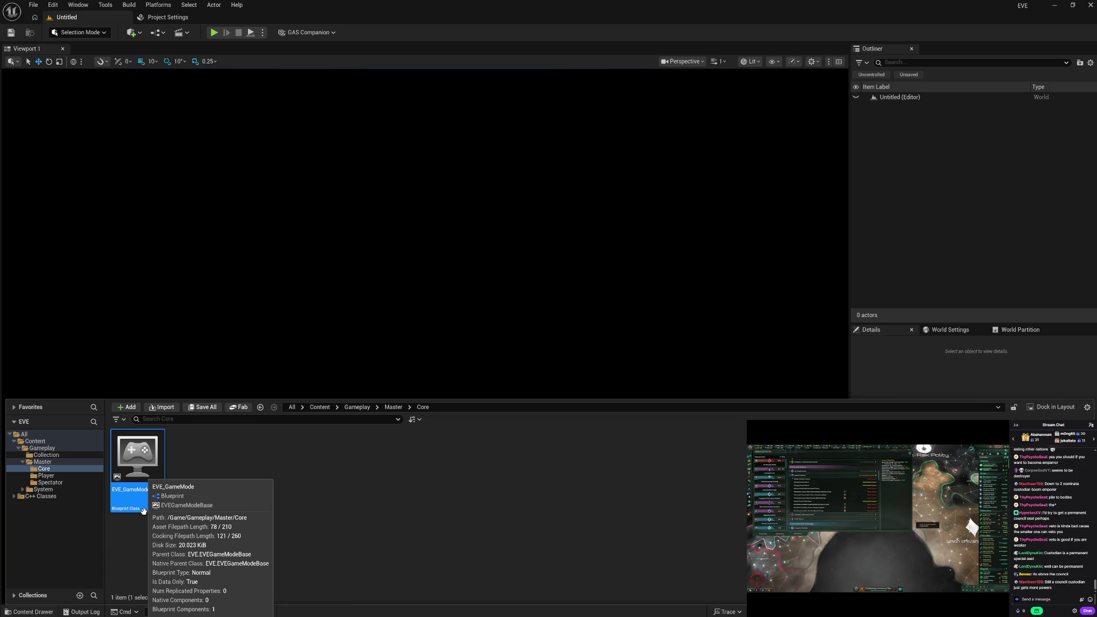
{"action": "left_click", "coordinate": [255, 503]}
{"action": "left_click", "coordinate": [145, 503]}
{"action": "left_click", "coordinate": [145, 502], "text": "ctrl"}
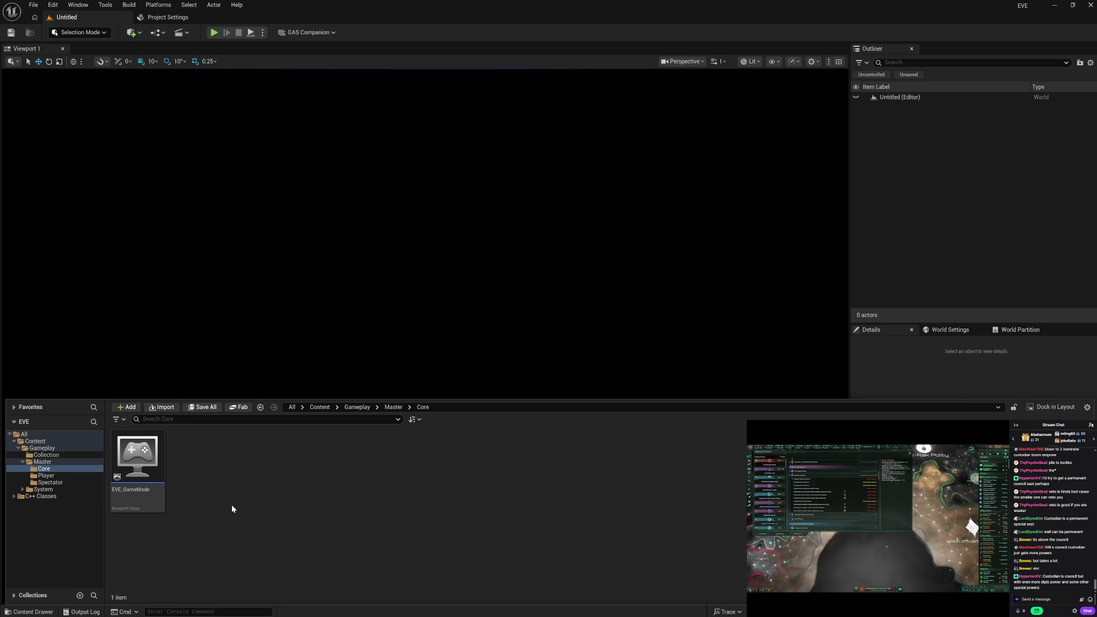
{"action": "mouse_move", "coordinate": [141, 505]}
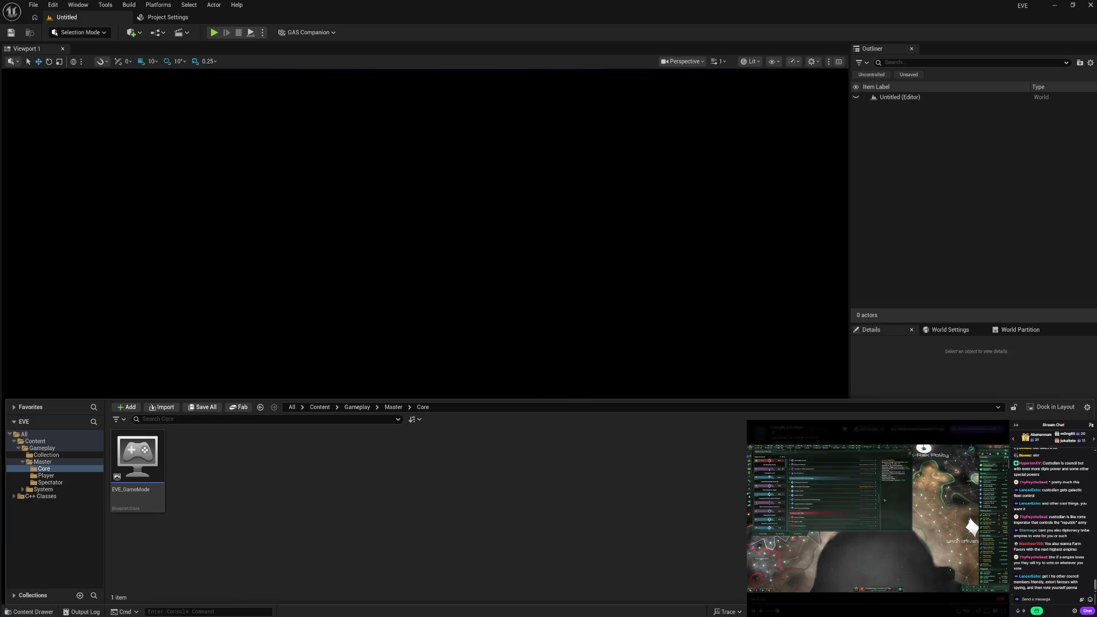
{"action": "left_click", "coordinate": [1046, 599]}
{"action": "type", "text": "I"}
{"action": "type", "text": "re a way you can get th"}
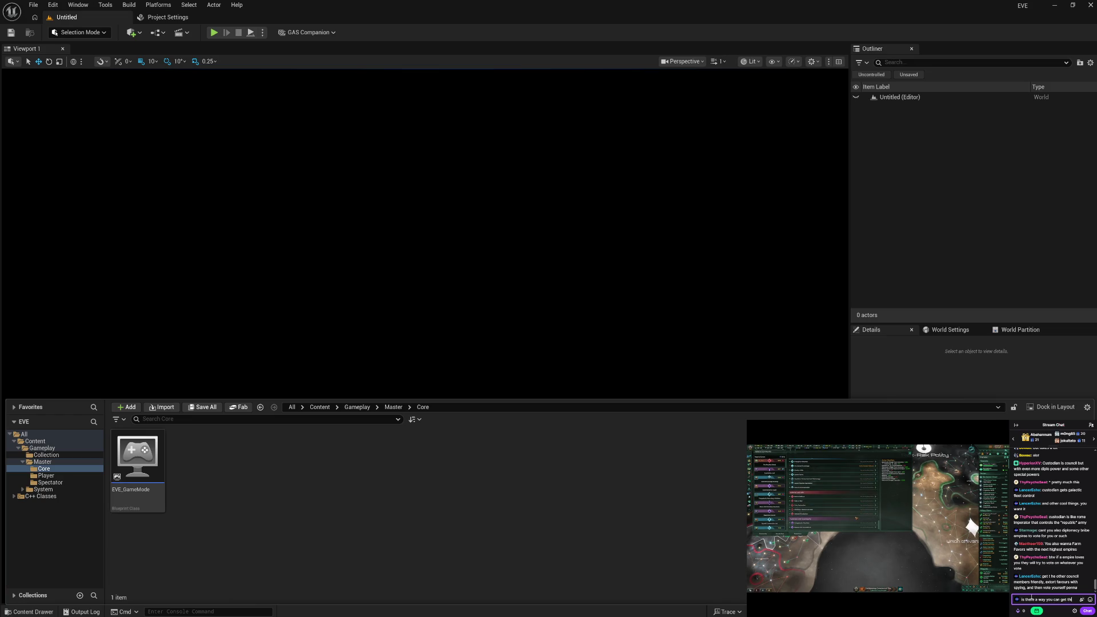
{"action": "type", "text": "m in without ads"}
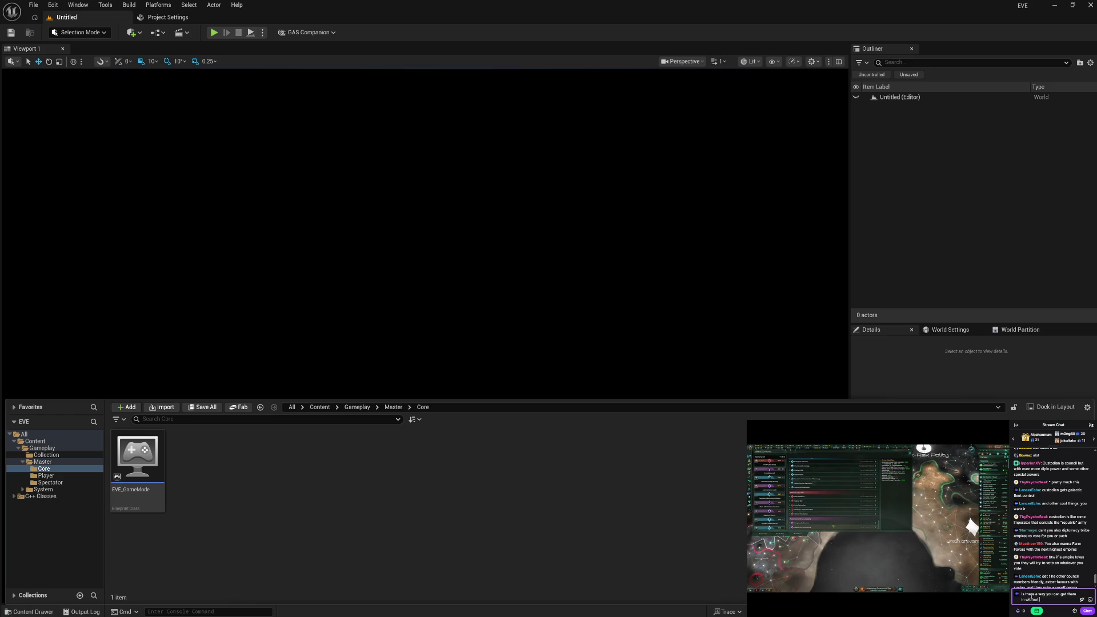
{"action": "type", "text": "th"}
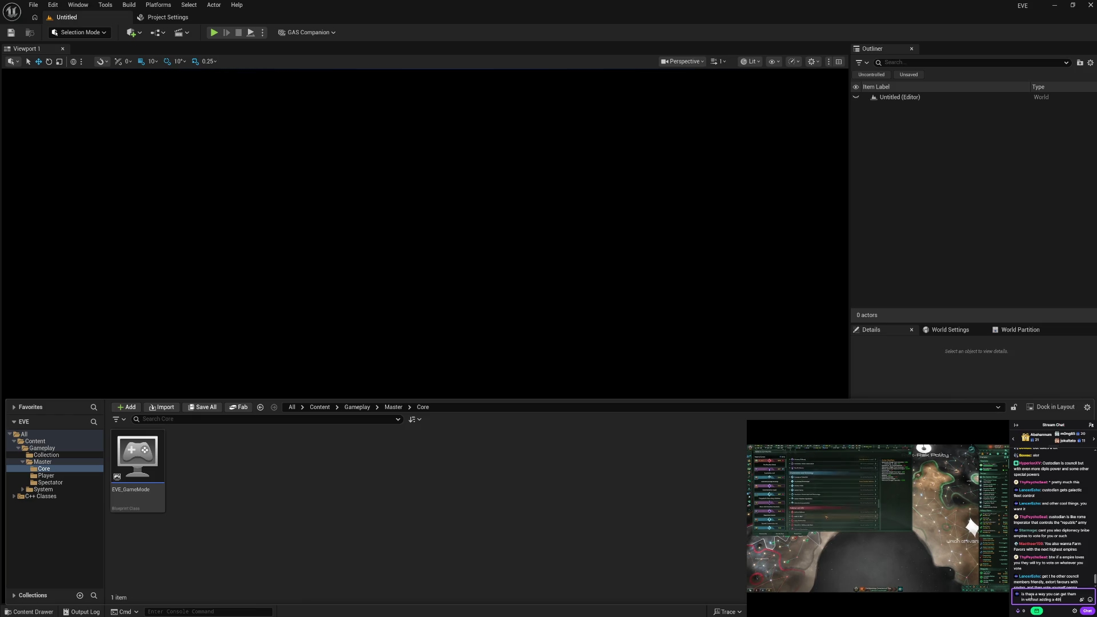
{"action": "type", "text": "? youave"}
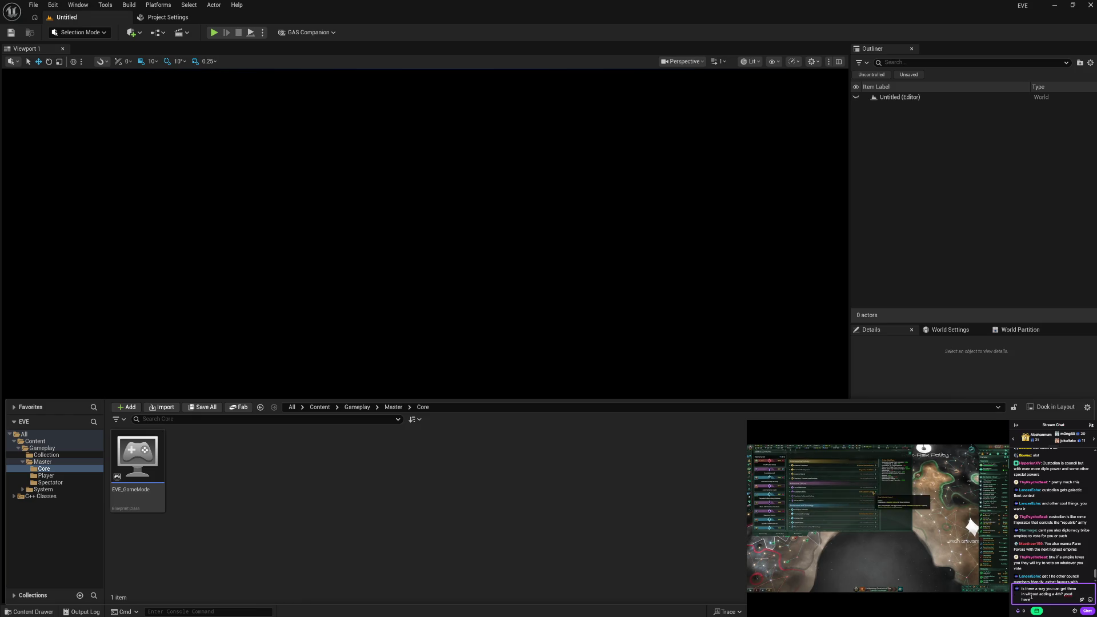
{"action": "type", "text": " definite advantage"}
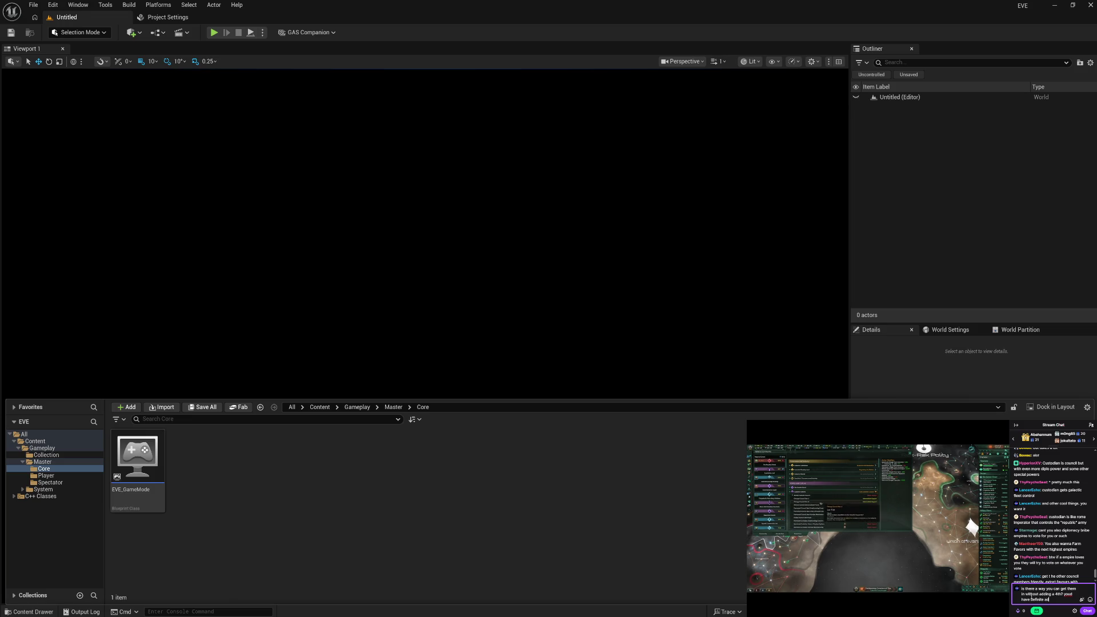
{"action": "key", "text": "Return"}
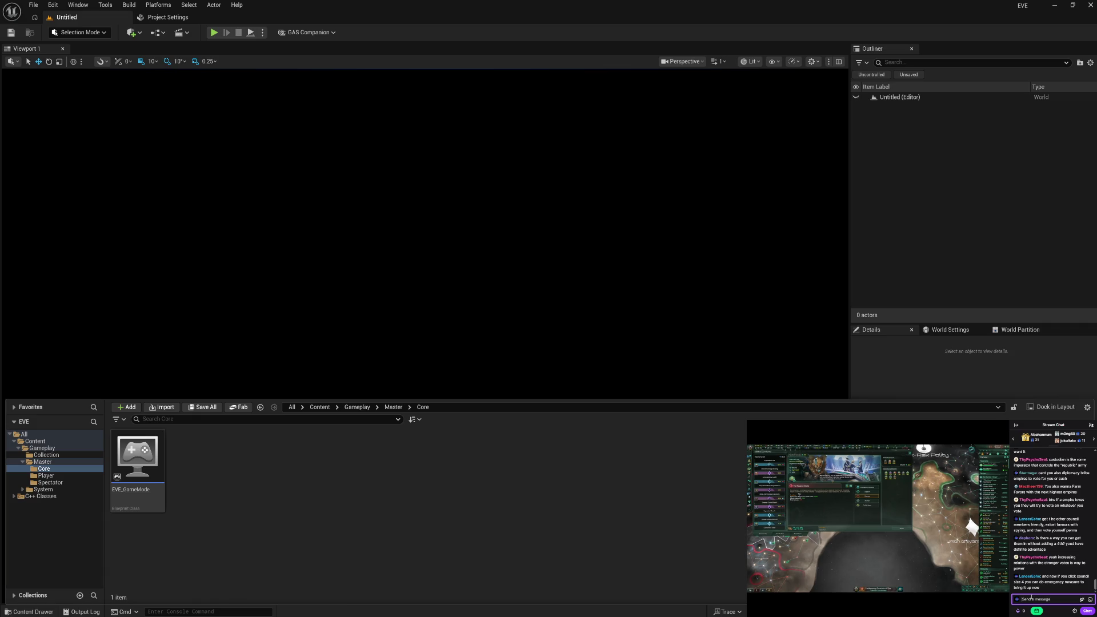
{"action": "mouse_move", "coordinate": [959, 582]}
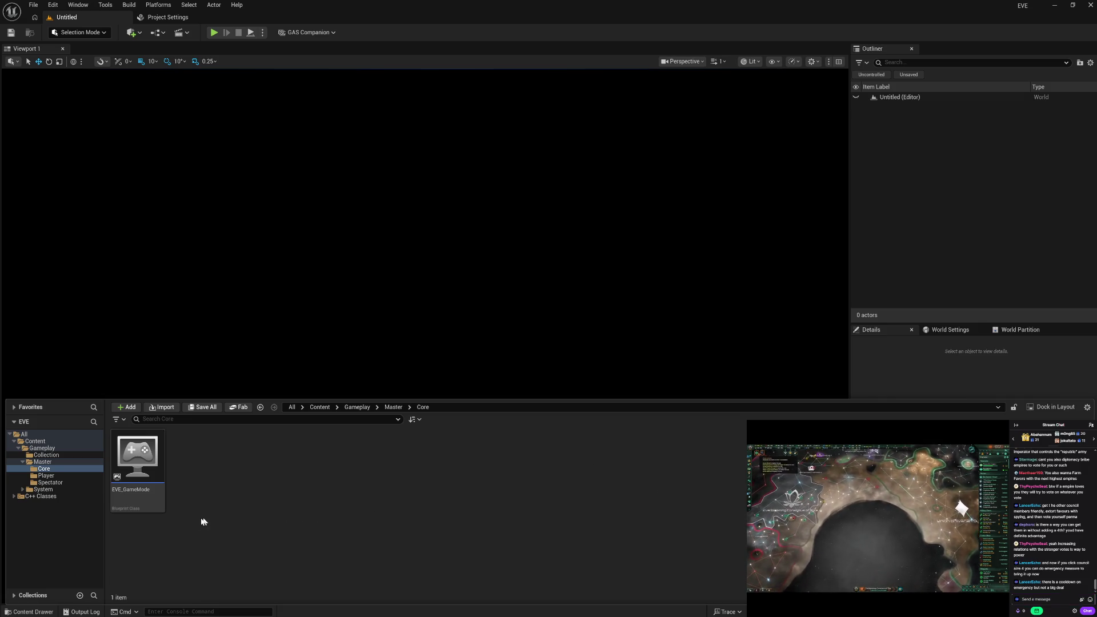
Repeatedly select and deselect the EVE_GameMode Blueprint in the Core folder.
{"action": "left_click", "coordinate": [154, 507]}
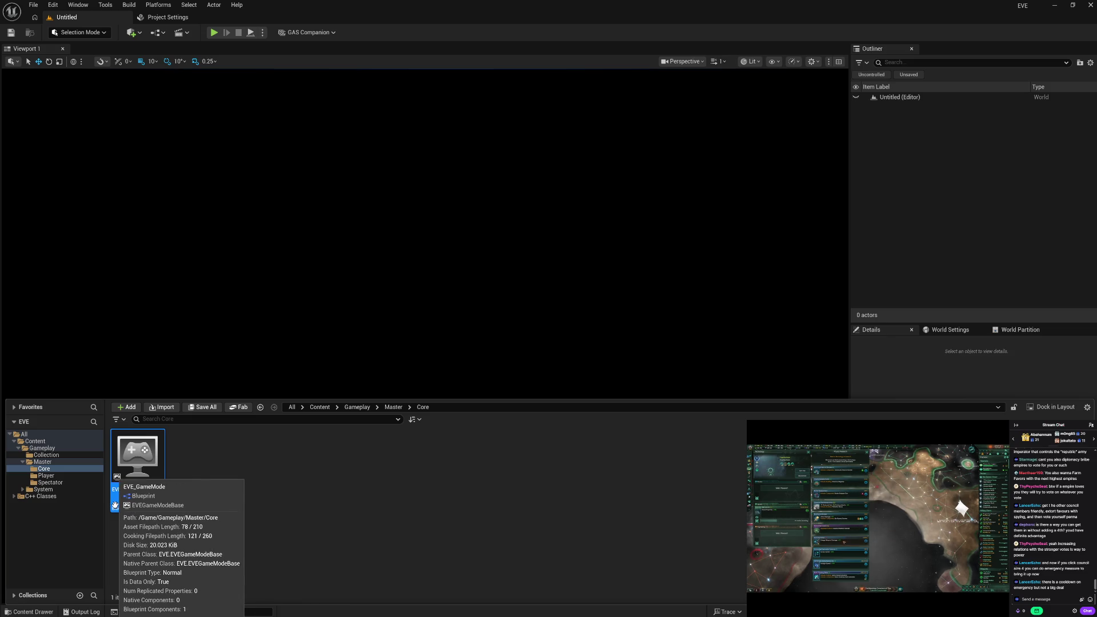
{"action": "left_click", "coordinate": [212, 504]}
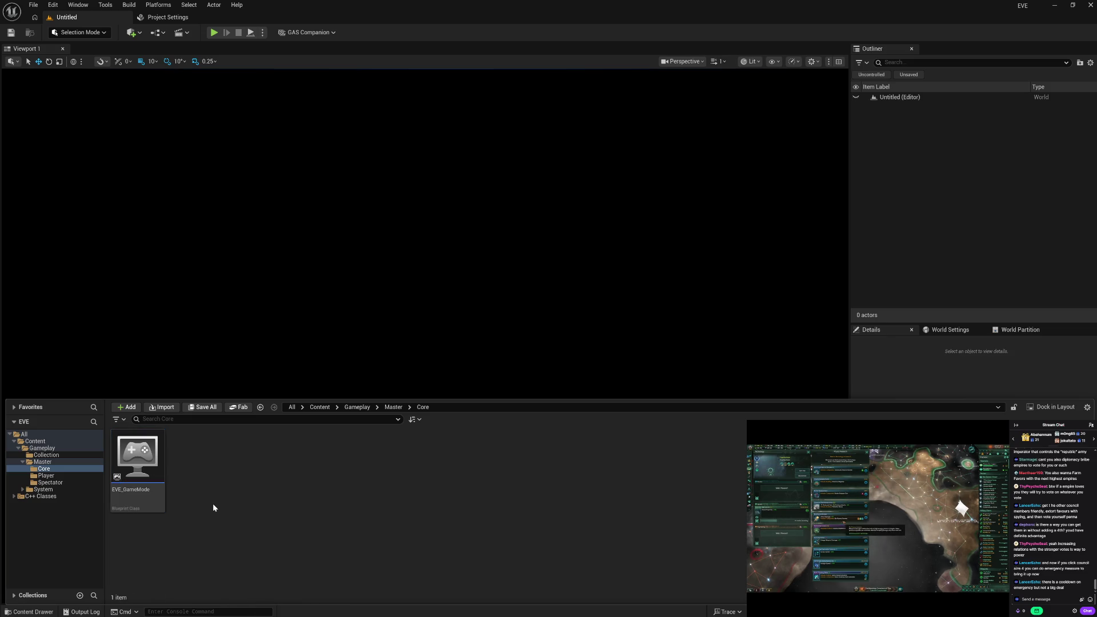
{"action": "left_click", "coordinate": [165, 507]}
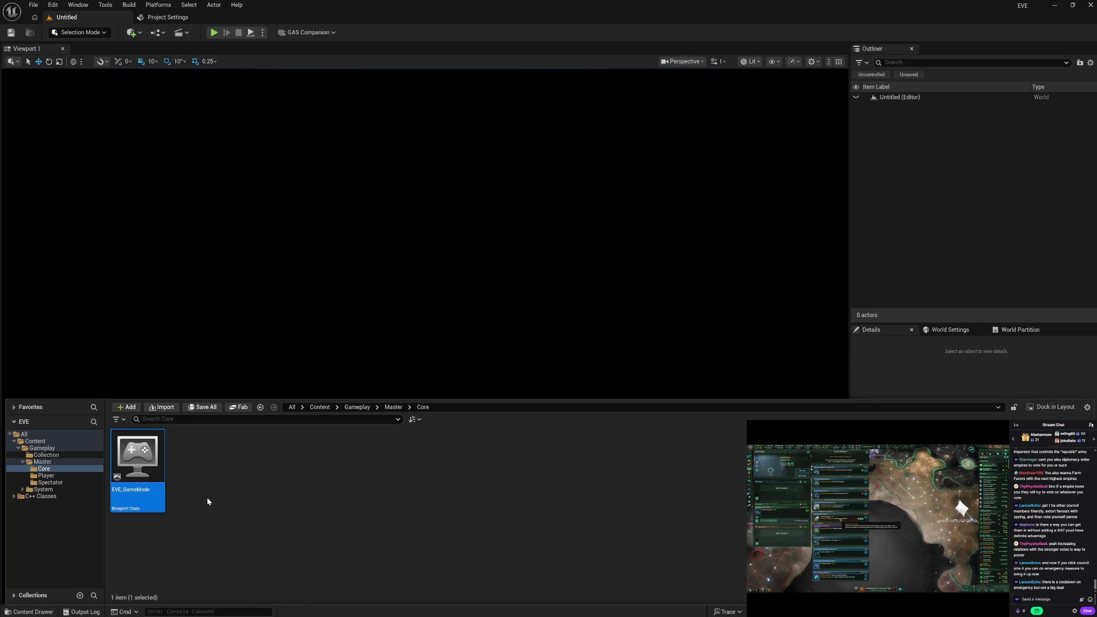
{"action": "left_click", "coordinate": [207, 497]}
{"action": "left_click", "coordinate": [137, 503]}
{"action": "left_click", "coordinate": [197, 502]}
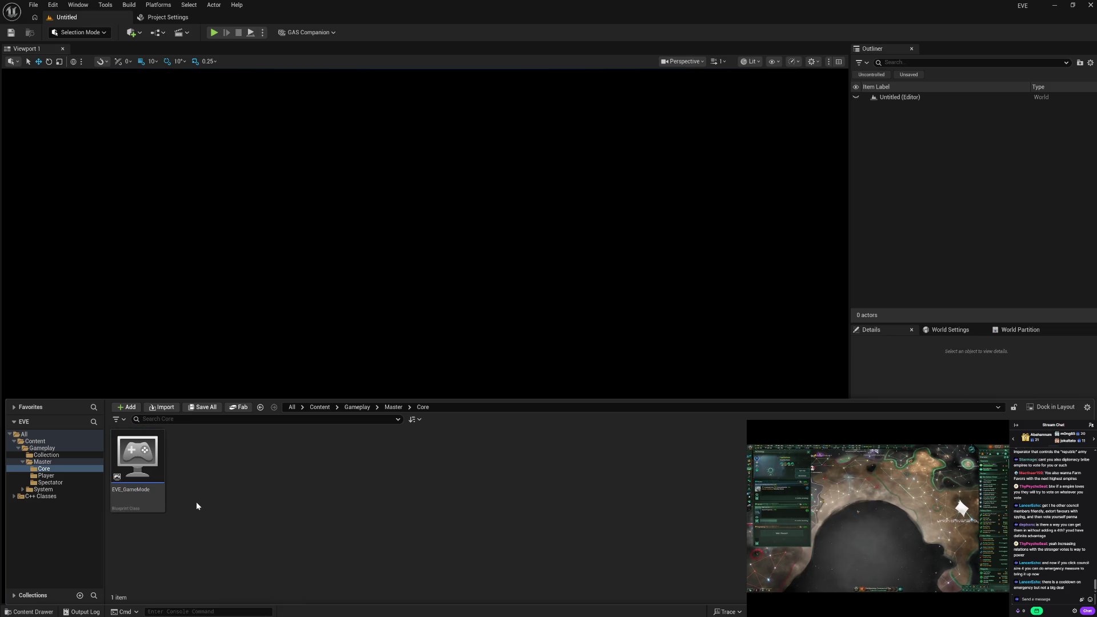
{"action": "left_click", "coordinate": [141, 505]}
{"action": "left_click", "coordinate": [187, 509]}
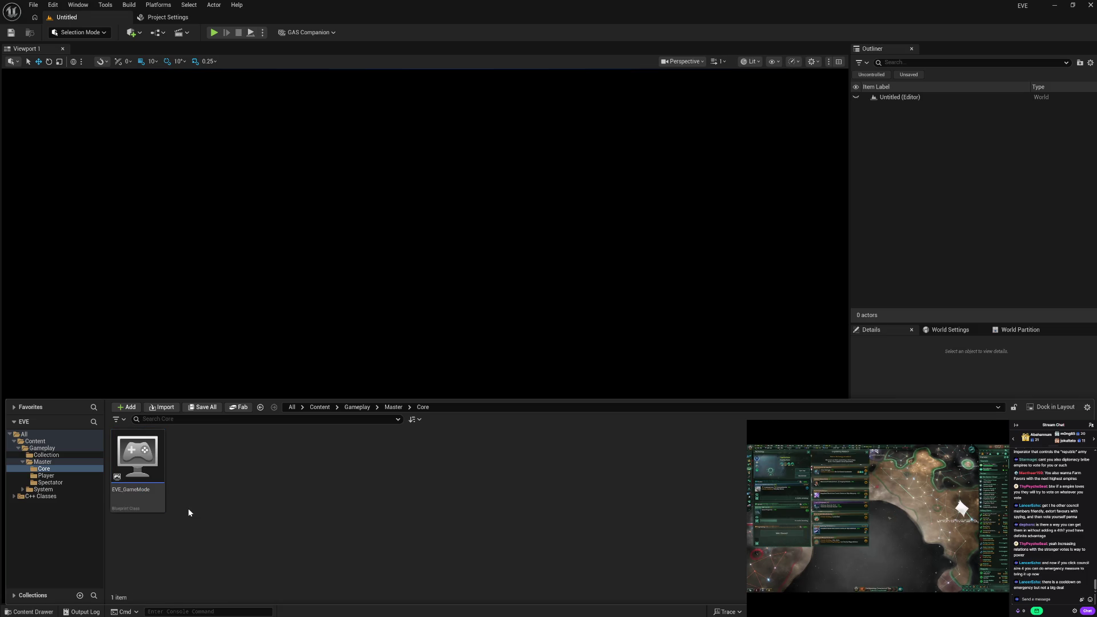
{"action": "left_click", "coordinate": [165, 508]}
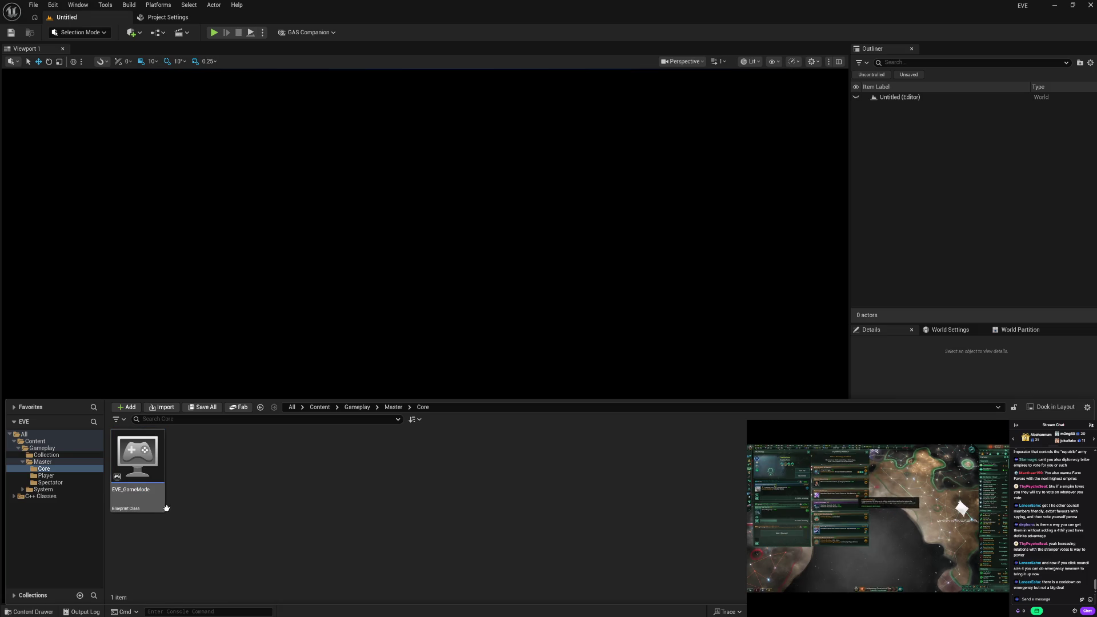
{"action": "left_click", "coordinate": [203, 521]}
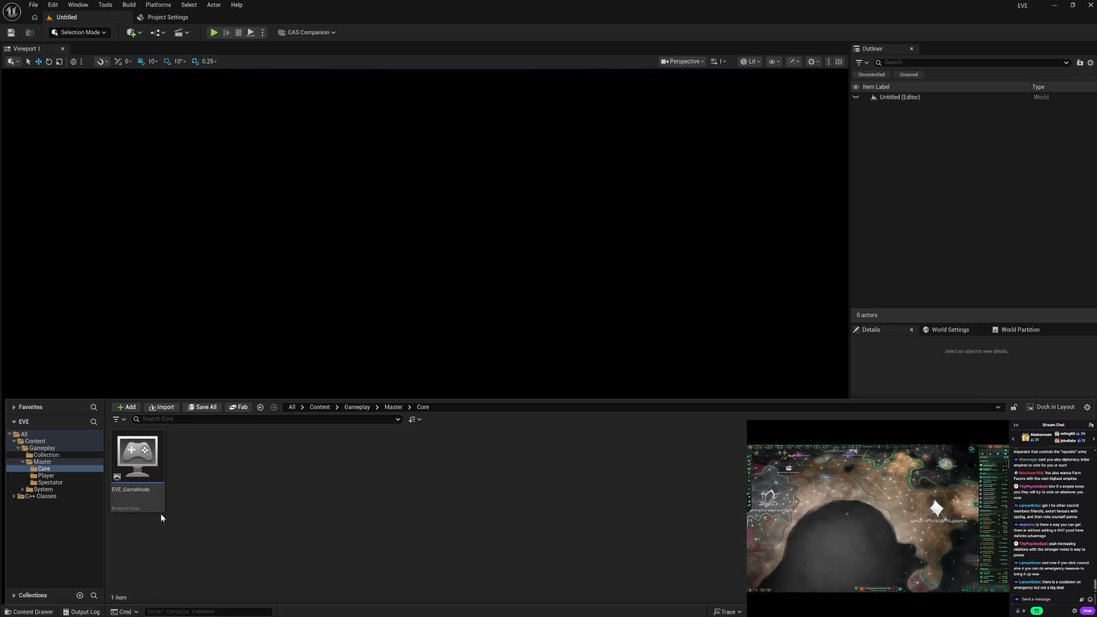
Delete EVE_GameMode, then start a new Blueprint class in the empty Core folder.
{"action": "left_click", "coordinate": [148, 504]}
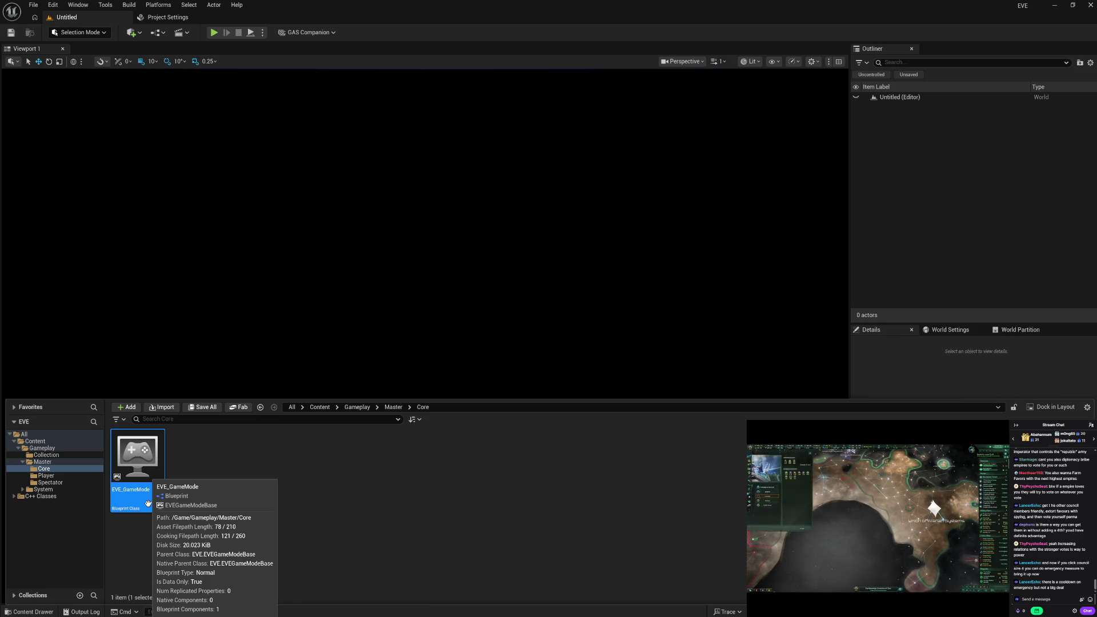
{"action": "key", "text": "Delete"}
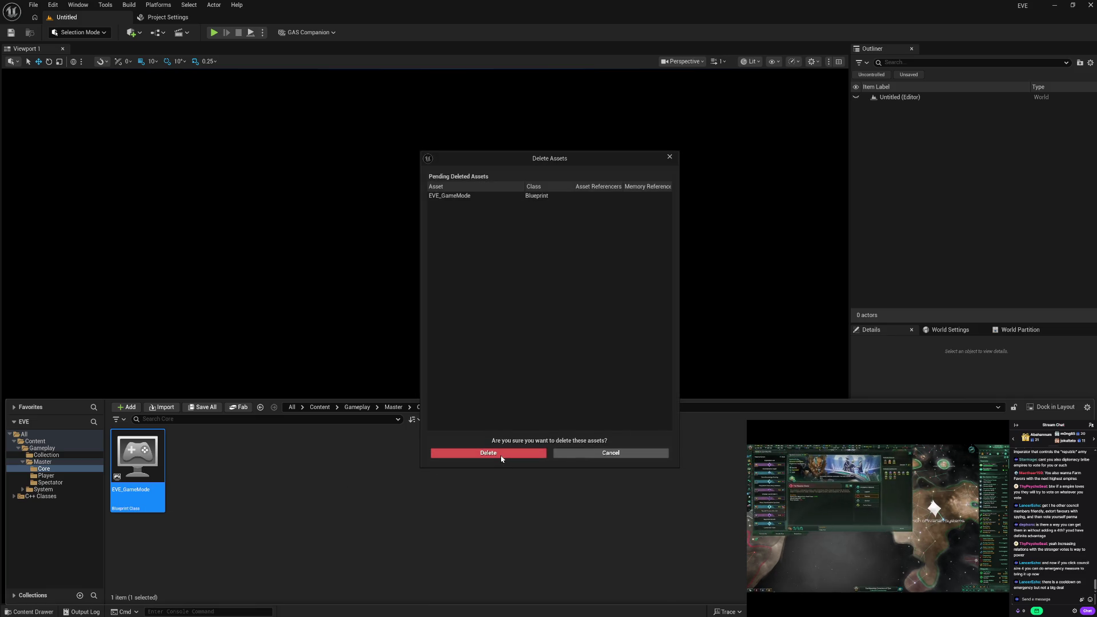
{"action": "left_click", "coordinate": [502, 453]}
{"action": "right_click", "coordinate": [140, 493]}
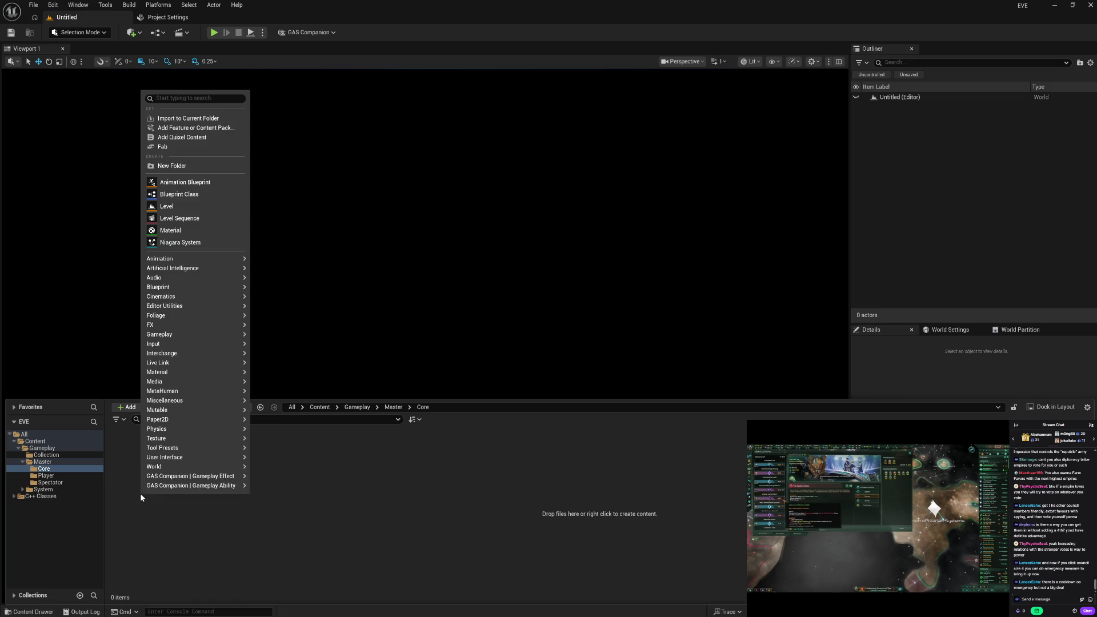
{"action": "left_click", "coordinate": [197, 195]}
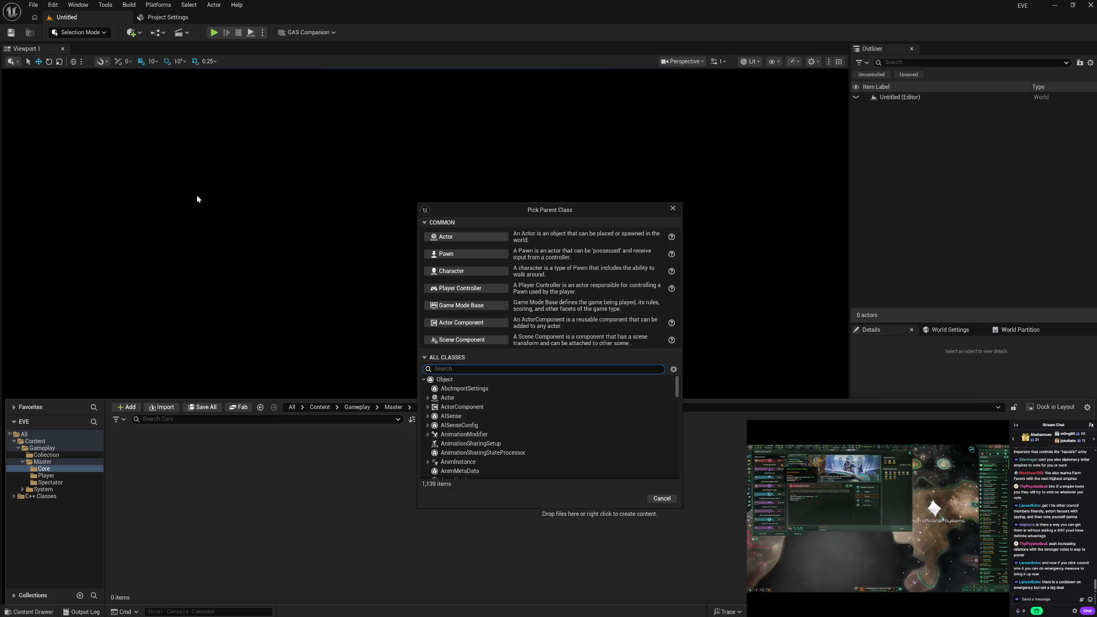
Filter parent classes by 'game mode' and pick GSCModularGameMode.
{"action": "type", "text": "game mode"}
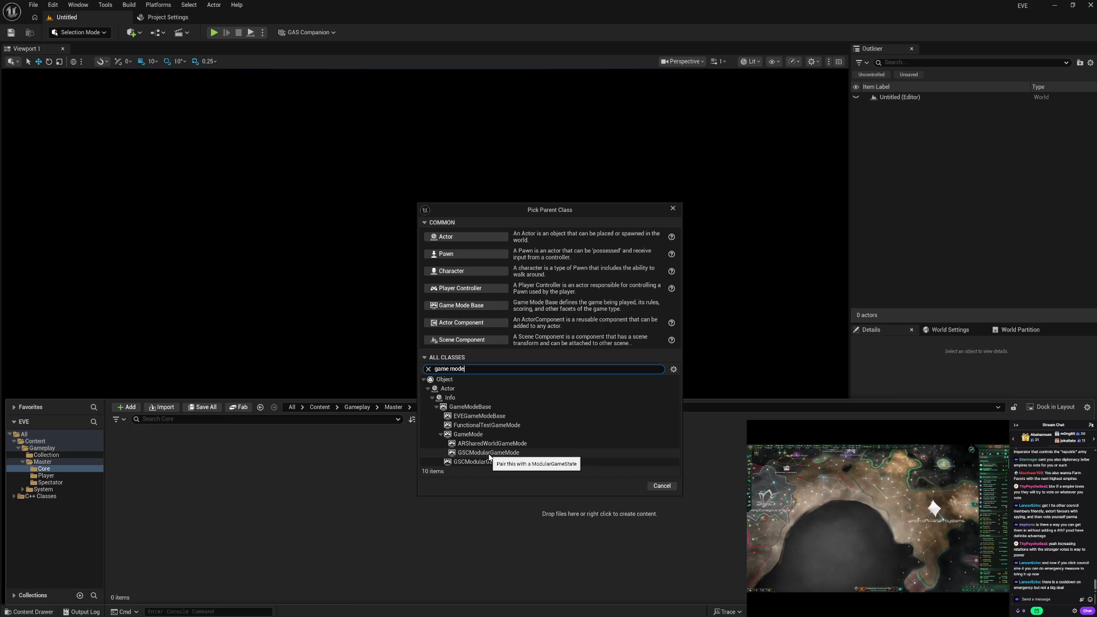
{"action": "left_click", "coordinate": [489, 456]}
Create the GSCModularGameMode Blueprint, name it EVE_GameMode, save it, and open it.
{"action": "left_click", "coordinate": [626, 487]}
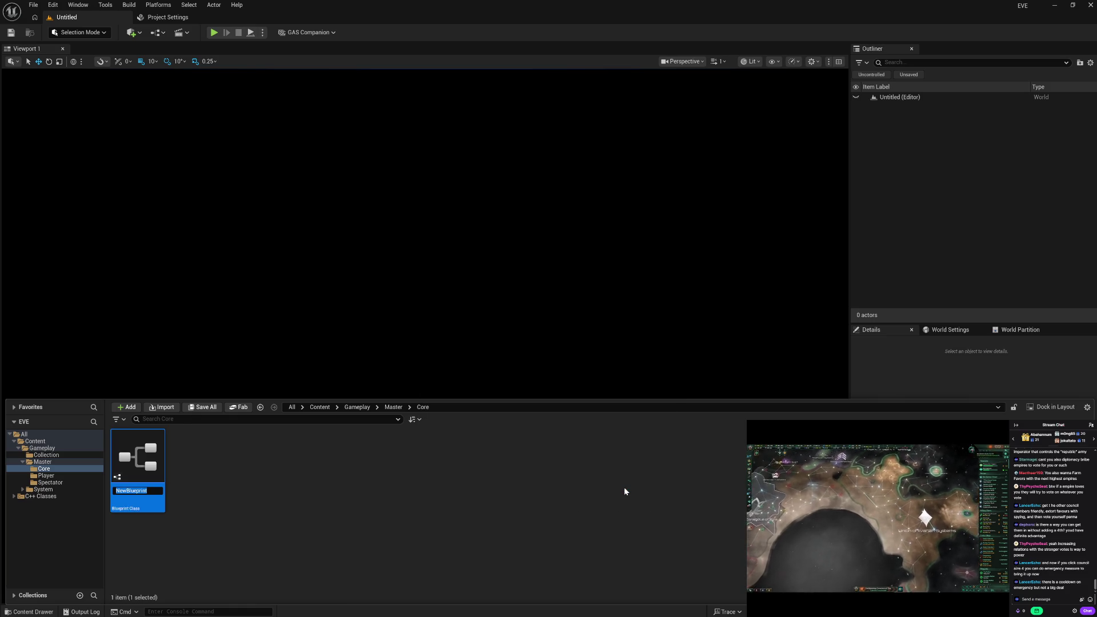
{"action": "type", "text": "EVE_G"}
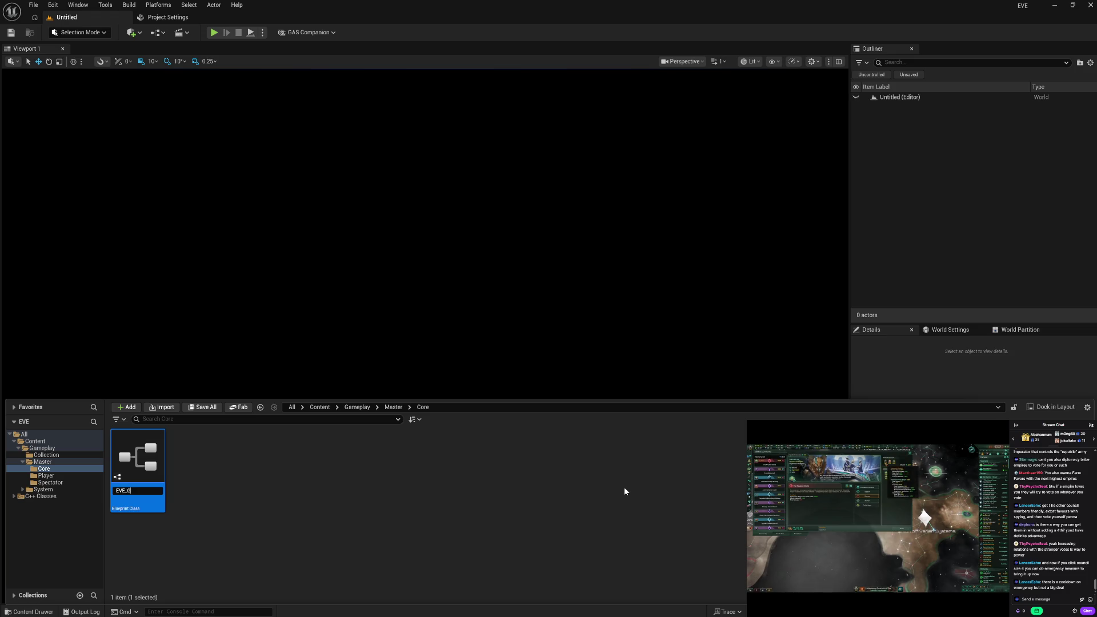
{"action": "type", "text": "ameMode"}
{"action": "key", "text": "Return"}
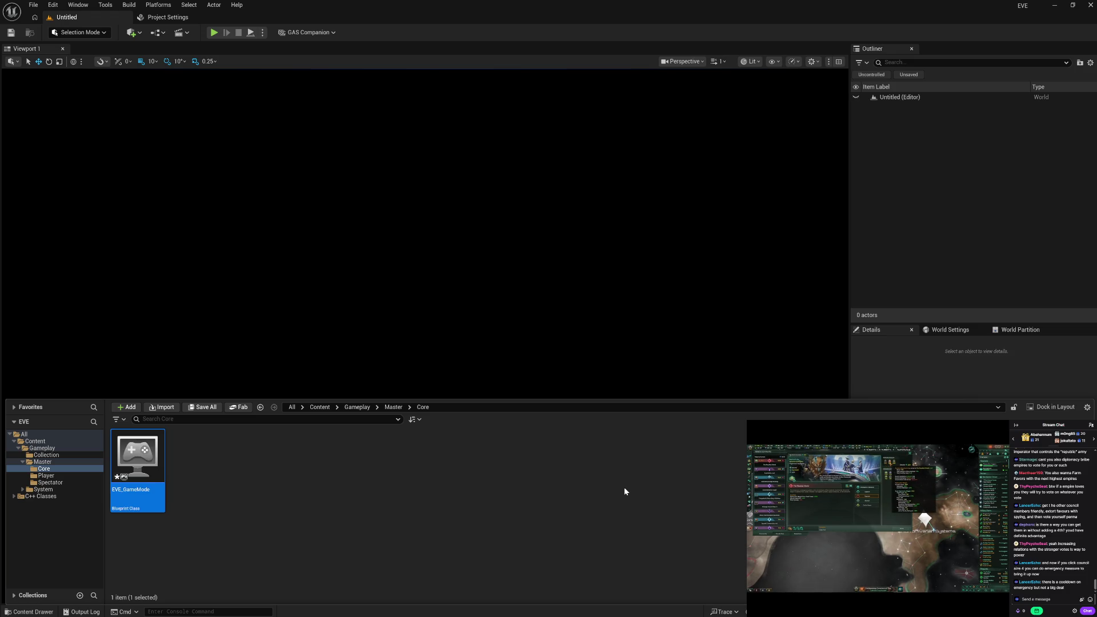
{"action": "key", "text": "ctrl+s"}
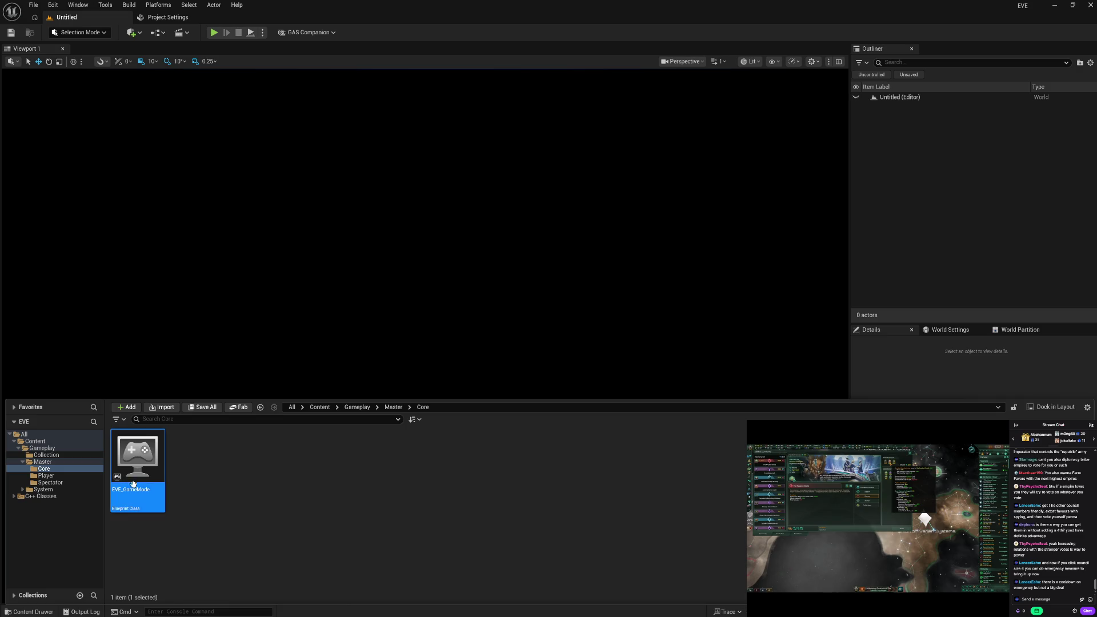
{"action": "double_click", "coordinate": [141, 490]}
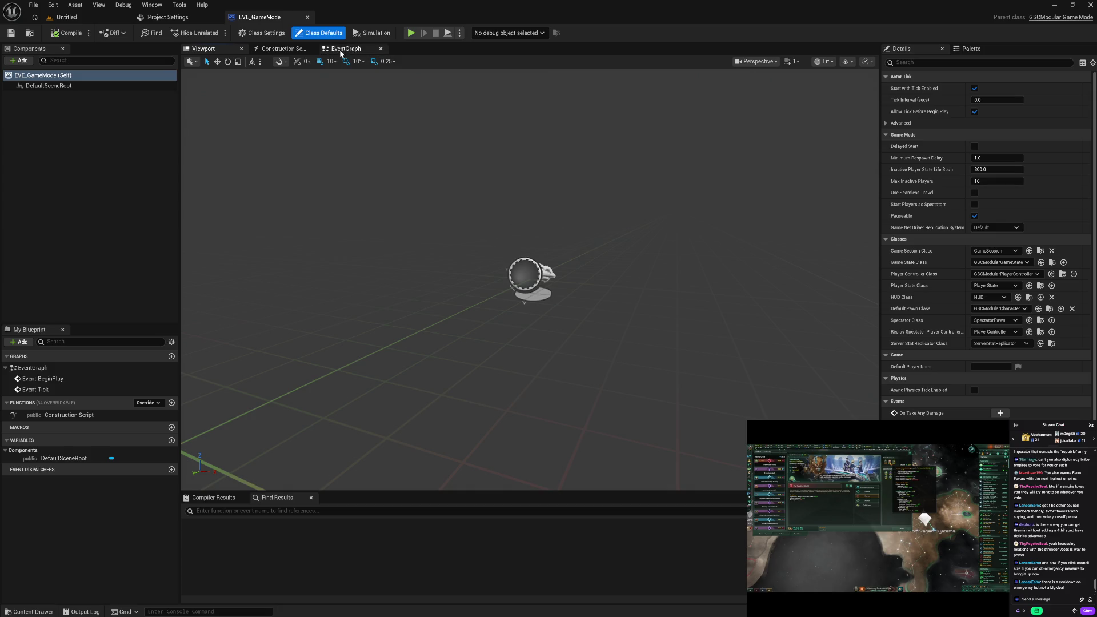
Delete EVE_GameMode's disabled BeginPlay and Tick nodes and compile the Blueprint.
{"action": "left_click", "coordinate": [343, 48]}
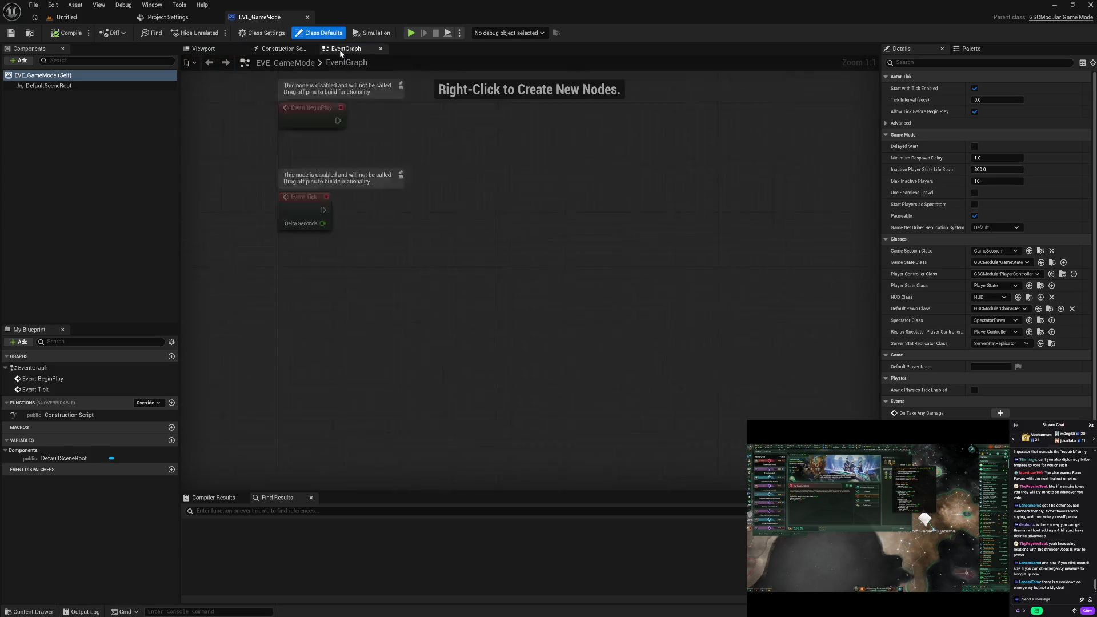
{"action": "left_click_drag", "start_coordinate": [382, 181], "coordinate": [607, 365]}
{"action": "key", "text": "Delete"}
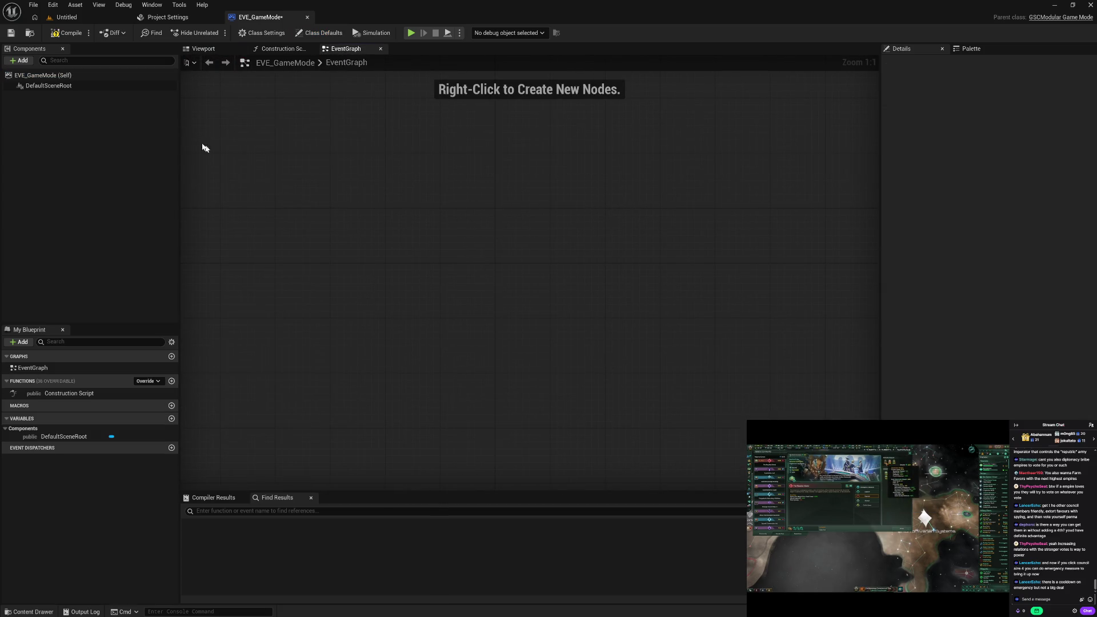
{"action": "left_click", "coordinate": [68, 32]}
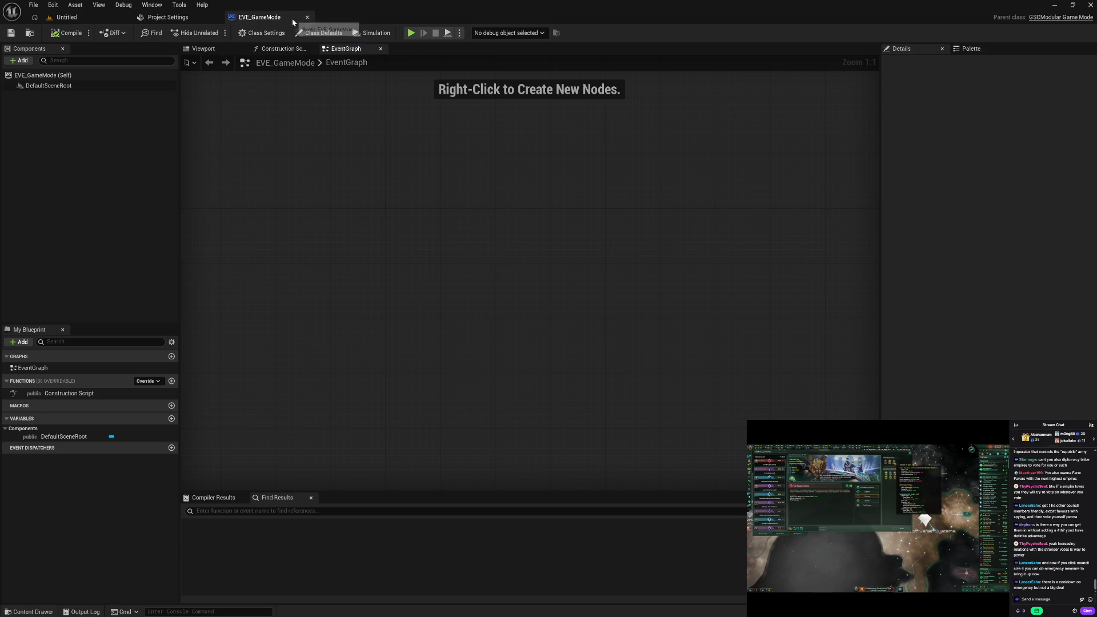
Close the EVE_GameMode Blueprint editor and return to the Untitled level.
{"action": "left_click", "coordinate": [32, 612]}
{"action": "right_click", "coordinate": [262, 521]}
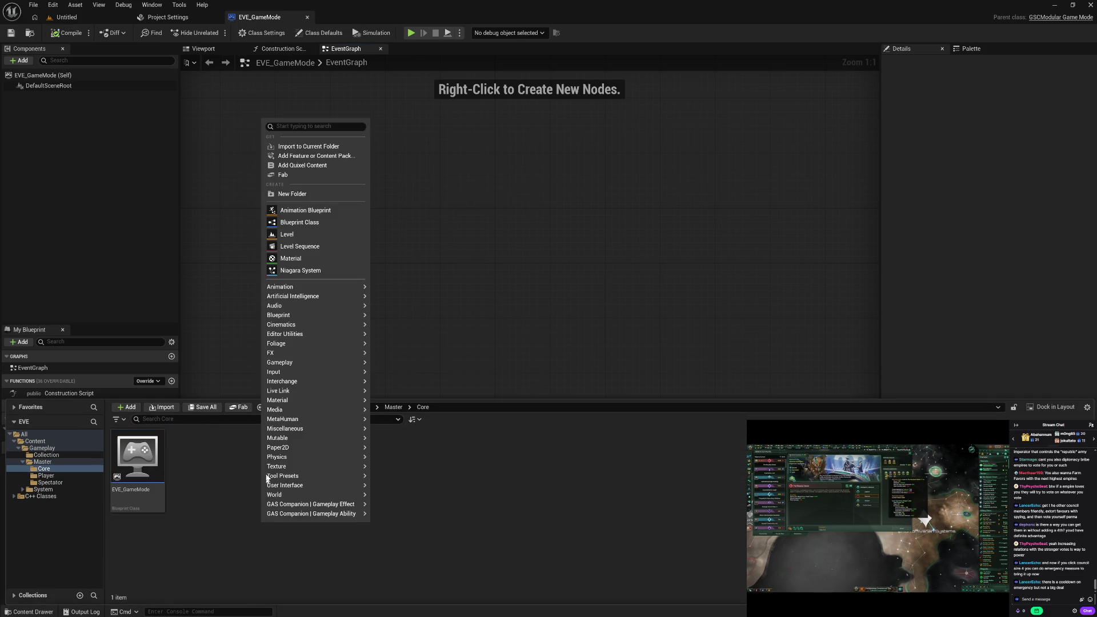
{"action": "left_click", "coordinate": [308, 17]}
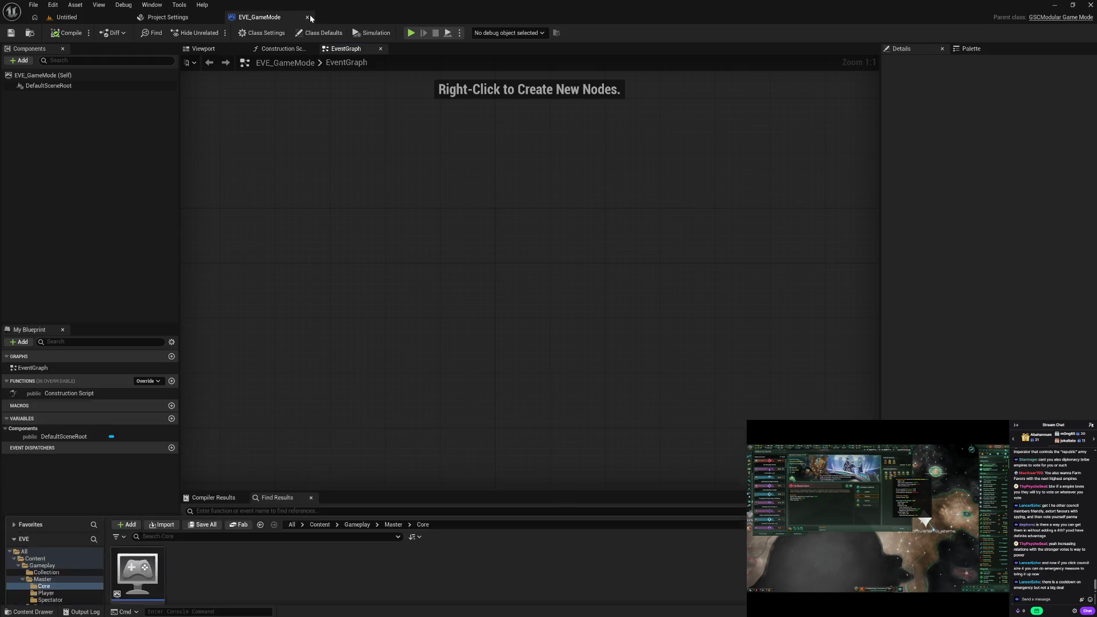
{"action": "left_click", "coordinate": [307, 17]}
{"action": "left_click", "coordinate": [97, 18]}
Create EVE_GameState in Core from GSCModularGameState via a 'gam state' search, then open it.
{"action": "key", "text": "ctrl+space"}
{"action": "right_click", "coordinate": [206, 512]}
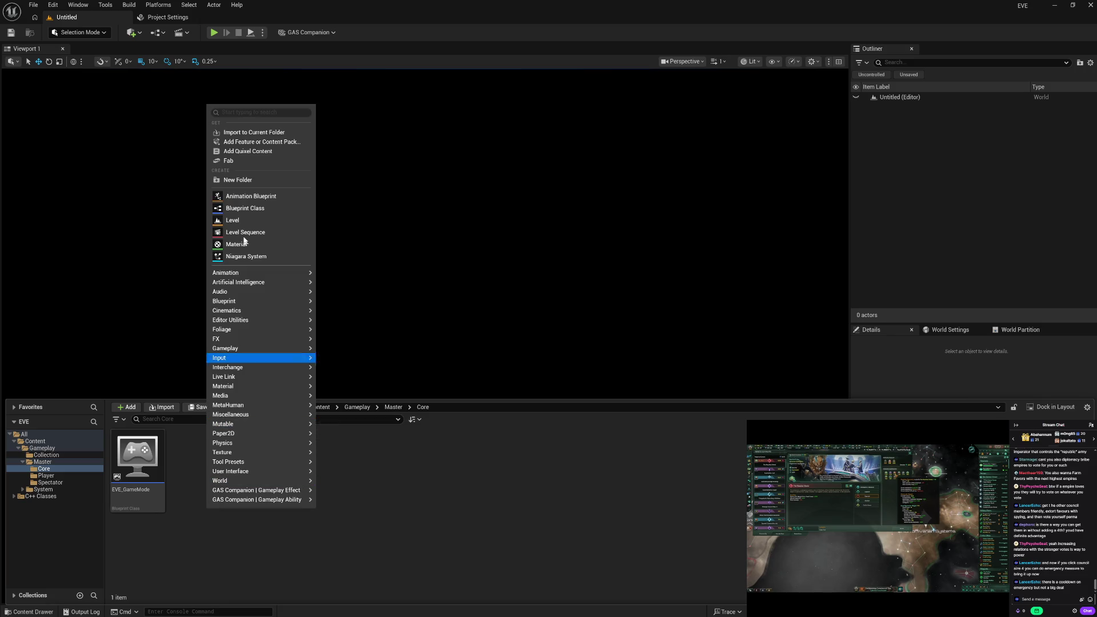
{"action": "left_click", "coordinate": [252, 208]}
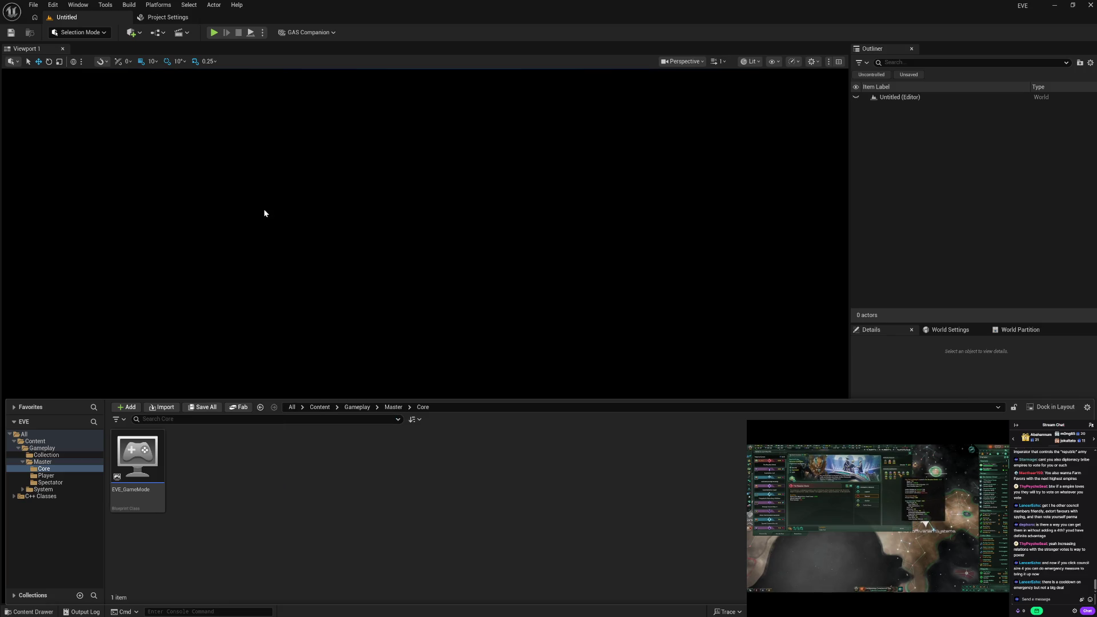
{"action": "type", "text": "gam state"}
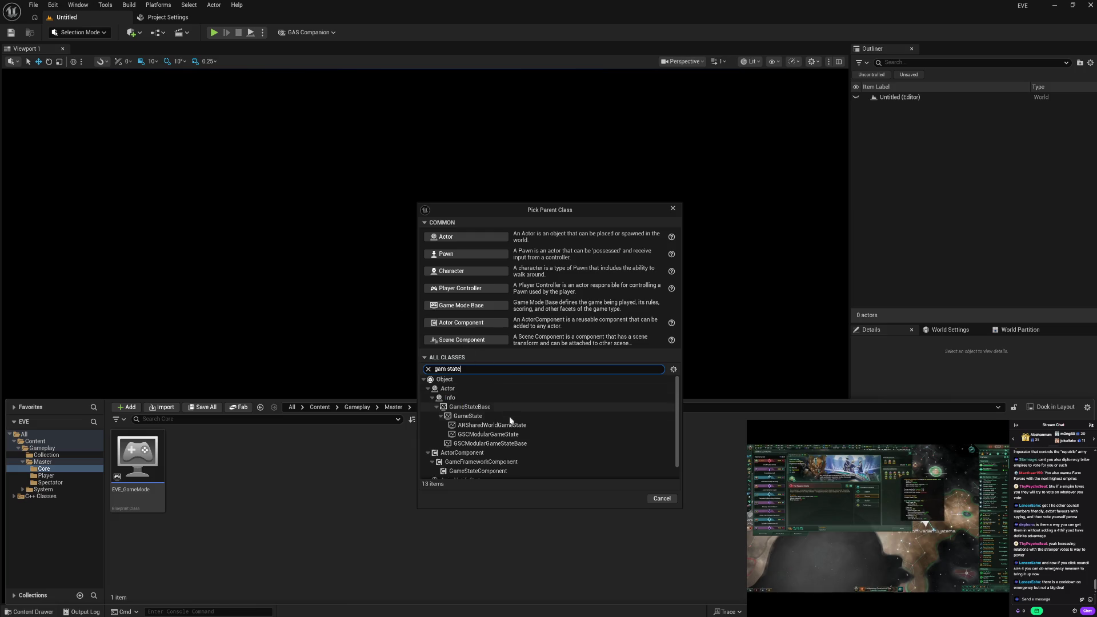
{"action": "left_click", "coordinate": [522, 437]}
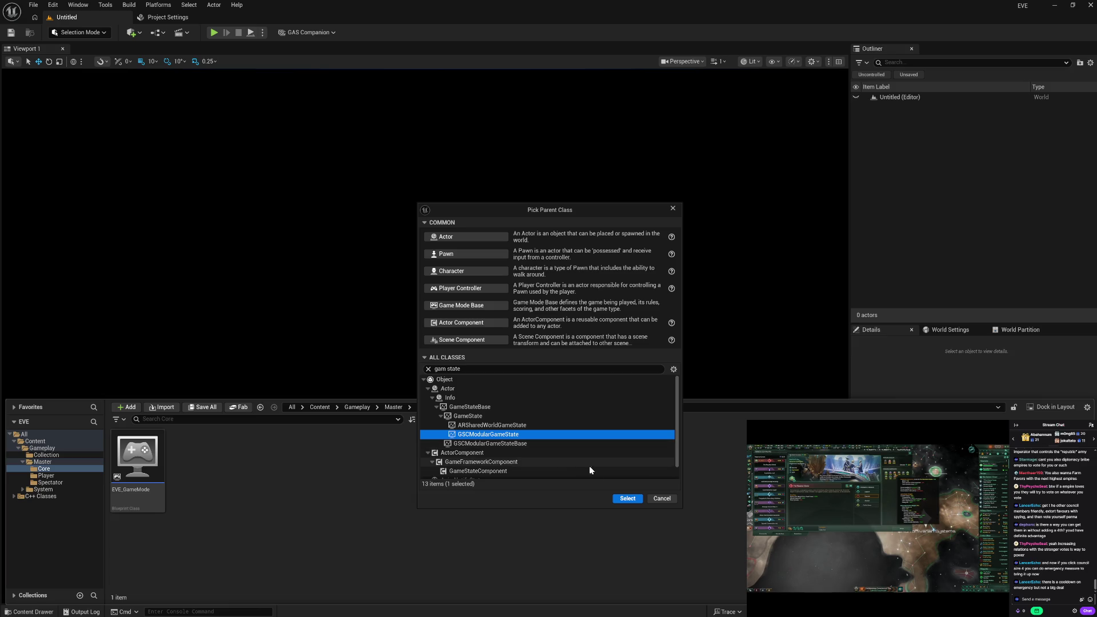
{"action": "left_click", "coordinate": [624, 498]}
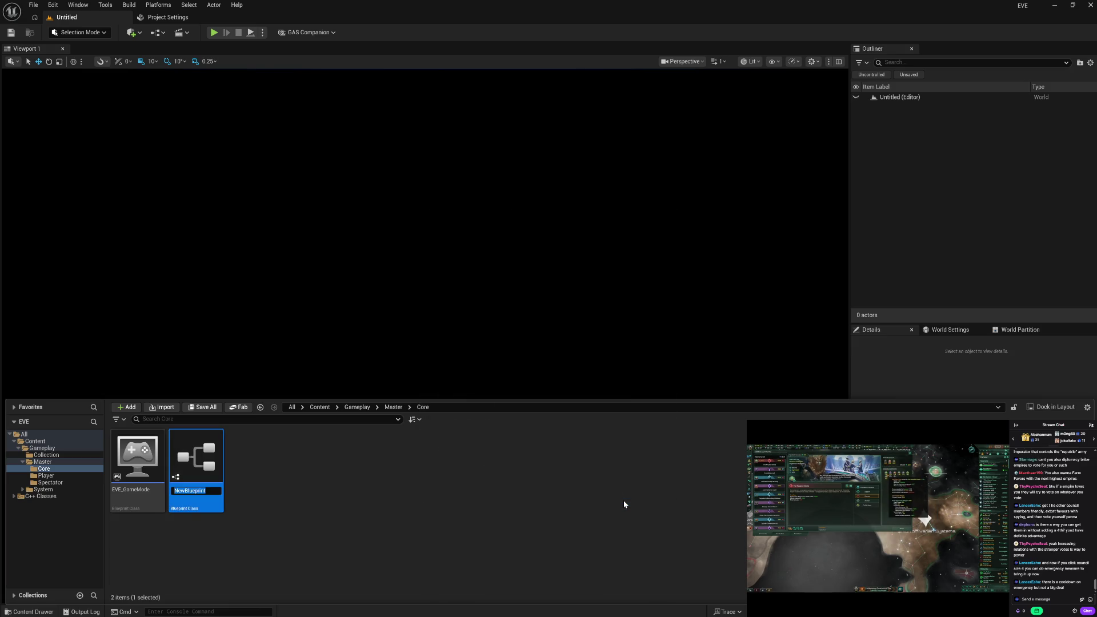
{"action": "type", "text": "EVE_GameStat"}
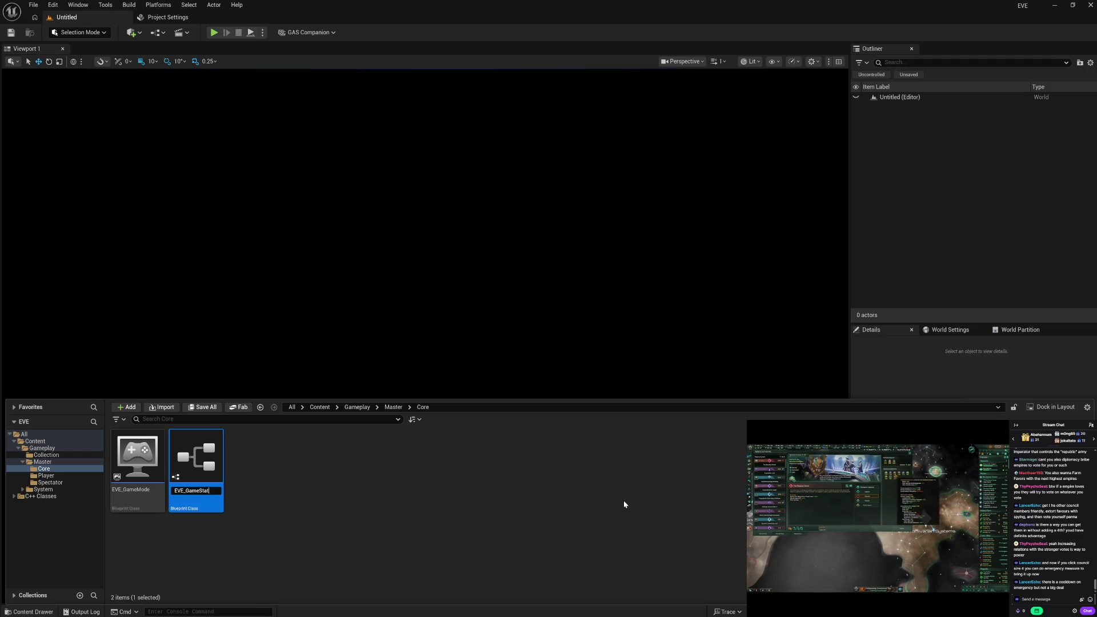
{"action": "type", "text": "e"}
{"action": "key", "text": "Return"}
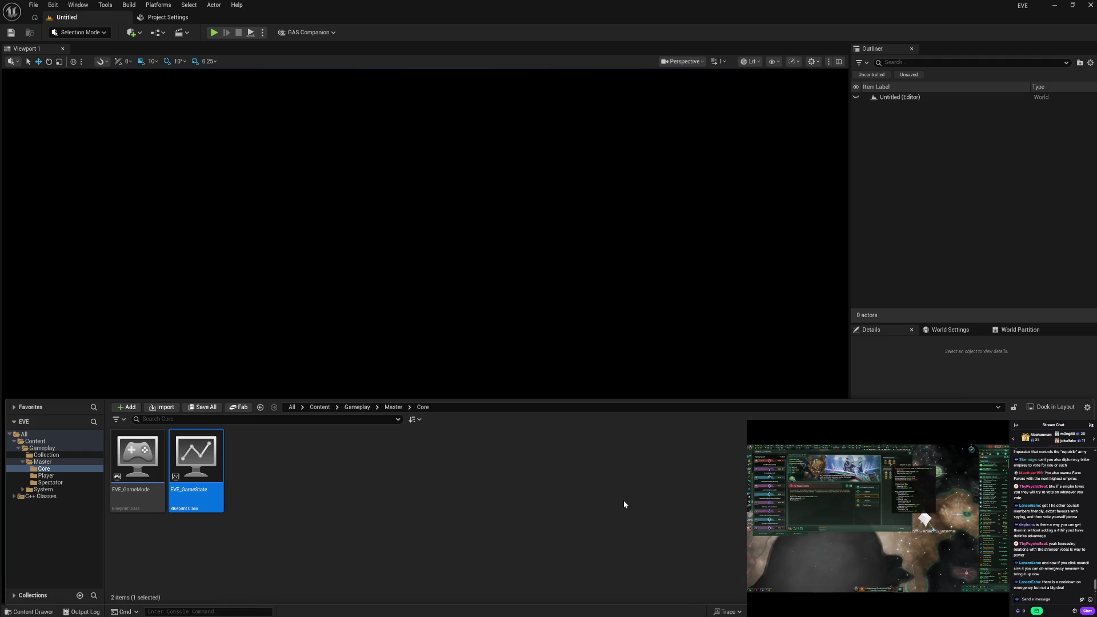
{"action": "double_click", "coordinate": [202, 496]}
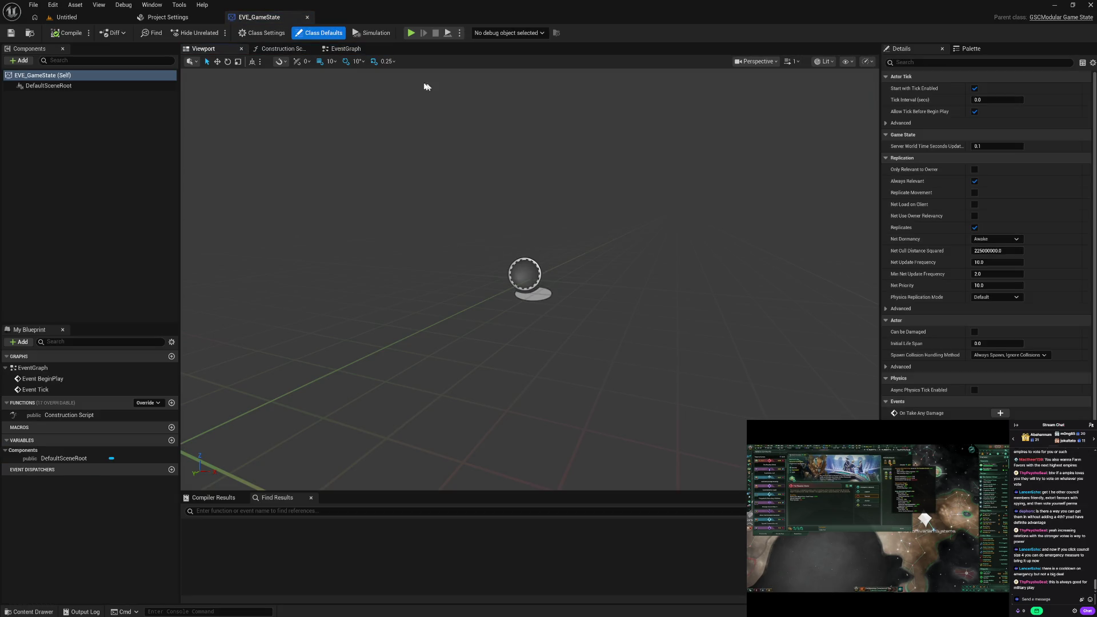
Delete the BeginPlay and Tick events from EVE_GameState's event graph, compile, save, and close it.
{"action": "left_click", "coordinate": [342, 48]}
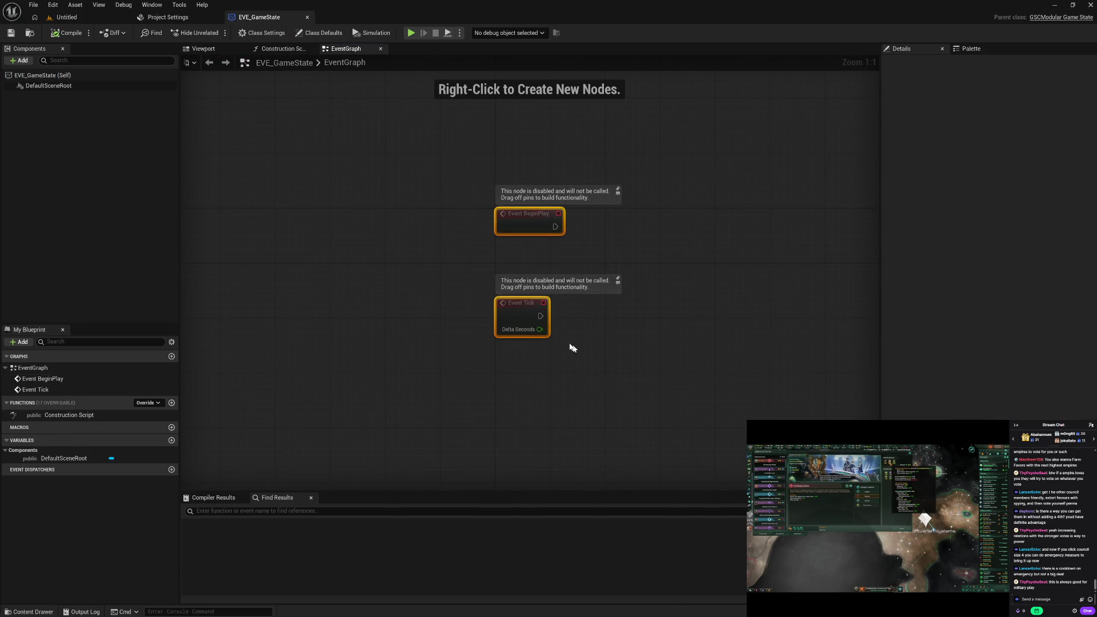
{"action": "key", "text": "Delete"}
{"action": "left_click", "coordinate": [68, 33]}
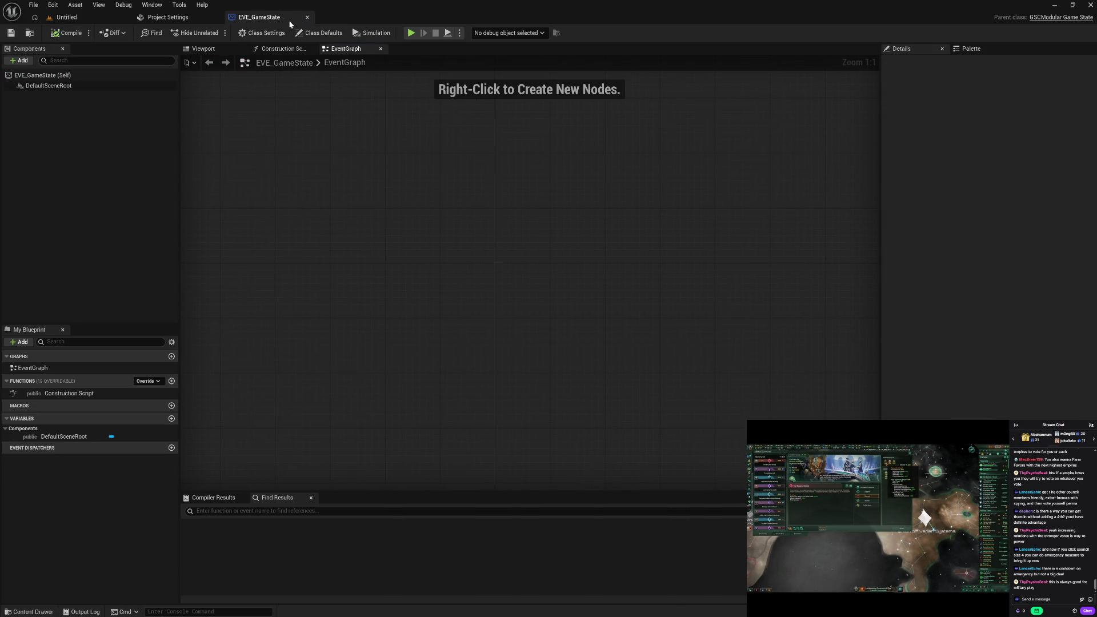
{"action": "left_click", "coordinate": [307, 17]}
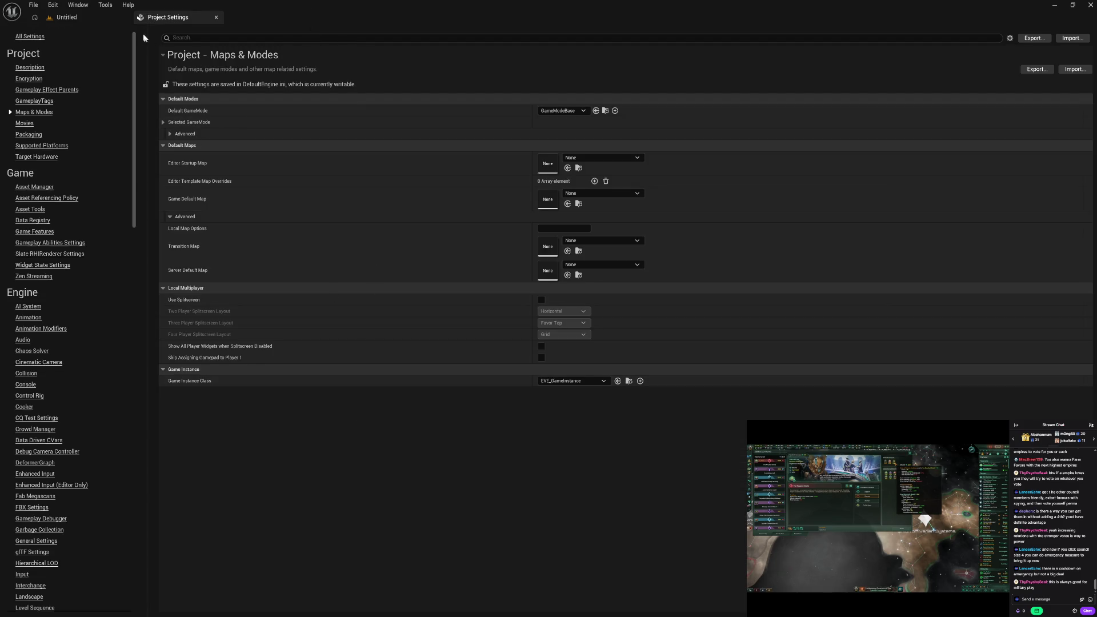
Back in the level editor, open the Player folder in the Content Drawer.
{"action": "left_click", "coordinate": [97, 12]}
{"action": "key", "text": "ctrl+space"}
{"action": "left_click", "coordinate": [288, 567]}
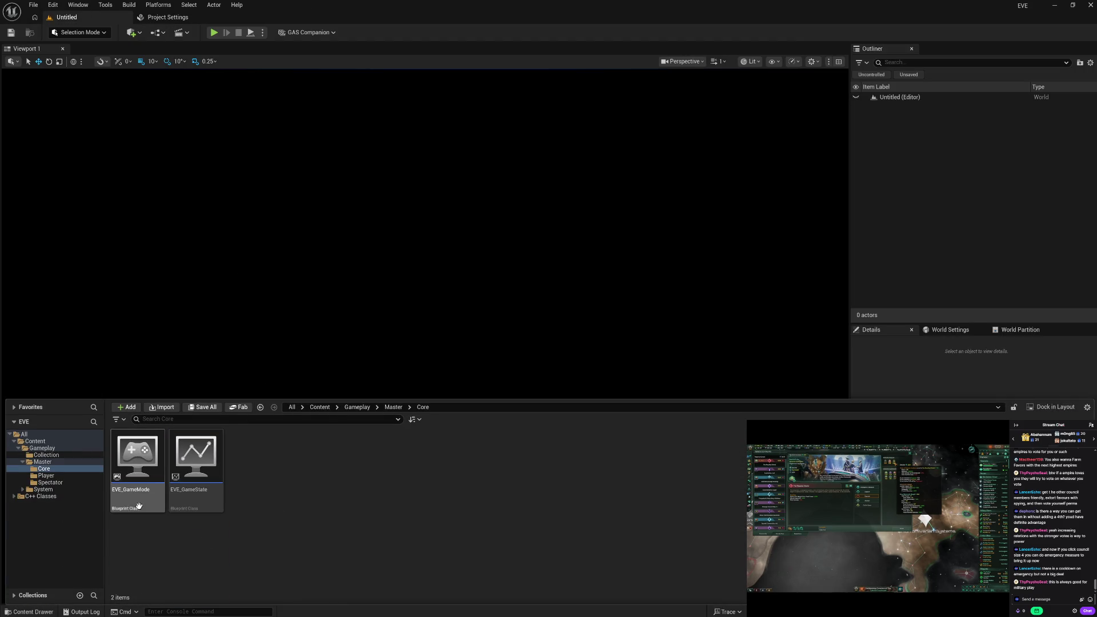
{"action": "left_click", "coordinate": [70, 476]}
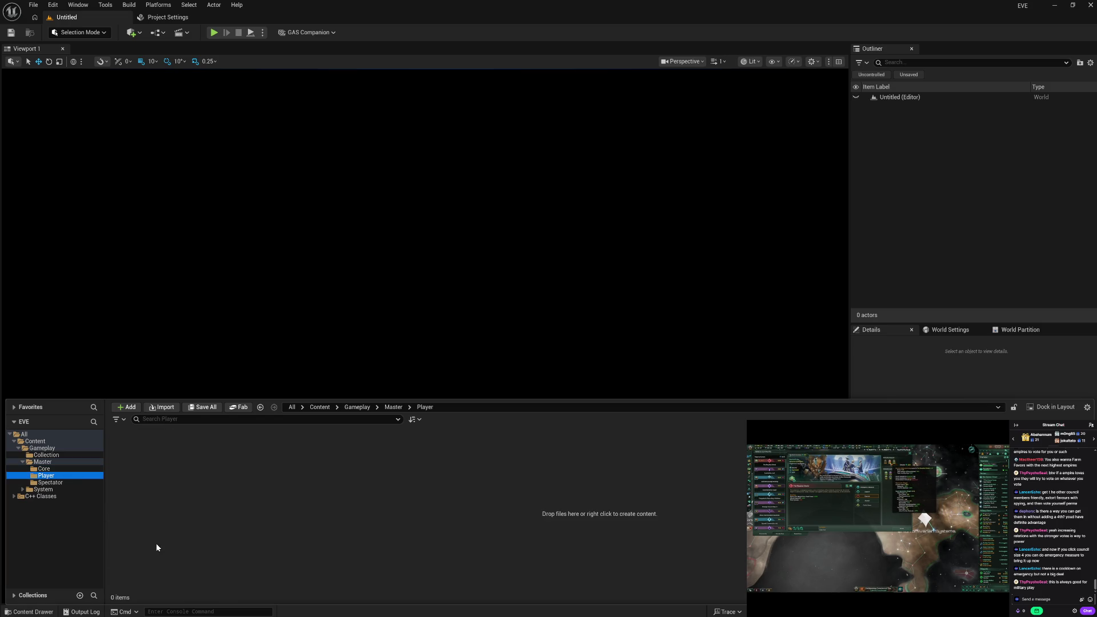
Add a Blueprint Class in Player with parent GSCModularPlayerController, named EVE_PlayerController.
{"action": "right_click", "coordinate": [157, 548]}
{"action": "left_click", "coordinate": [189, 268]}
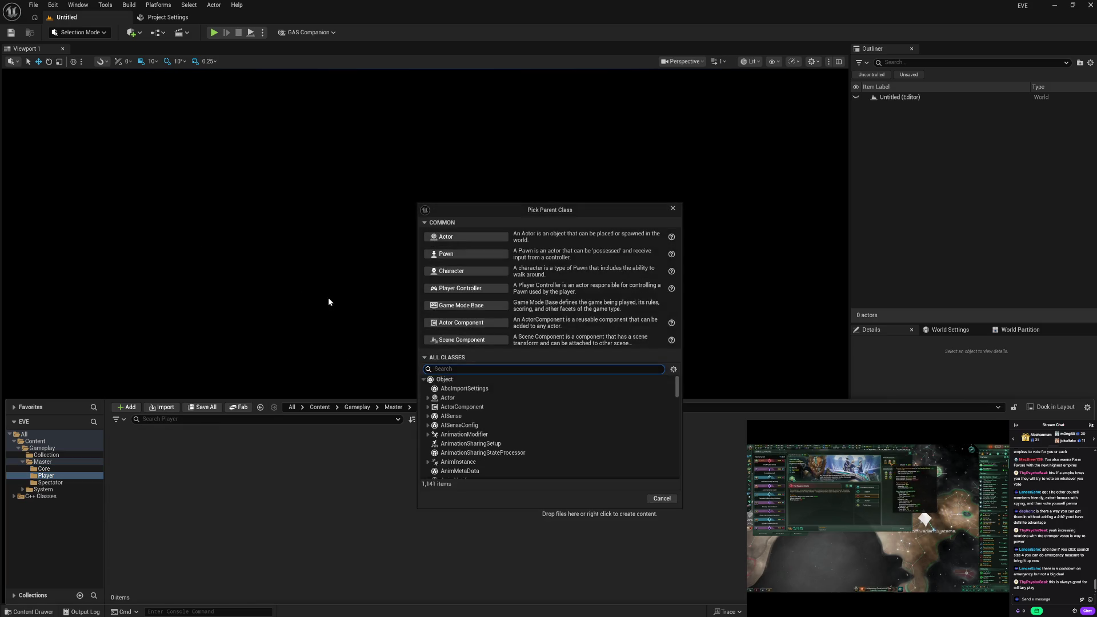
{"action": "type", "text": "play con"}
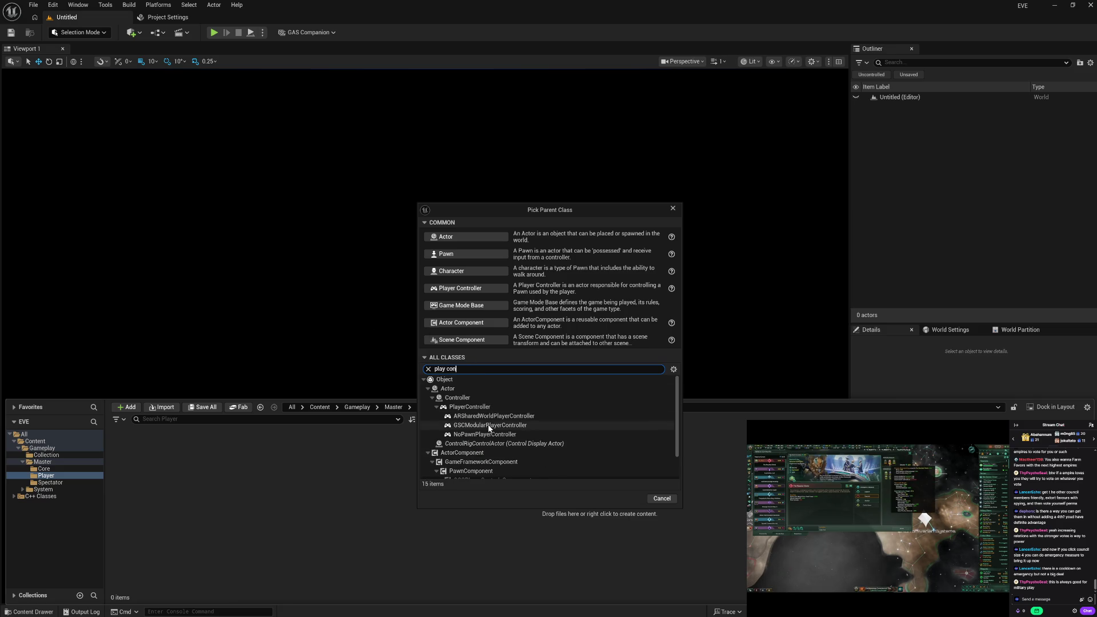
{"action": "left_click", "coordinate": [526, 426]}
{"action": "left_click", "coordinate": [628, 499]}
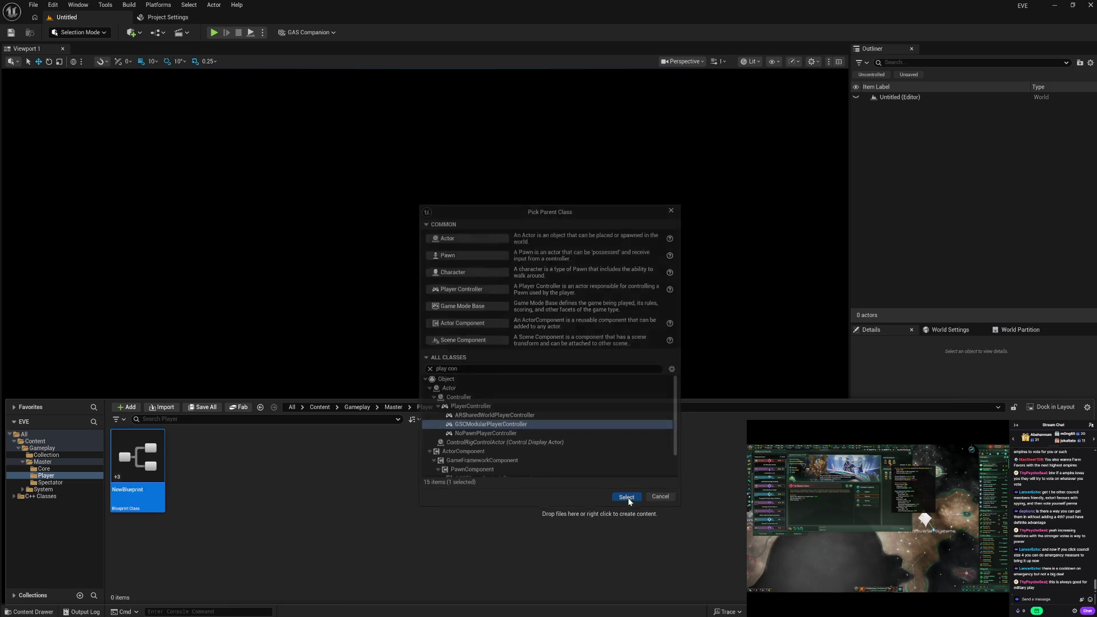
{"action": "type", "text": "EVE_PlayerC"}
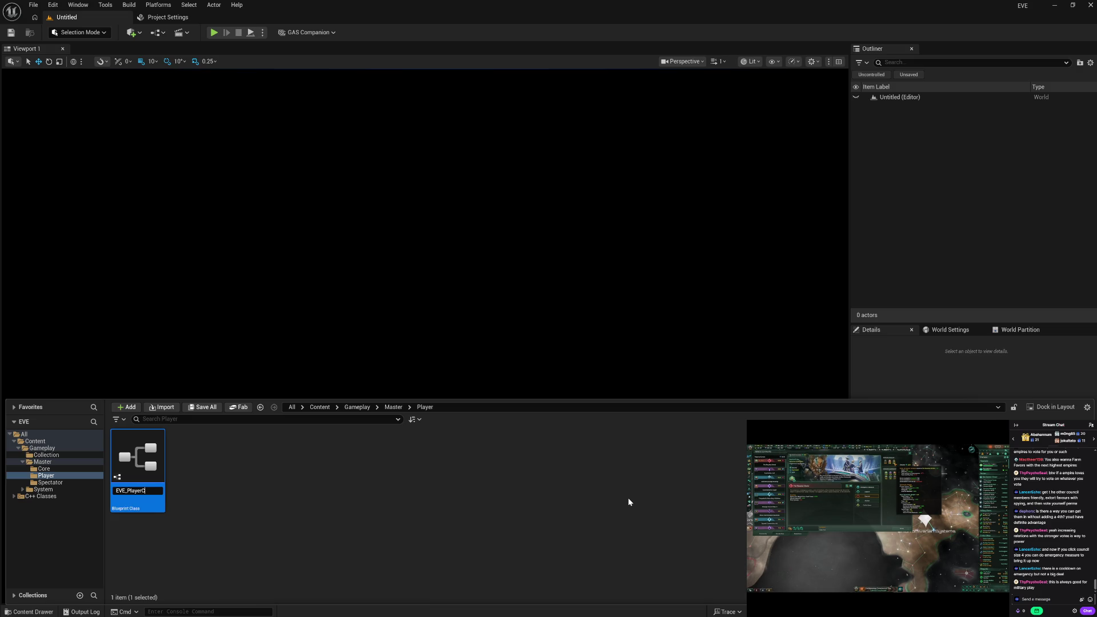
{"action": "type", "text": "ller"}
{"action": "key", "text": "Return"}
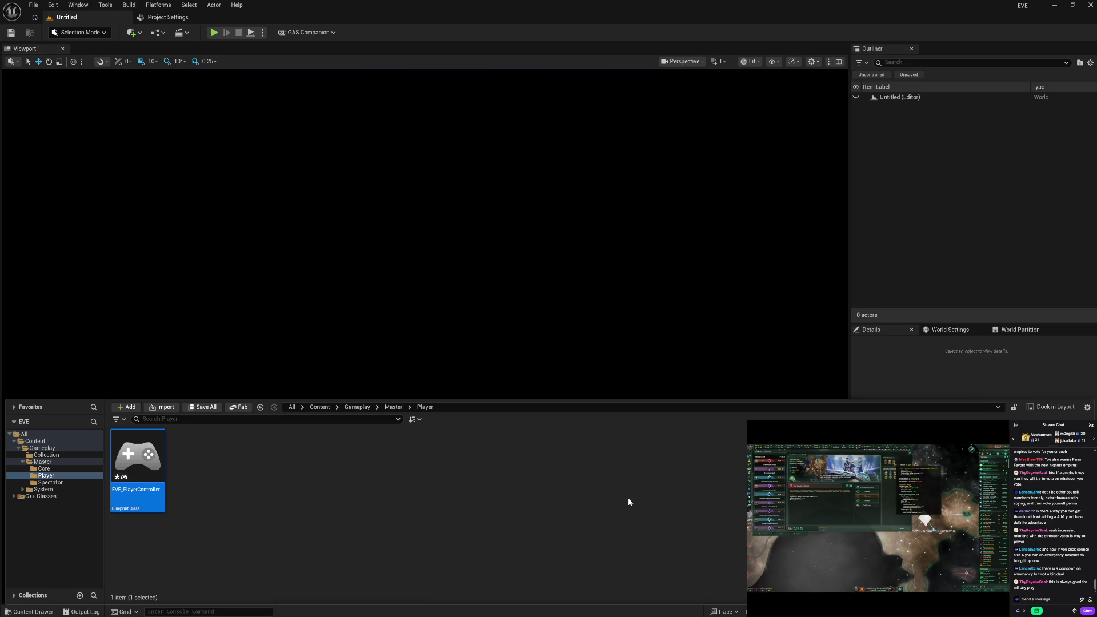
{"action": "right_click", "coordinate": [206, 510]}
Delete the BeginPlay and Tick nodes from EVE_PlayerController's event graph and close its editor.
{"action": "double_click", "coordinate": [142, 492]}
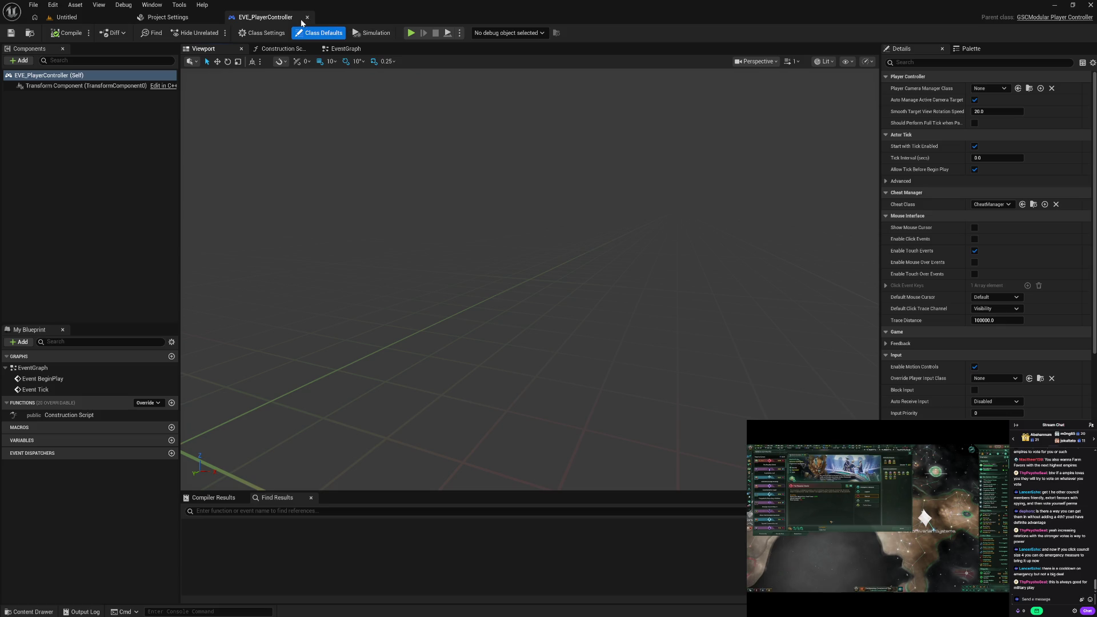
{"action": "left_click", "coordinate": [346, 48]}
{"action": "left_click_drag", "start_coordinate": [428, 169], "coordinate": [575, 382]}
{"action": "key", "text": "Delete"}
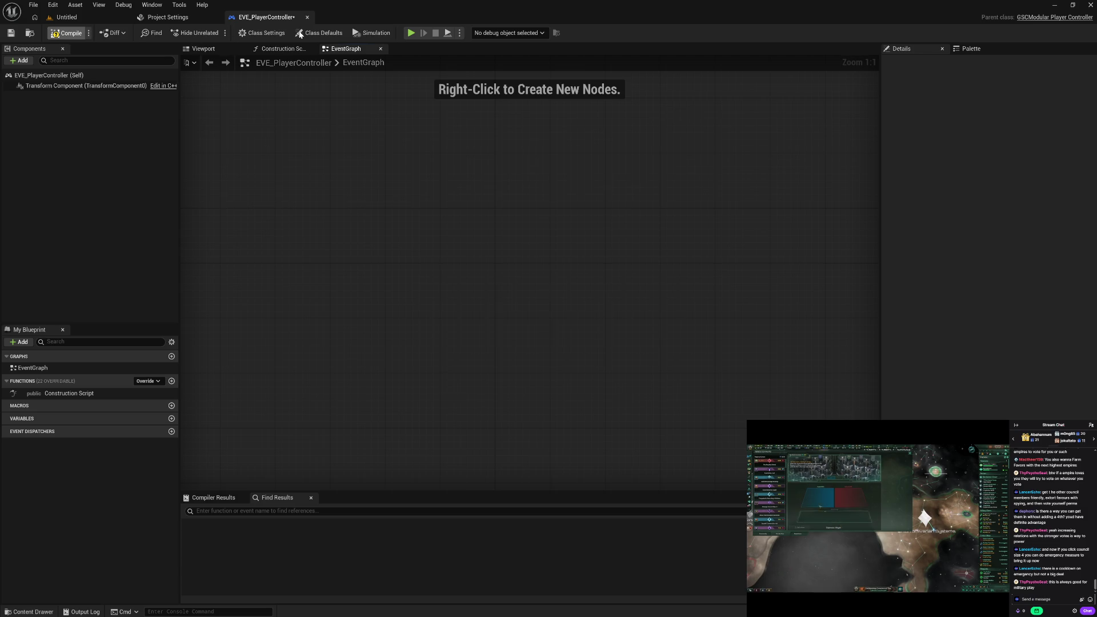
{"action": "left_click", "coordinate": [307, 17]}
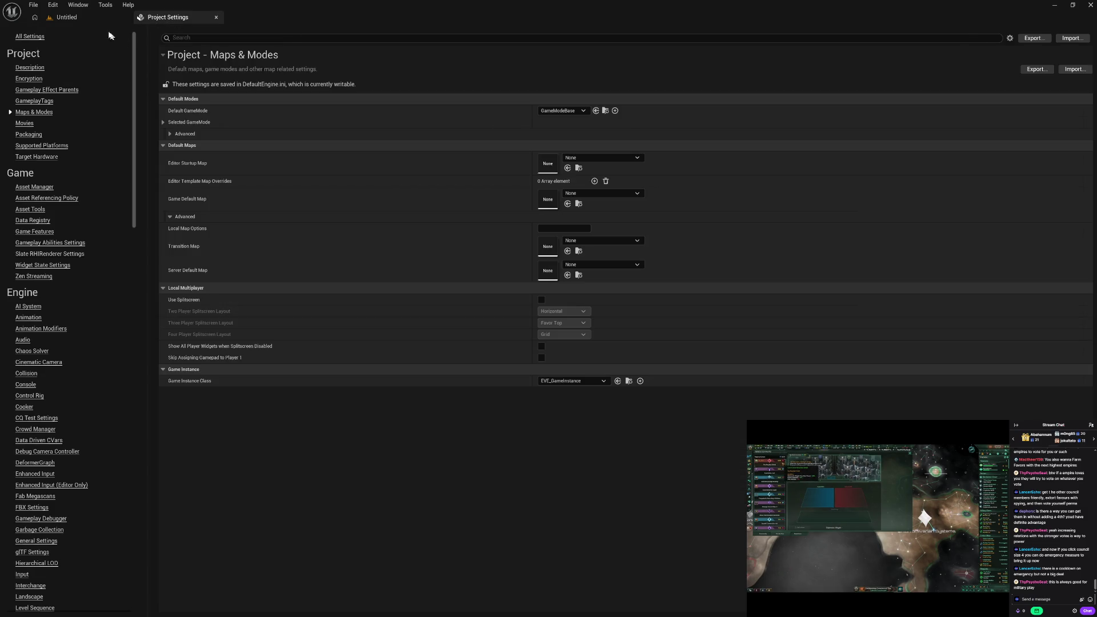
Reopen EVE_PlayerController from the Content Drawer to view its class defaults.
{"action": "left_click", "coordinate": [94, 17]}
{"action": "key", "text": "ctrl+space"}
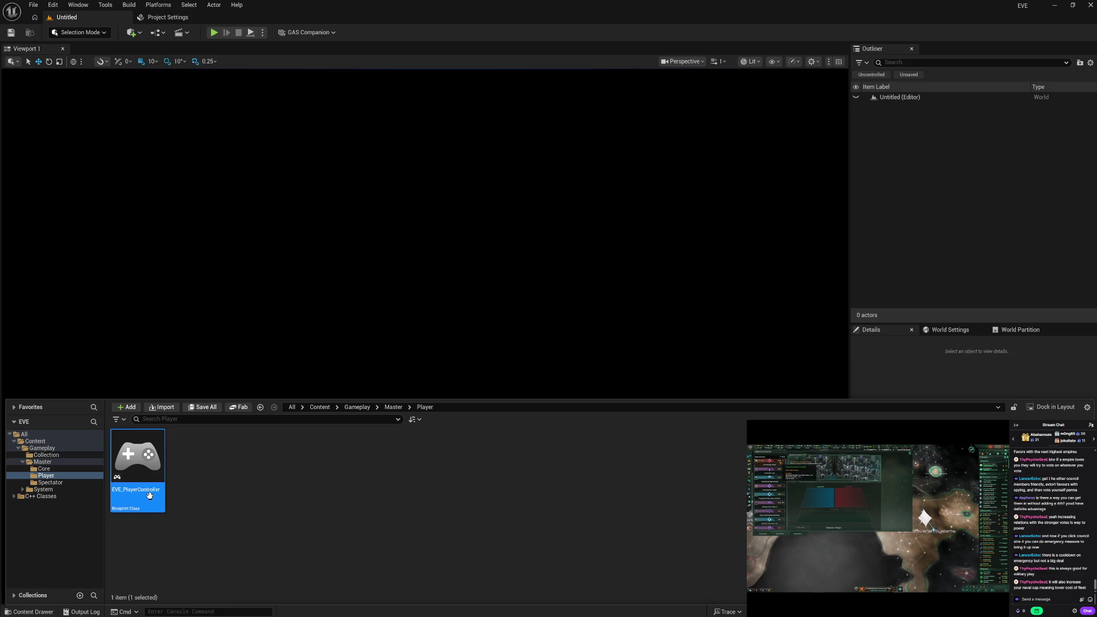
{"action": "key", "text": "Return"}
{"action": "key", "text": "ctrl+space"}
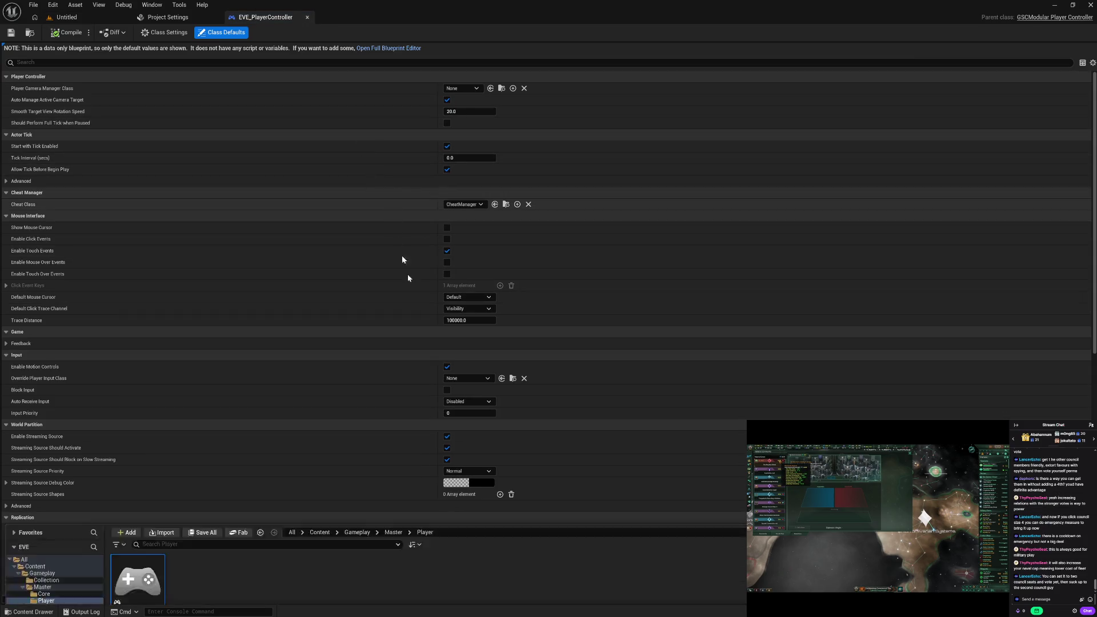
Start a Player-folder Blueprint Class, filter by 'cam man', and pick GameplayCamerasPlayerCameraManager as parent.
{"action": "right_click", "coordinate": [219, 501]}
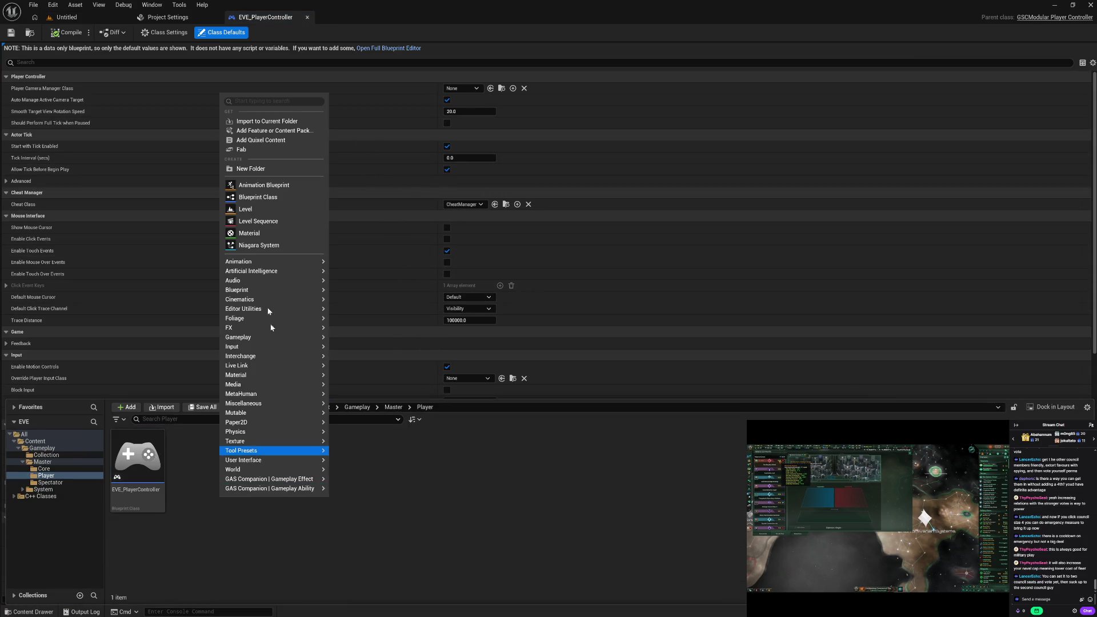
{"action": "left_click", "coordinate": [271, 199]}
{"action": "type", "text": "m man"}
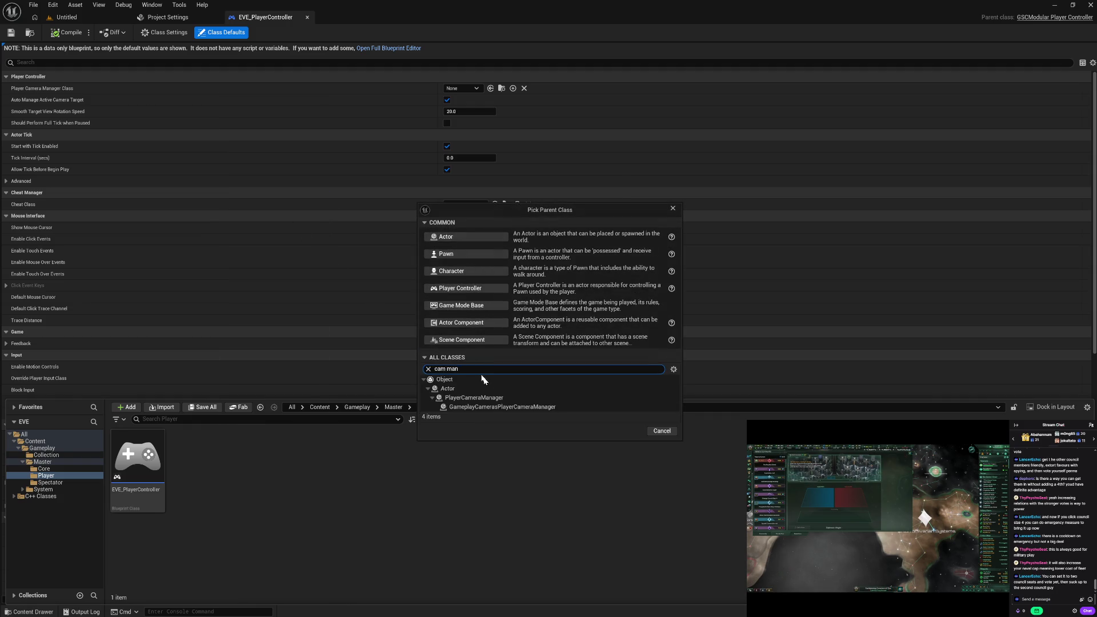
{"action": "left_click", "coordinate": [486, 398]}
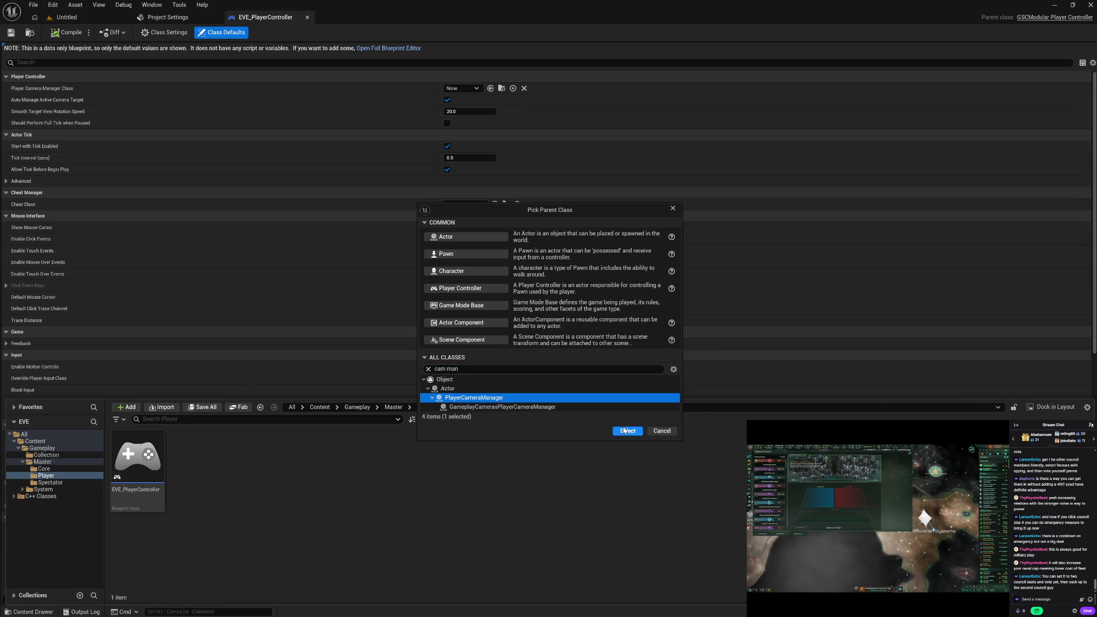
{"action": "mouse_move", "coordinate": [505, 409]}
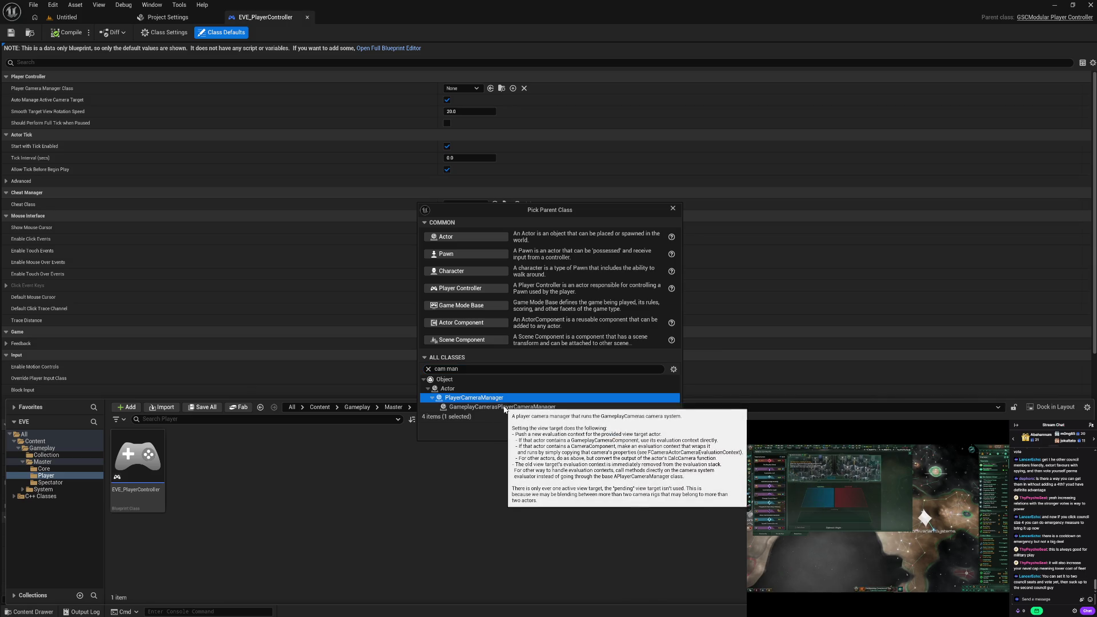
{"action": "left_click", "coordinate": [505, 407]}
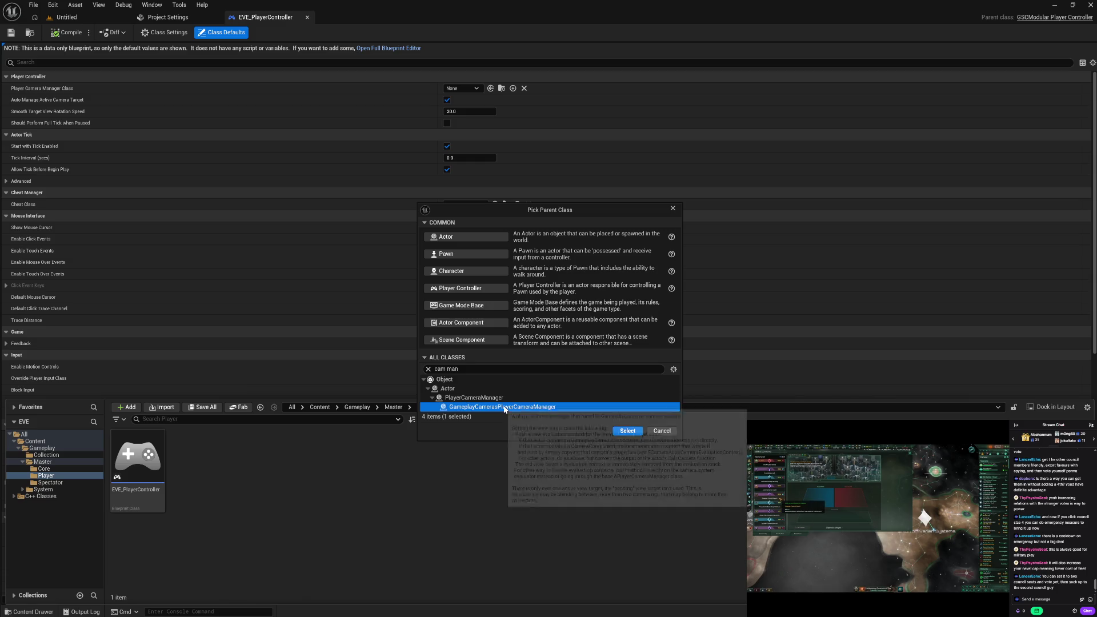
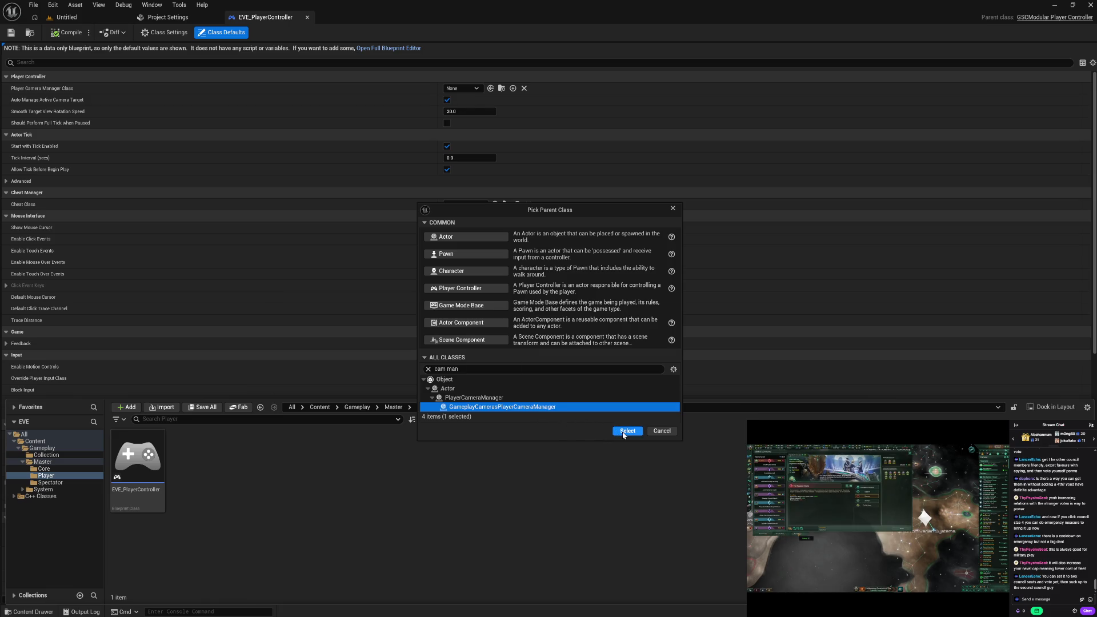
Confirm the camera manager parent class and name the new blueprint EVE_PlayerCamera.
{"action": "left_click", "coordinate": [624, 432]}
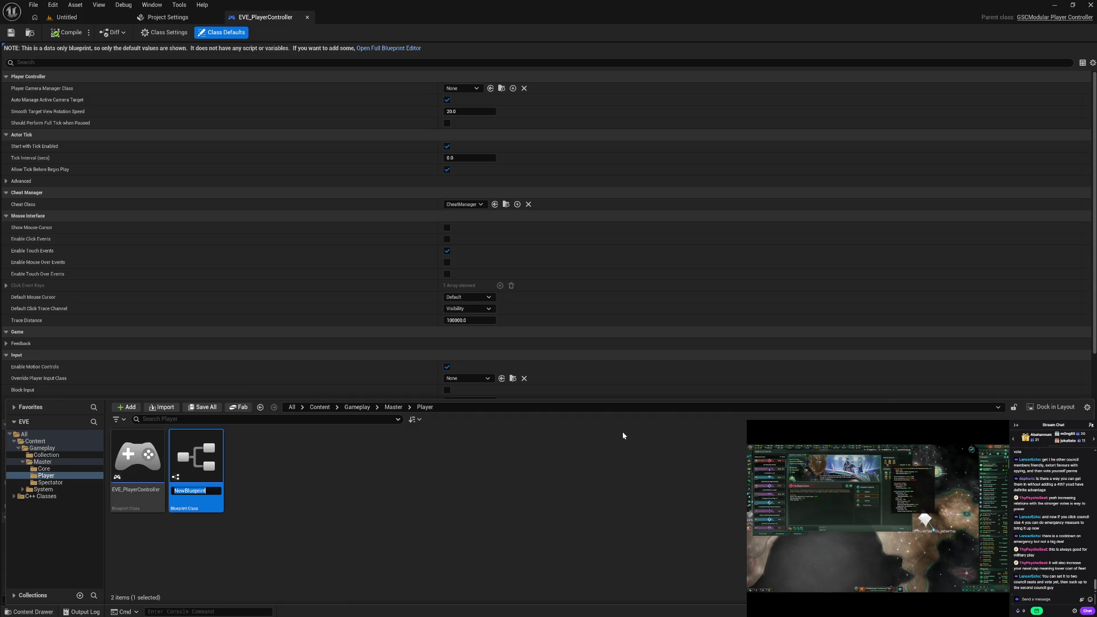
{"action": "type", "text": "EVE_PlayerCamera"}
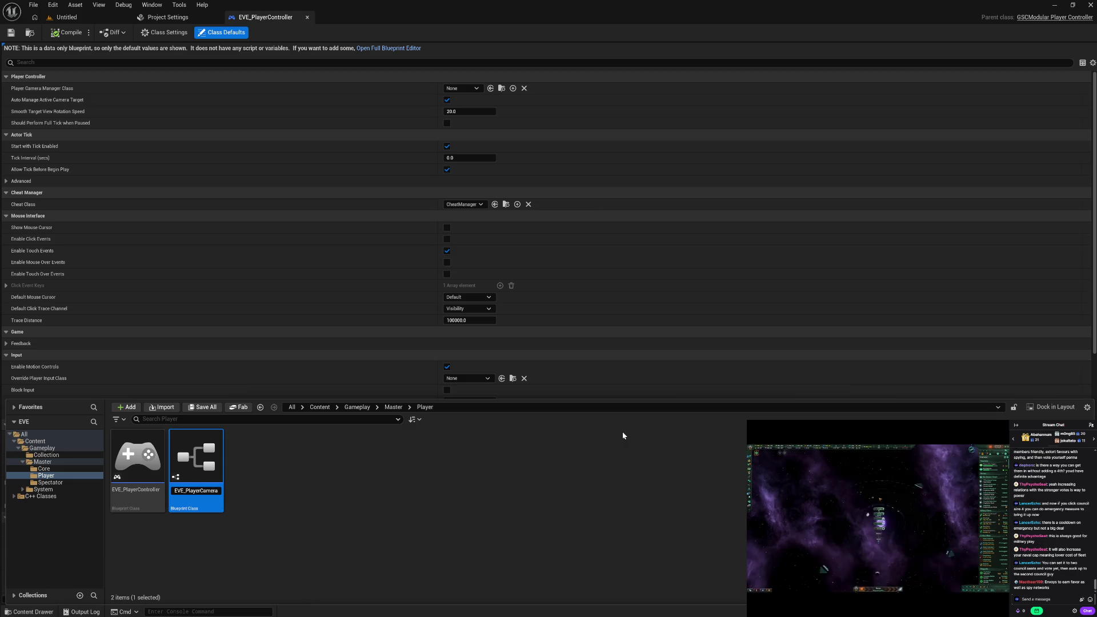
{"action": "key", "text": "Return"}
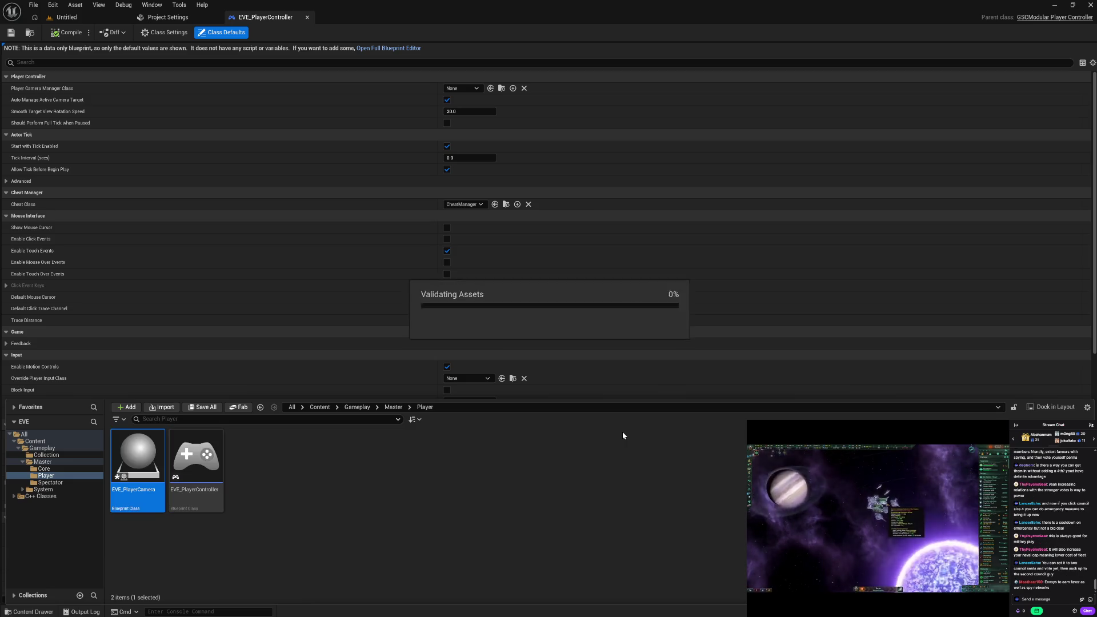
Create an EVE_PlayerState blueprint in the Player folder, based on GSCModularPlayerState.
{"action": "right_click", "coordinate": [278, 486]}
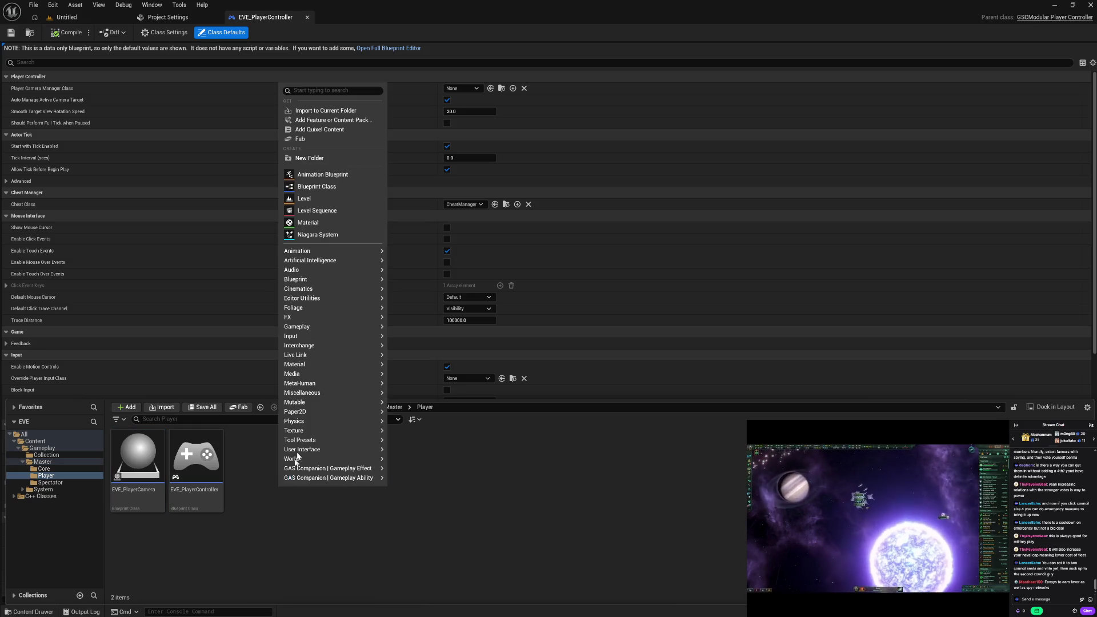
{"action": "left_click", "coordinate": [324, 189]}
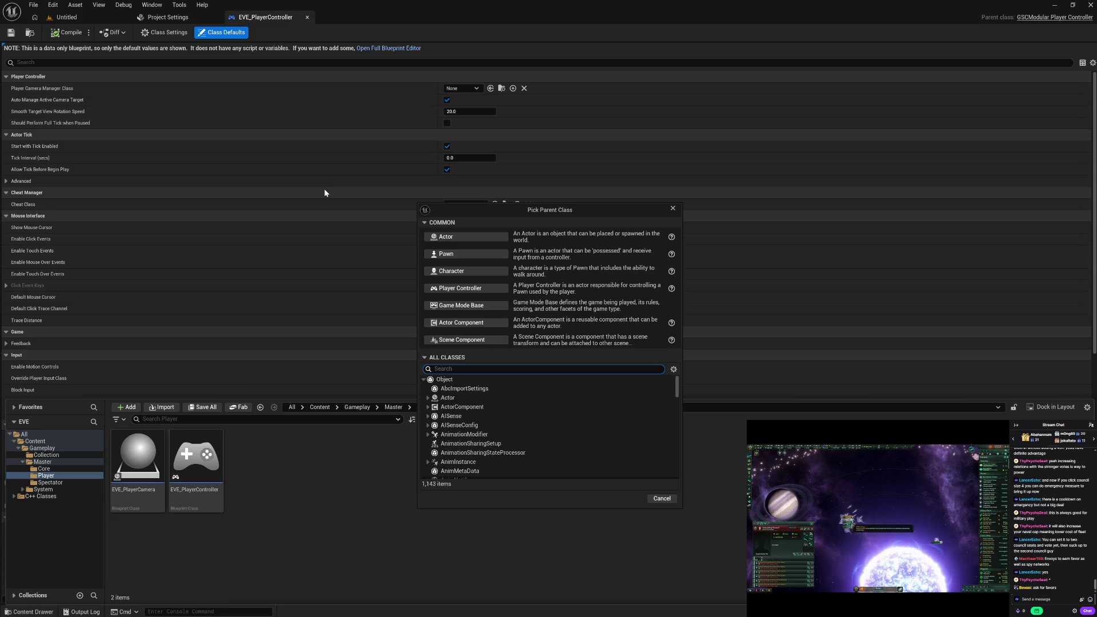
{"action": "type", "text": "play"}
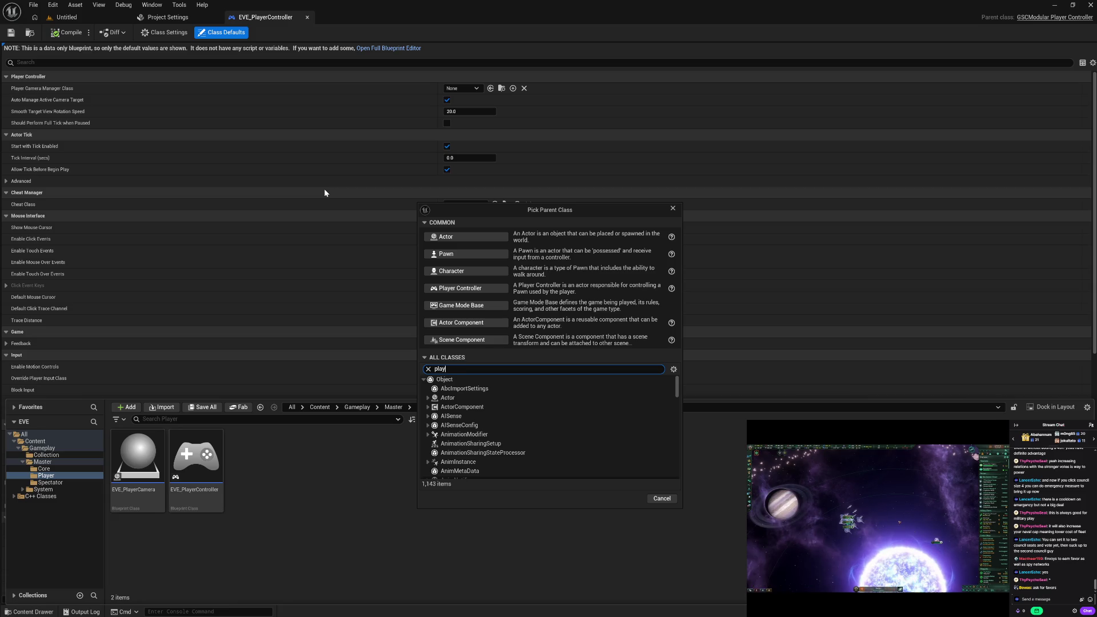
{"action": "type", "text": " stat"}
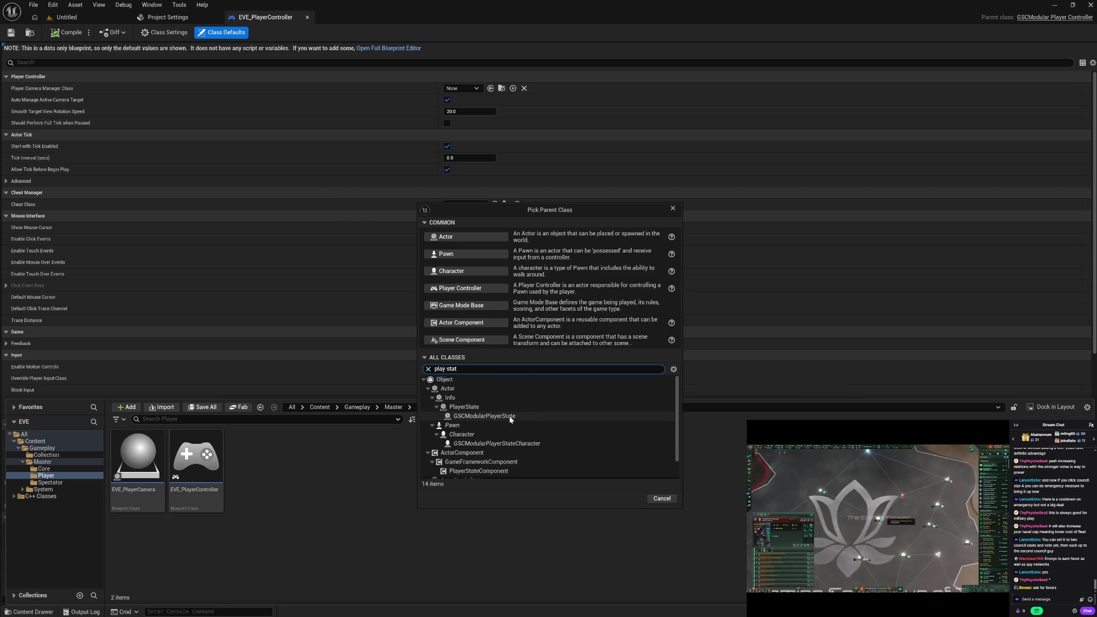
{"action": "left_click", "coordinate": [510, 417]}
{"action": "left_click", "coordinate": [622, 498]}
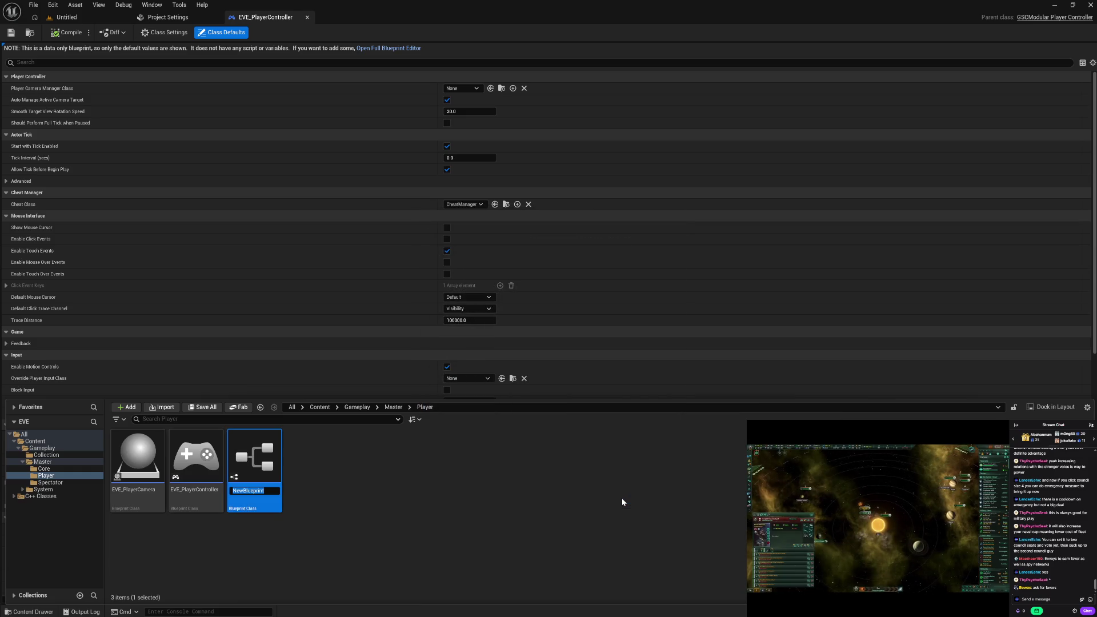
{"action": "type", "text": "EVE_PlayerSta"}
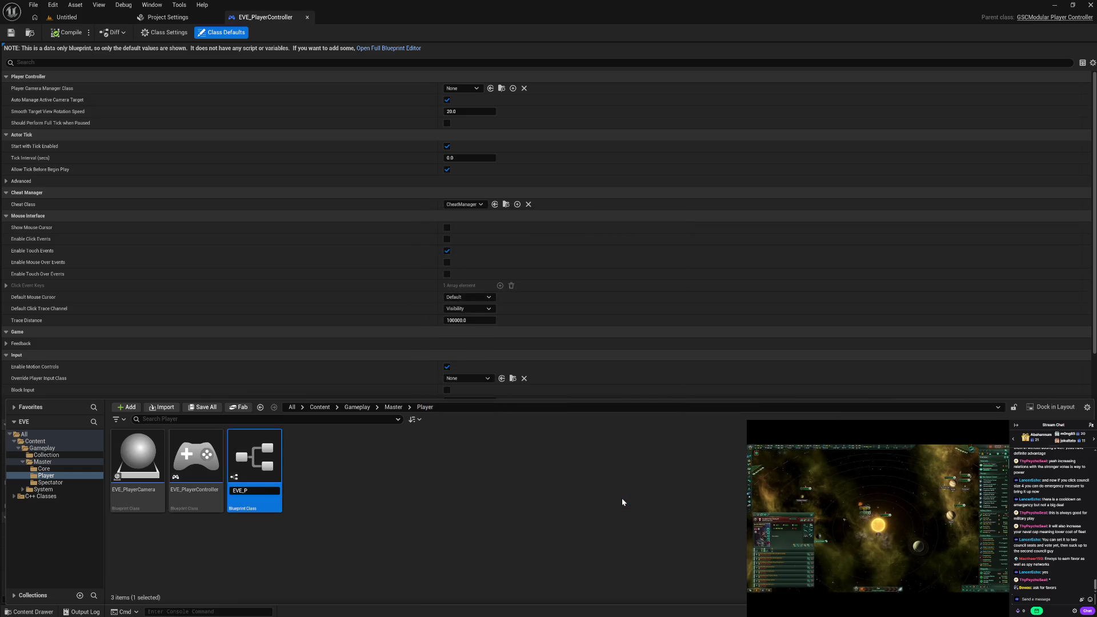
{"action": "type", "text": "te"}
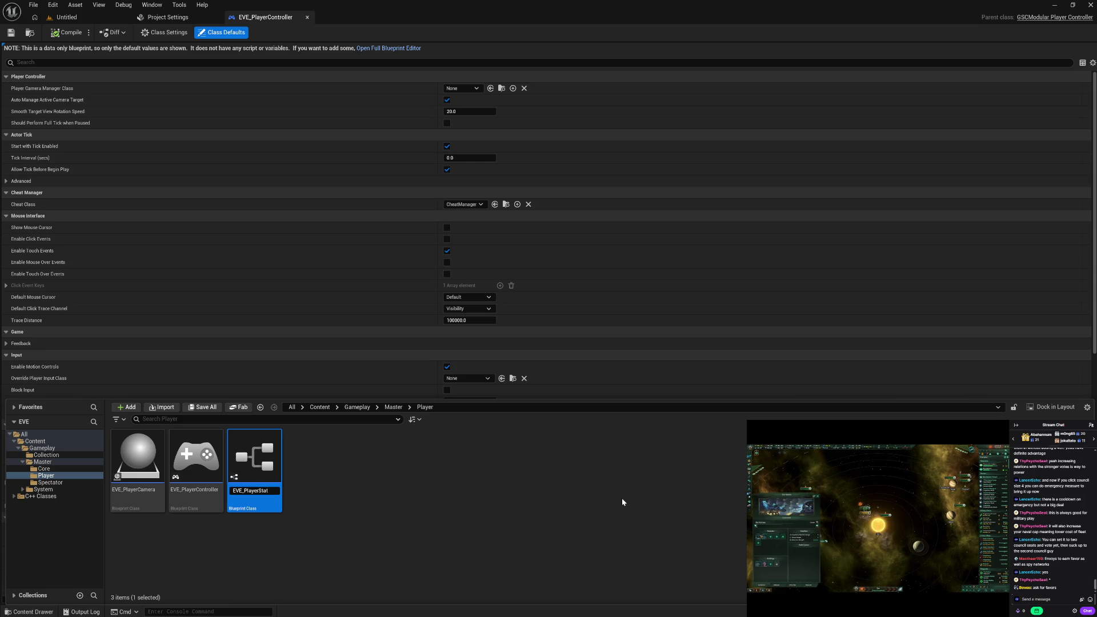
{"action": "key", "text": "Return"}
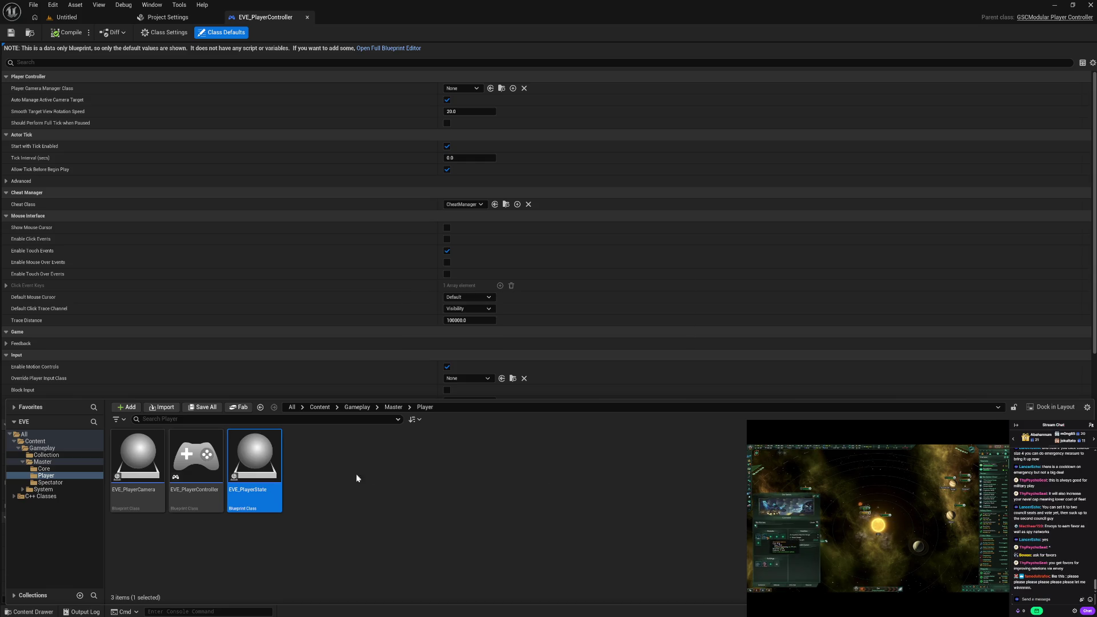
Open the EVE_PlayerCamera blueprint for editing.
{"action": "left_click", "coordinate": [342, 496]}
{"action": "left_click", "coordinate": [160, 493]}
{"action": "double_click", "coordinate": [160, 493]}
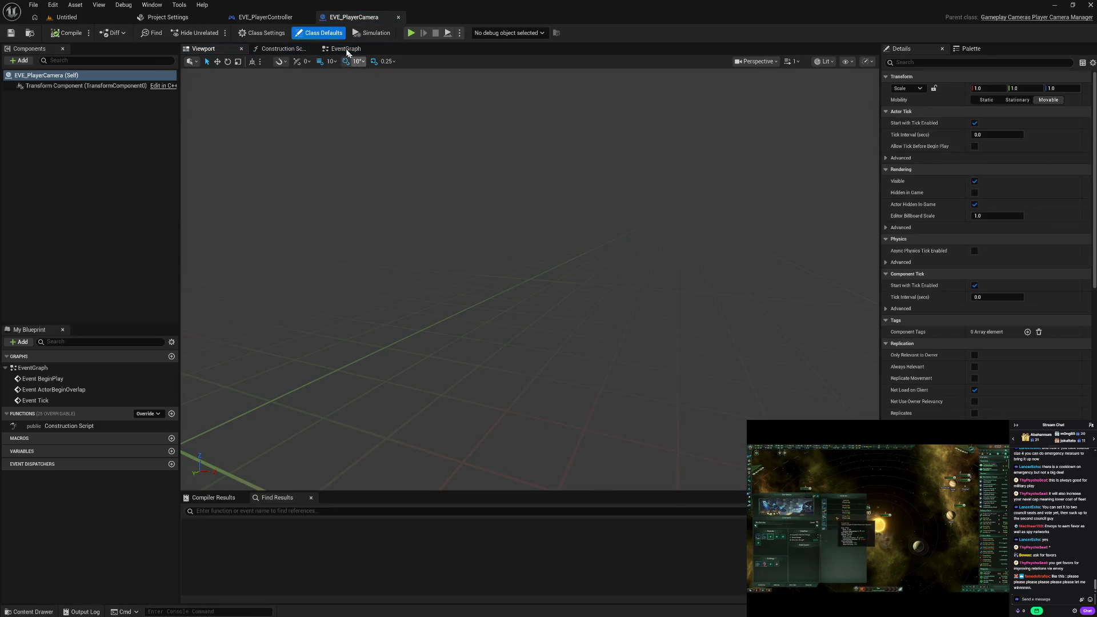
Delete EVE_PlayerCamera's three default event nodes, compile it, and close the editor.
{"action": "left_click", "coordinate": [345, 50]}
{"action": "left_click_drag", "start_coordinate": [392, 143], "coordinate": [642, 432]}
{"action": "key", "text": "Delete"}
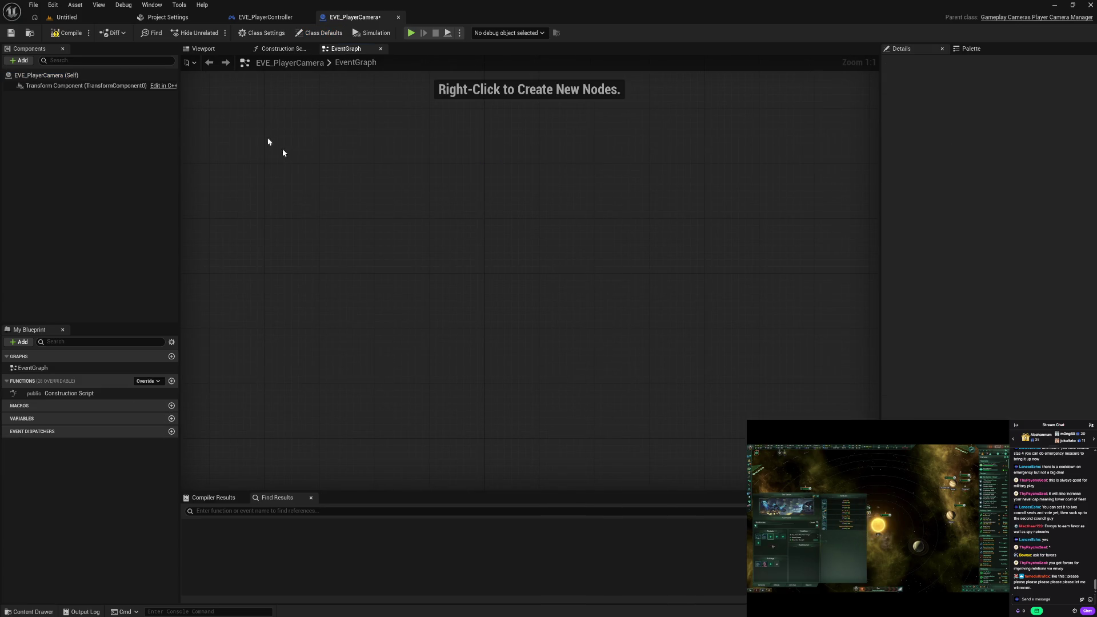
{"action": "left_click", "coordinate": [67, 32]}
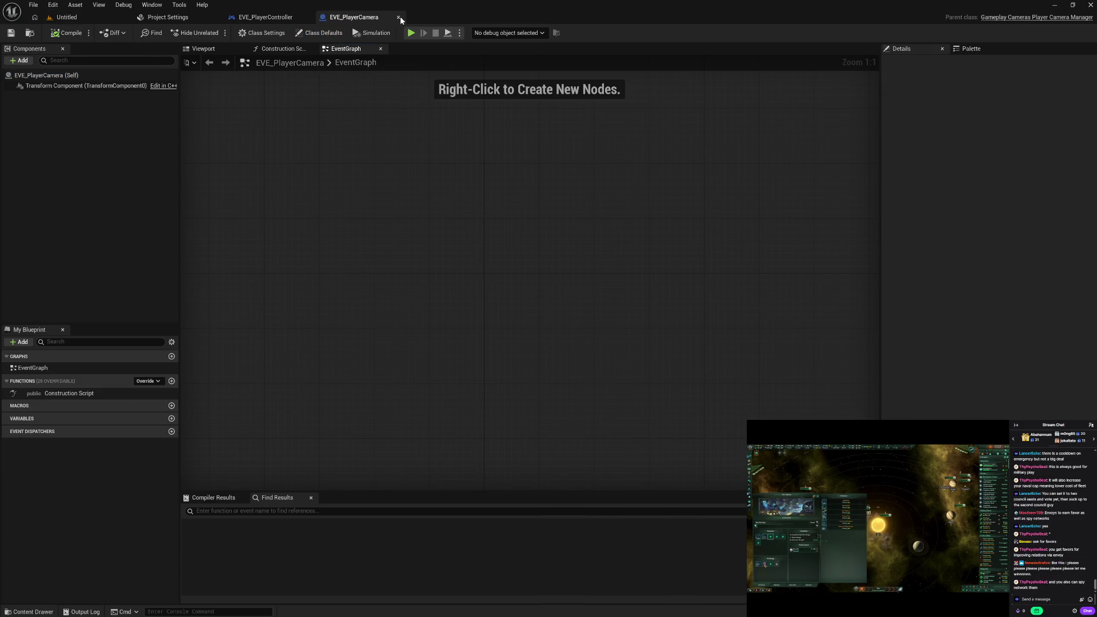
{"action": "left_click", "coordinate": [398, 18]}
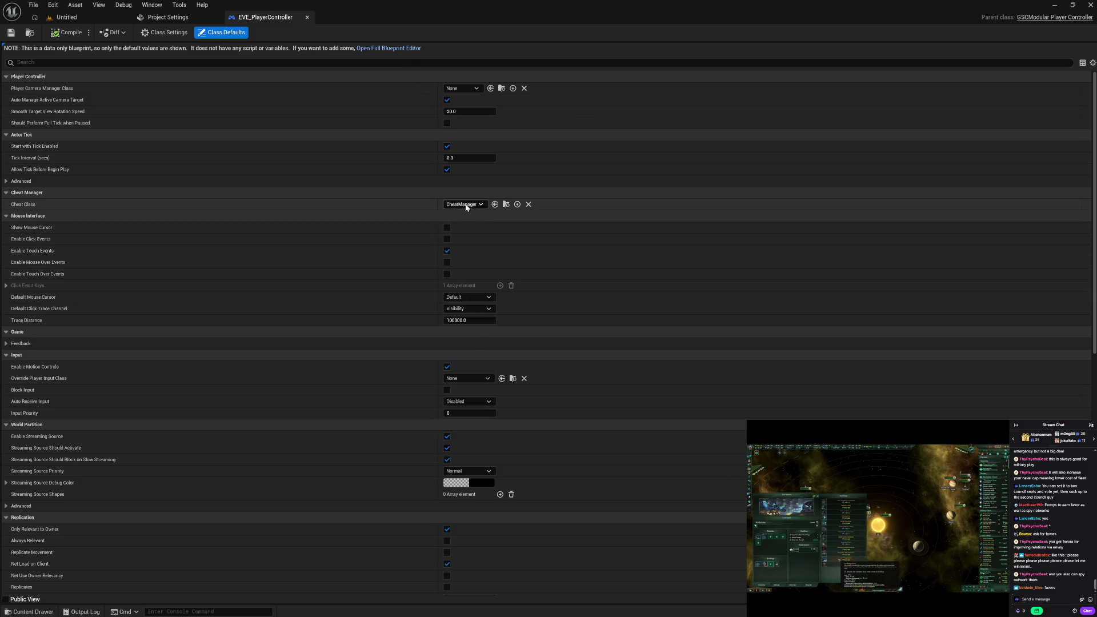
Set EVE_PlayerController's cheat class to EVE_DebugManager and its camera manager to EVE_PlayerCamera, then compile.
{"action": "left_click", "coordinate": [464, 204]}
{"action": "left_click", "coordinate": [472, 248]}
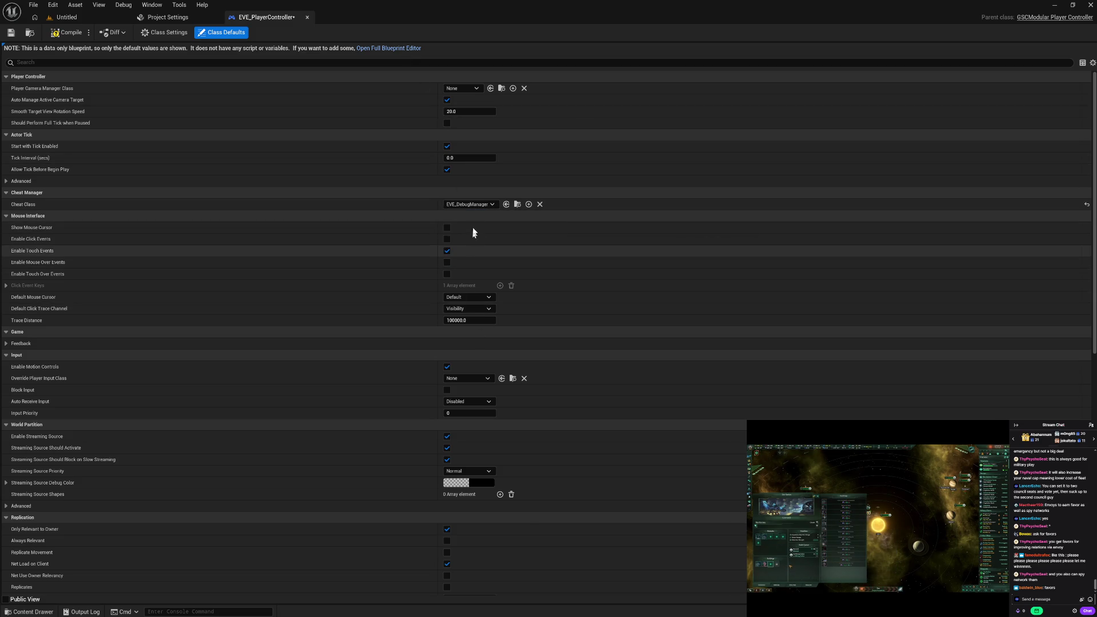
{"action": "left_click", "coordinate": [471, 89]}
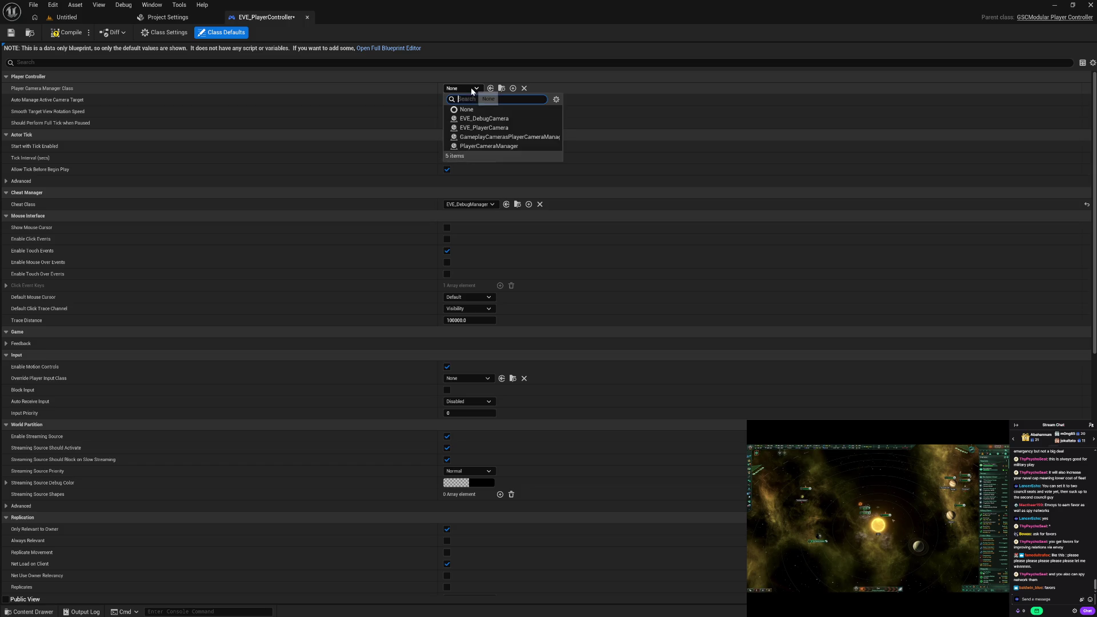
{"action": "left_click", "coordinate": [480, 128]}
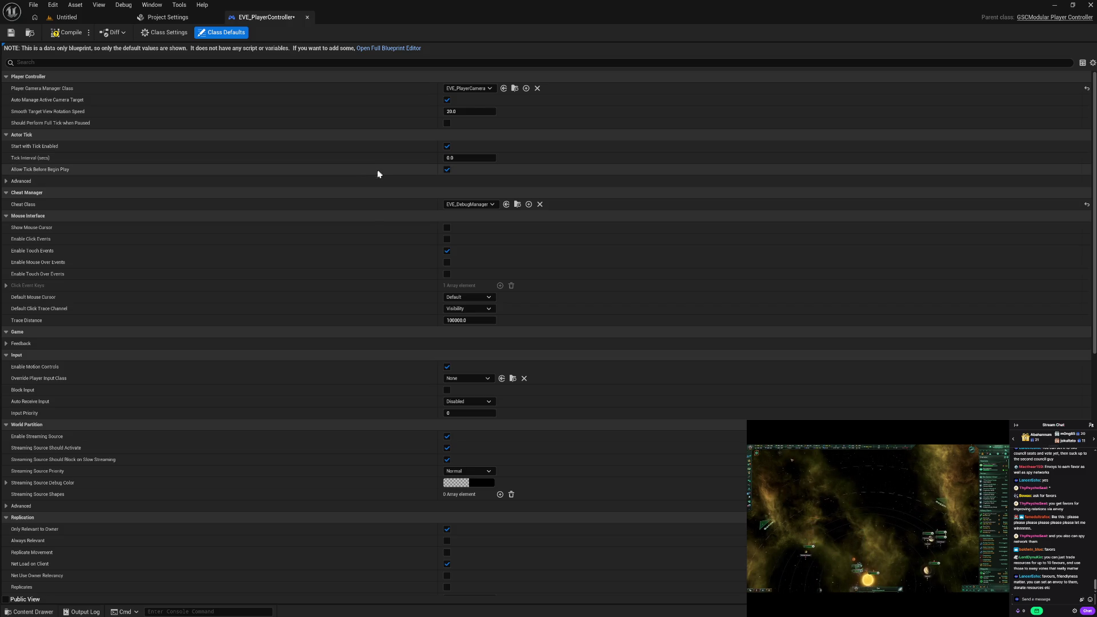
{"action": "left_click", "coordinate": [69, 33]}
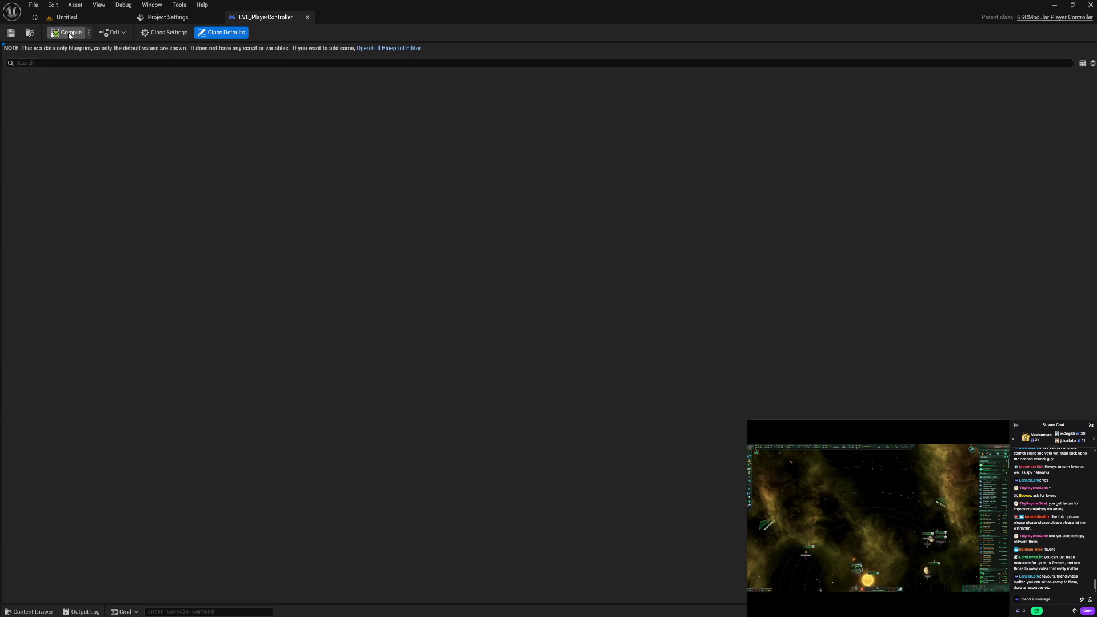
{"action": "left_click", "coordinate": [308, 18]}
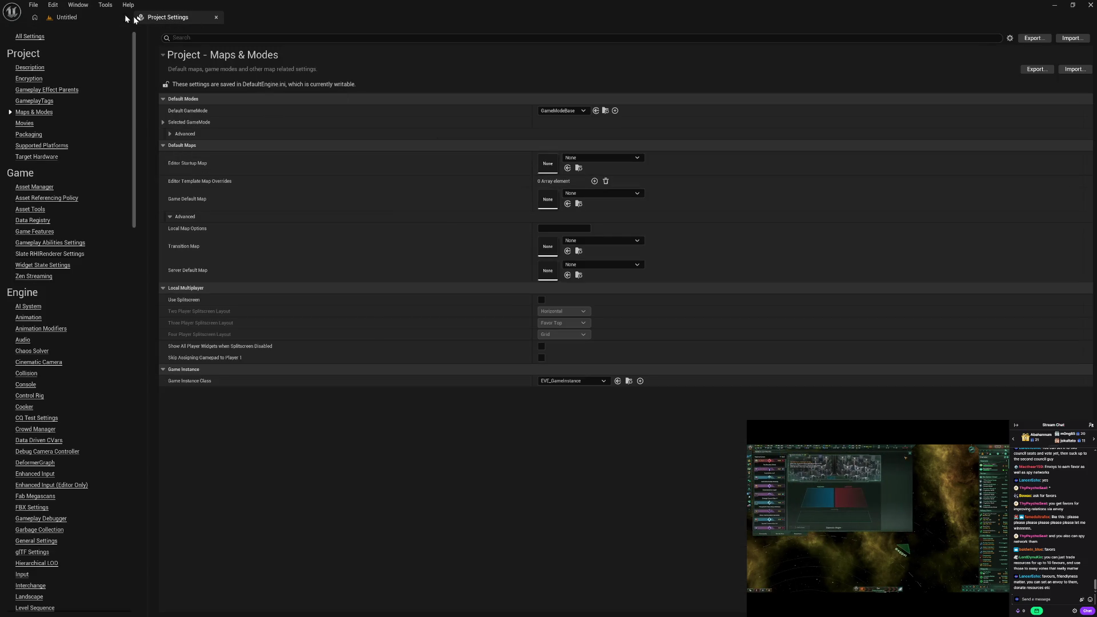
Remove EVE_PlayerState's default BeginPlay and Tick events, compile it, then go to the Spectator folder.
{"action": "left_click", "coordinate": [87, 15]}
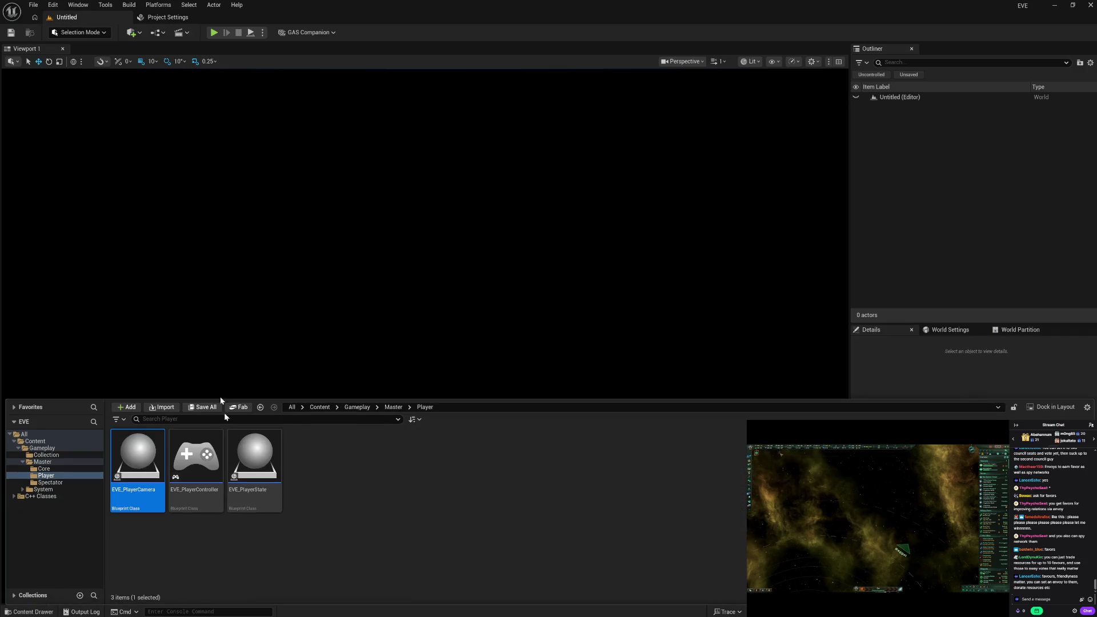
{"action": "double_click", "coordinate": [271, 499]}
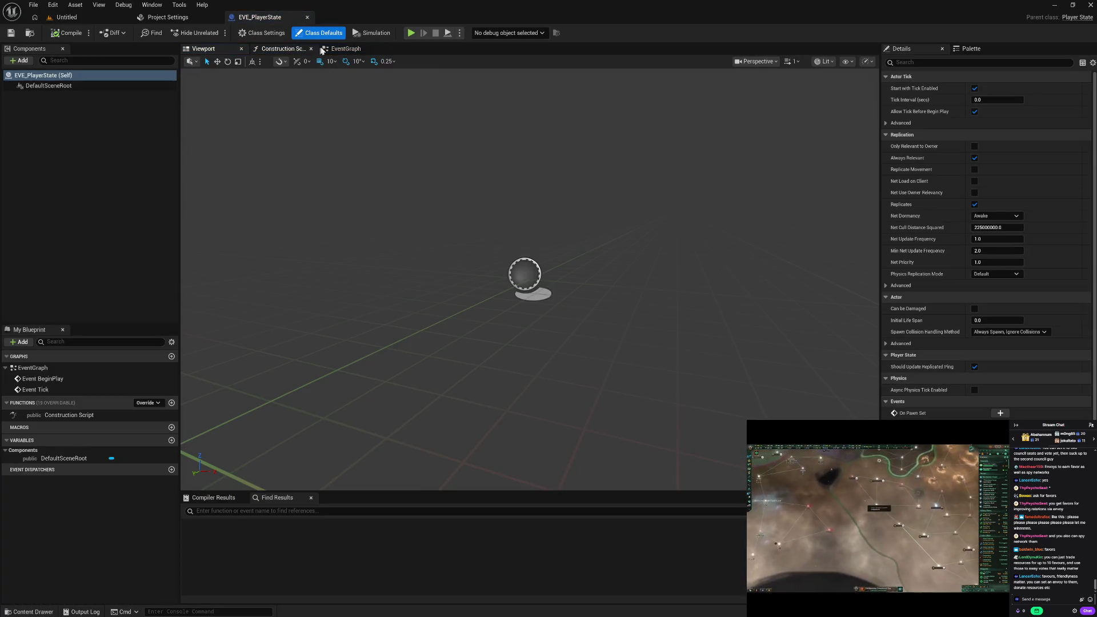
{"action": "left_click", "coordinate": [343, 48]}
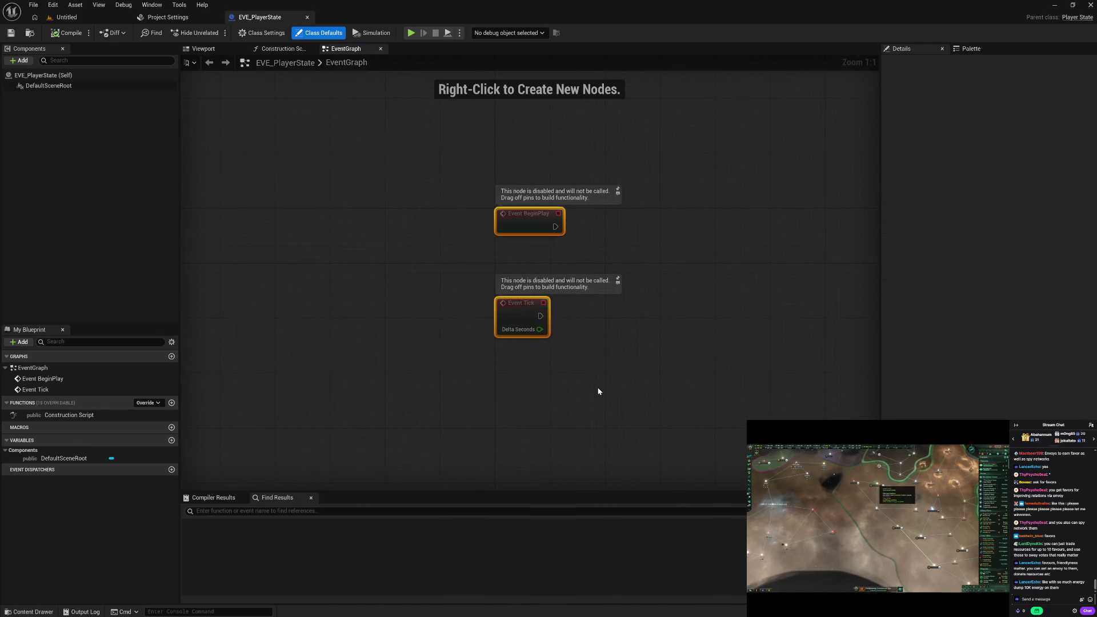
{"action": "key", "text": "Delete"}
{"action": "left_click", "coordinate": [82, 35]}
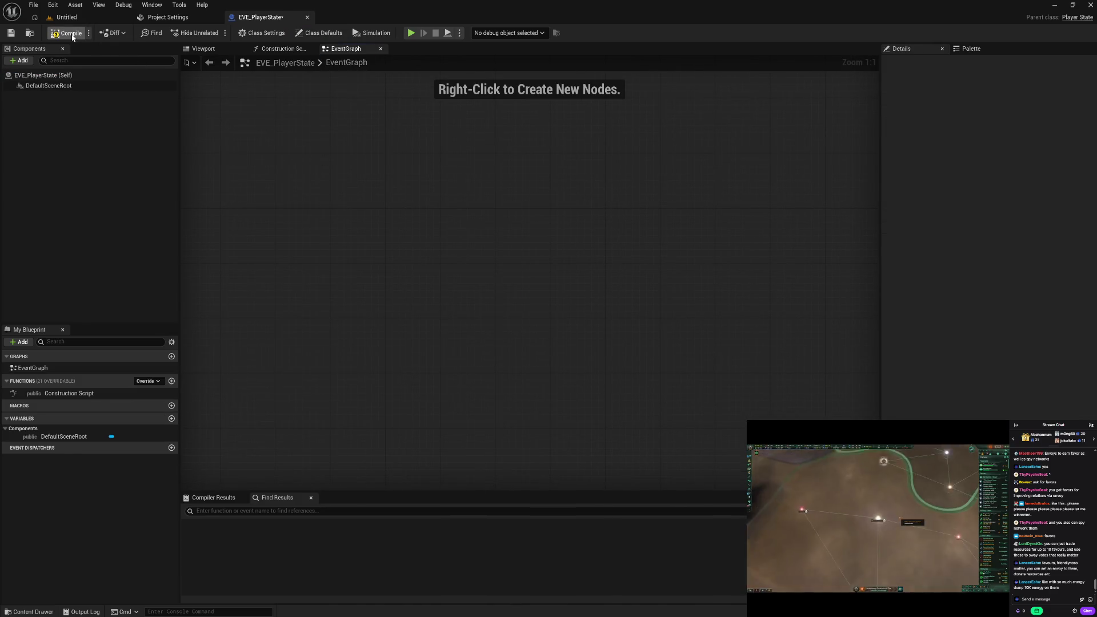
{"action": "left_click", "coordinate": [308, 17]}
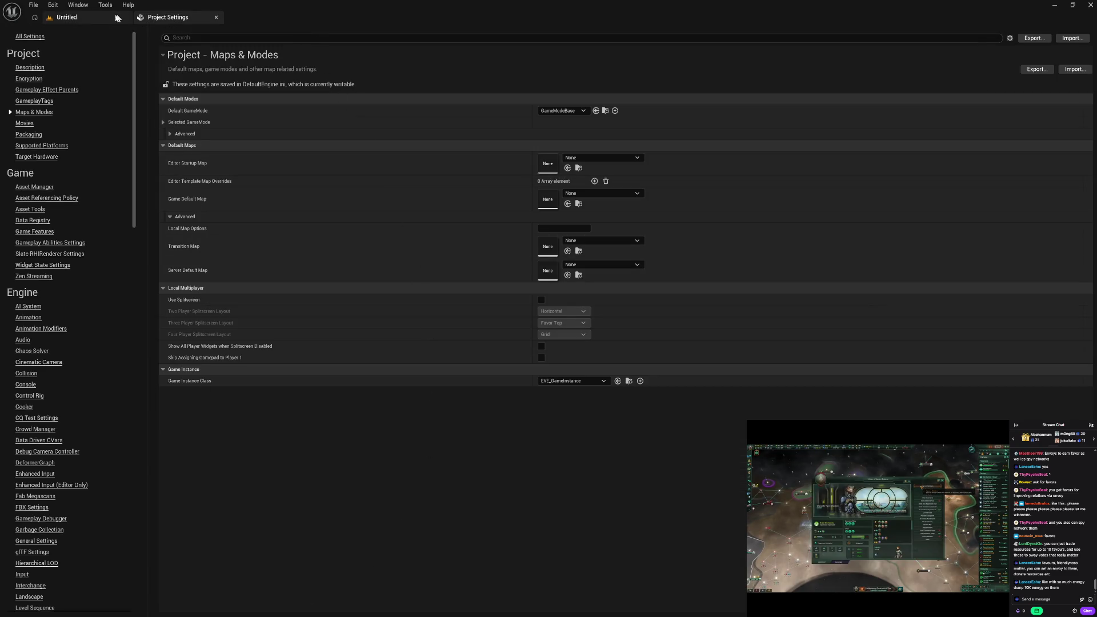
{"action": "left_click", "coordinate": [95, 22]}
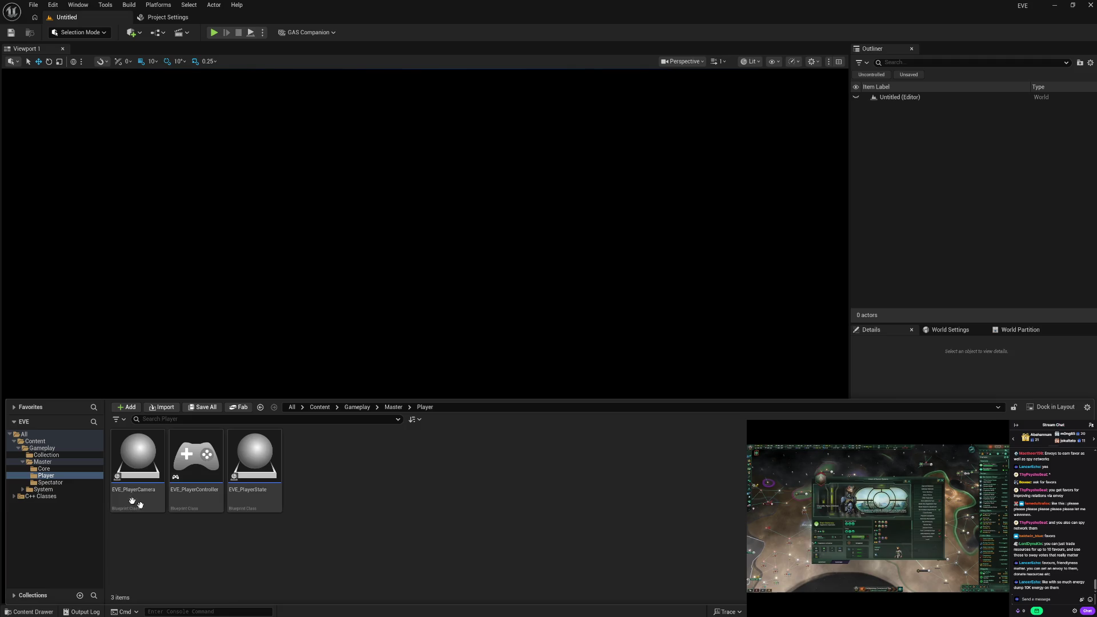
{"action": "left_click", "coordinate": [73, 483]}
Create a Player Controller blueprint named EVE_SpectatorController in the Spectator folder.
{"action": "right_click", "coordinate": [163, 507]}
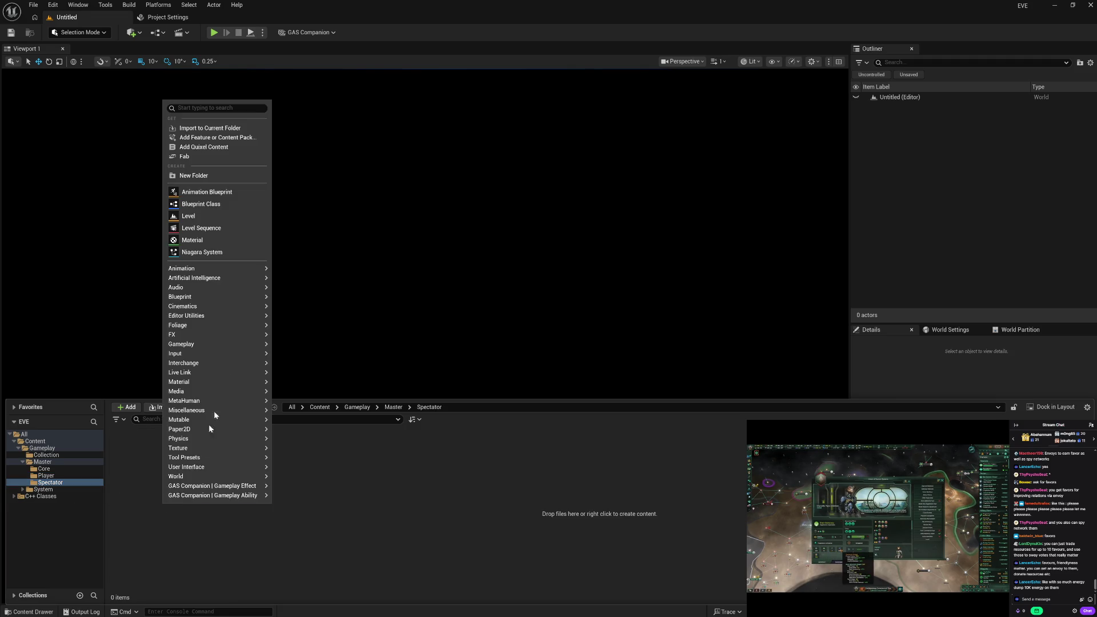
{"action": "left_click", "coordinate": [233, 204]}
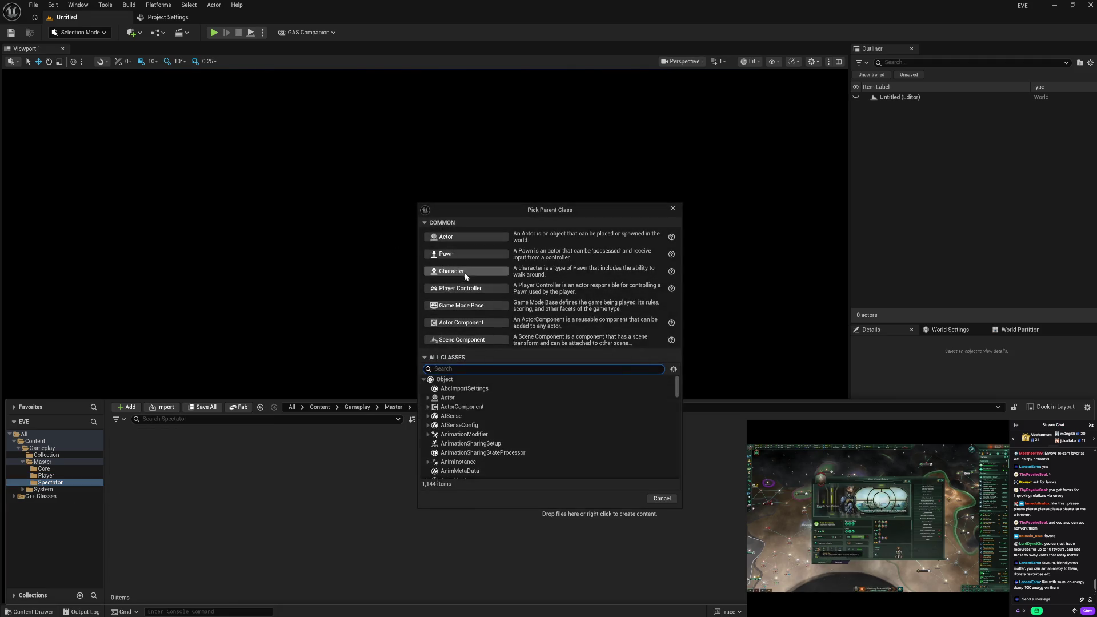
{"action": "left_click", "coordinate": [473, 291]}
{"action": "type", "text": "VE_Specta"}
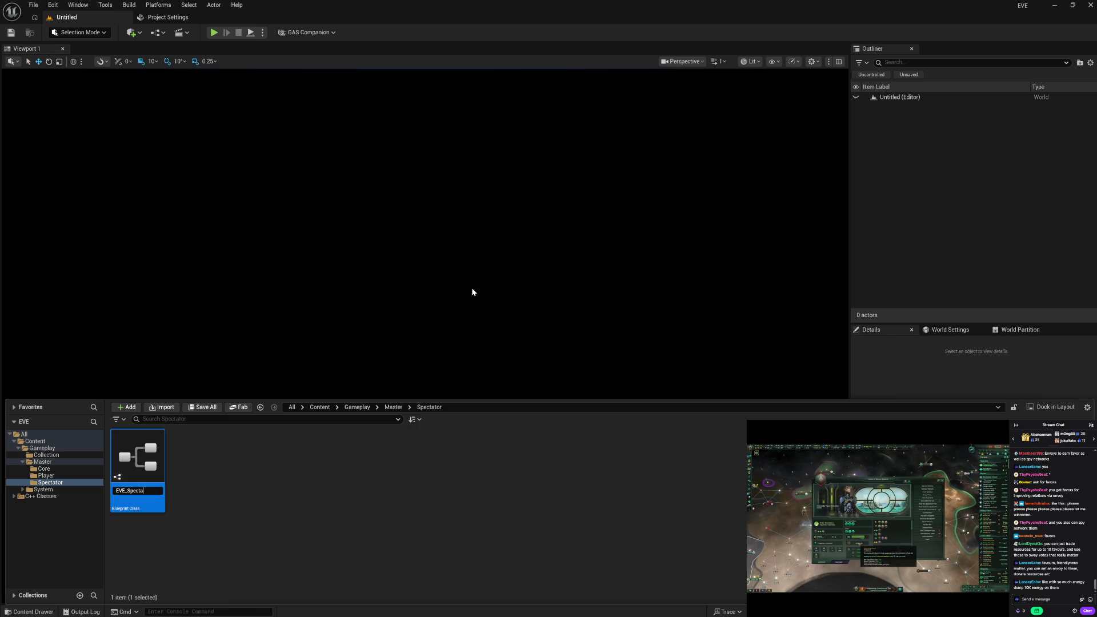
{"action": "type", "text": "roller"}
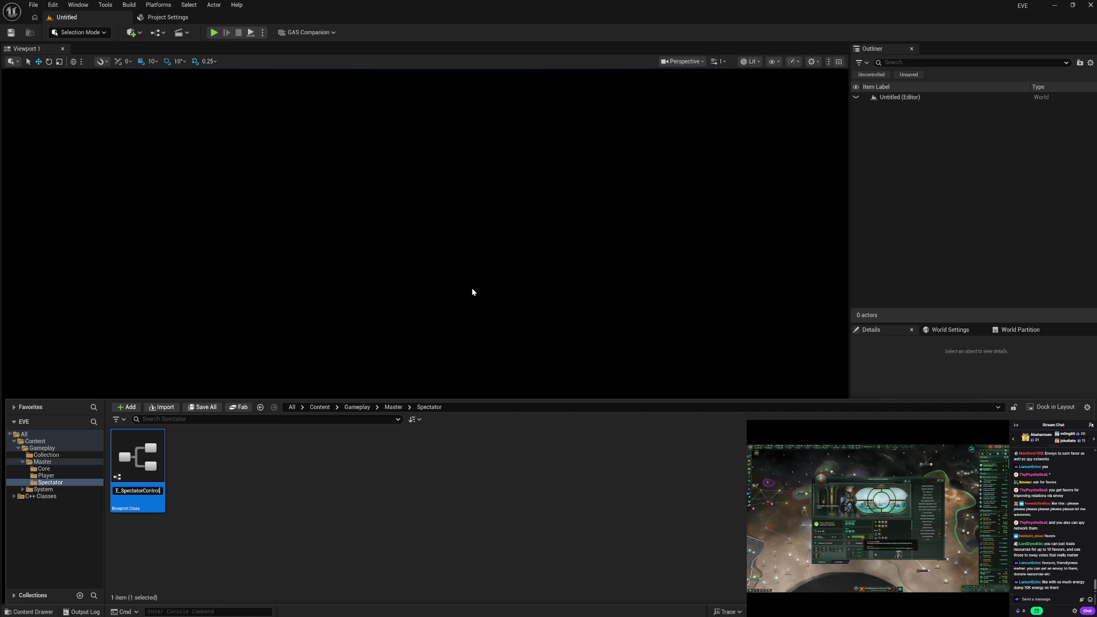
{"action": "key", "text": "Return"}
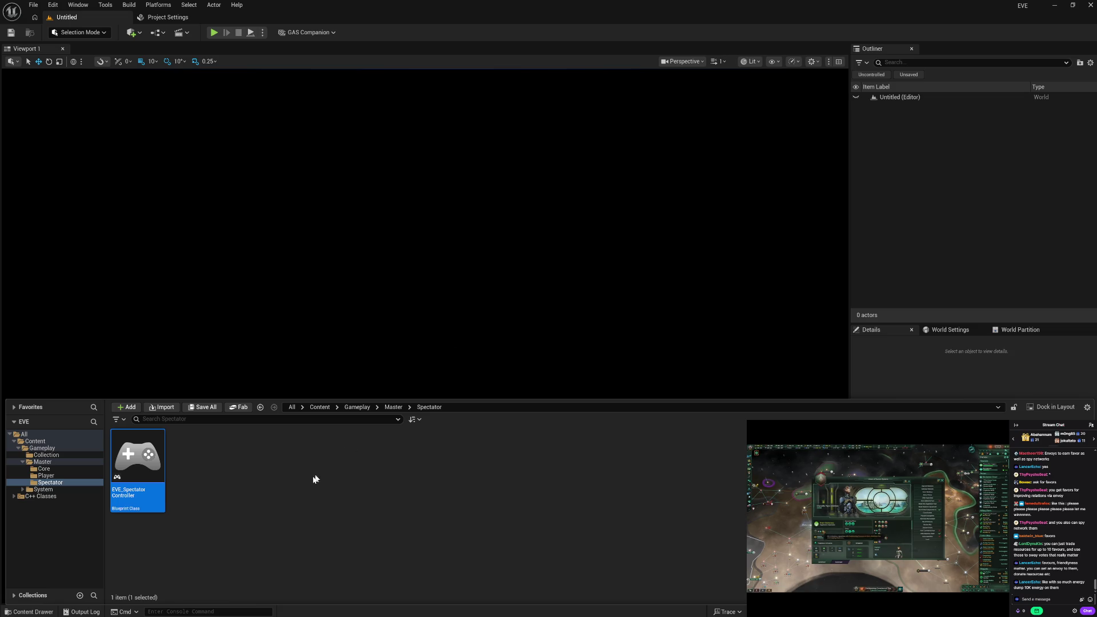
Delete EVE_SpectatorController's default BeginPlay and Tick events, compile, and close the editor.
{"action": "right_click", "coordinate": [188, 486]}
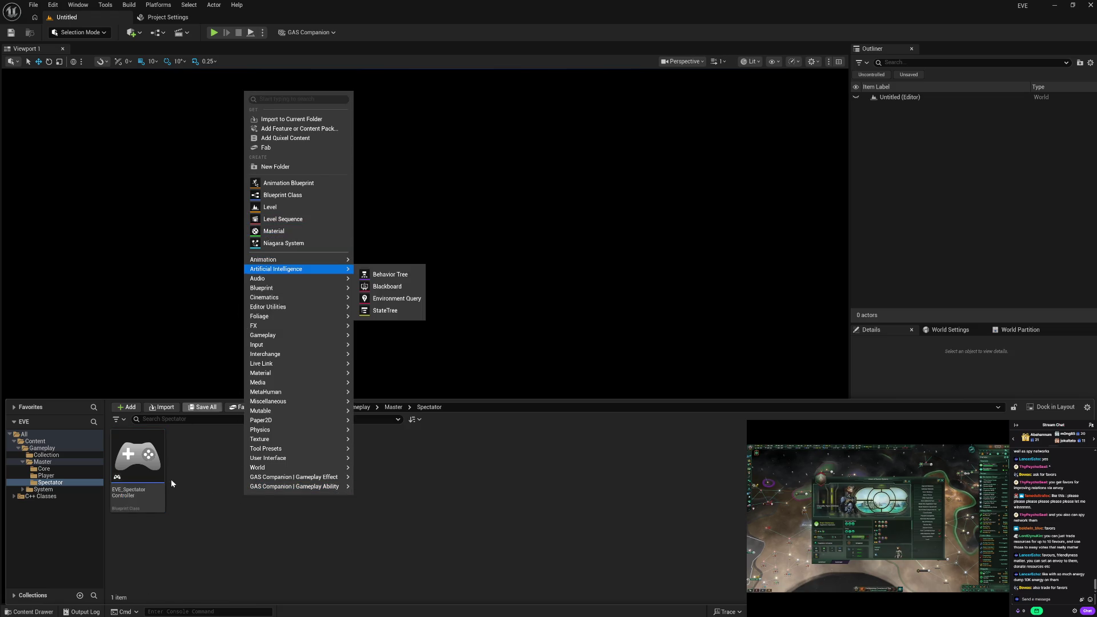
{"action": "double_click", "coordinate": [156, 492]}
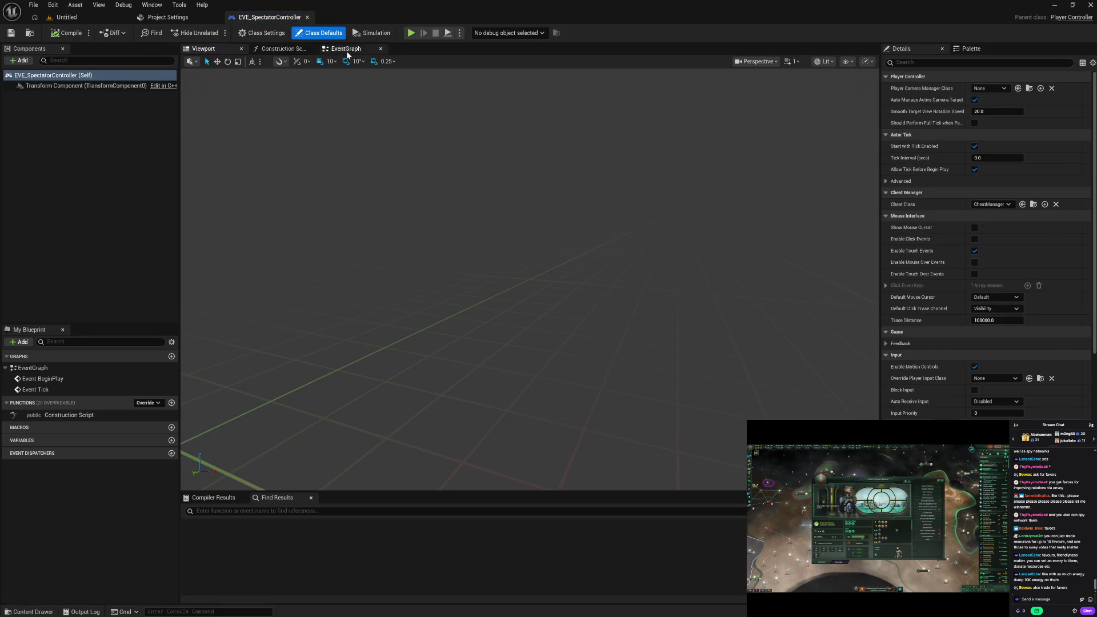
{"action": "left_click", "coordinate": [346, 49]}
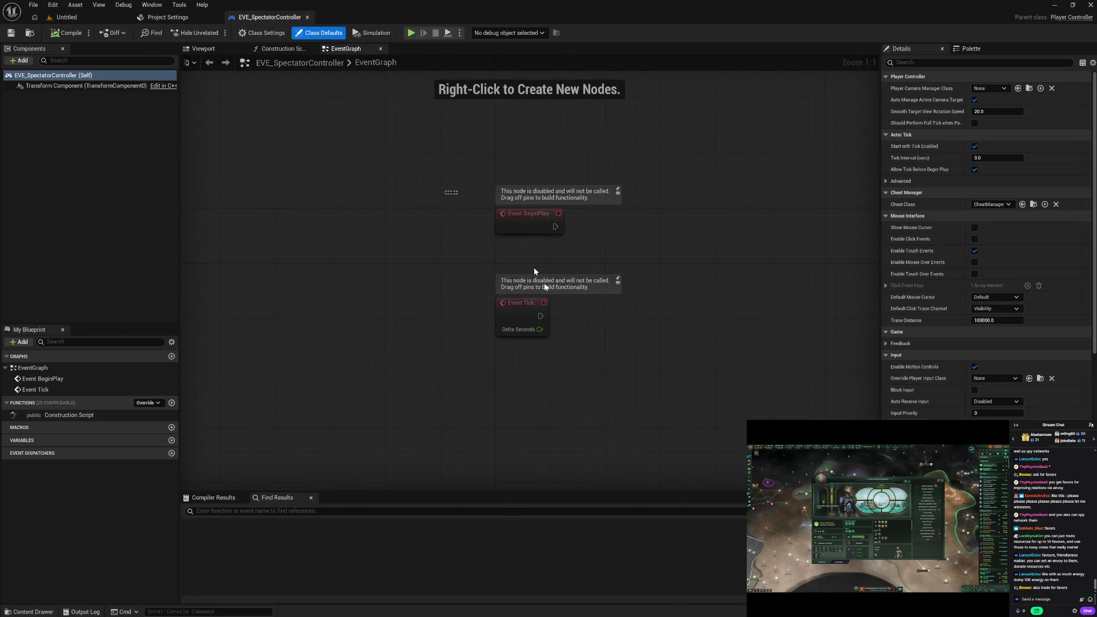
{"action": "key", "text": "Delete"}
{"action": "left_click", "coordinate": [67, 33]}
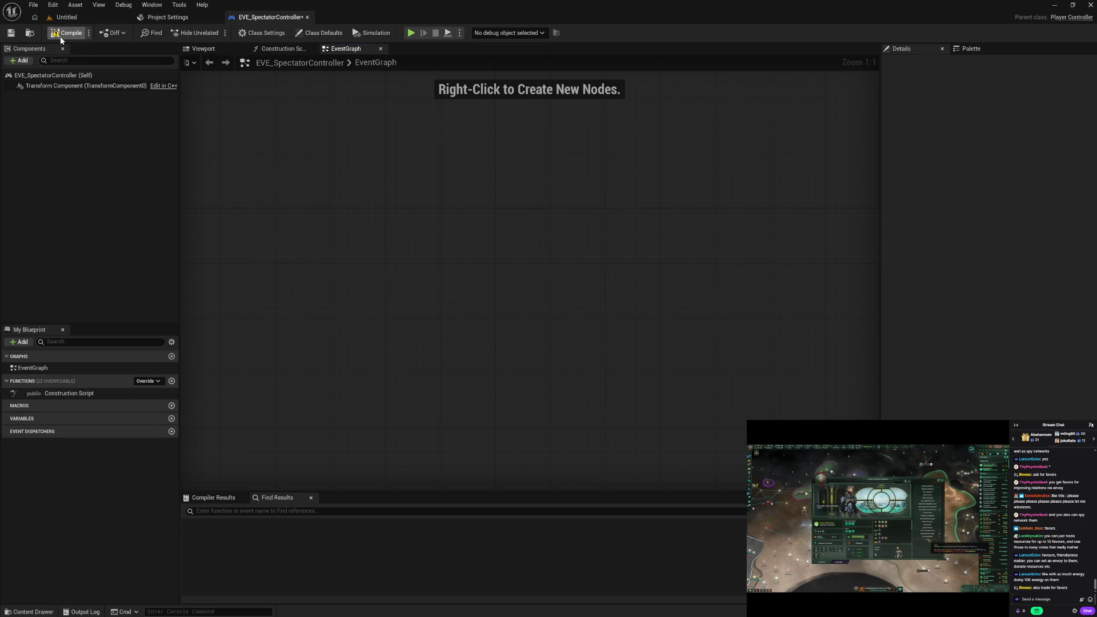
{"action": "left_click", "coordinate": [309, 17]}
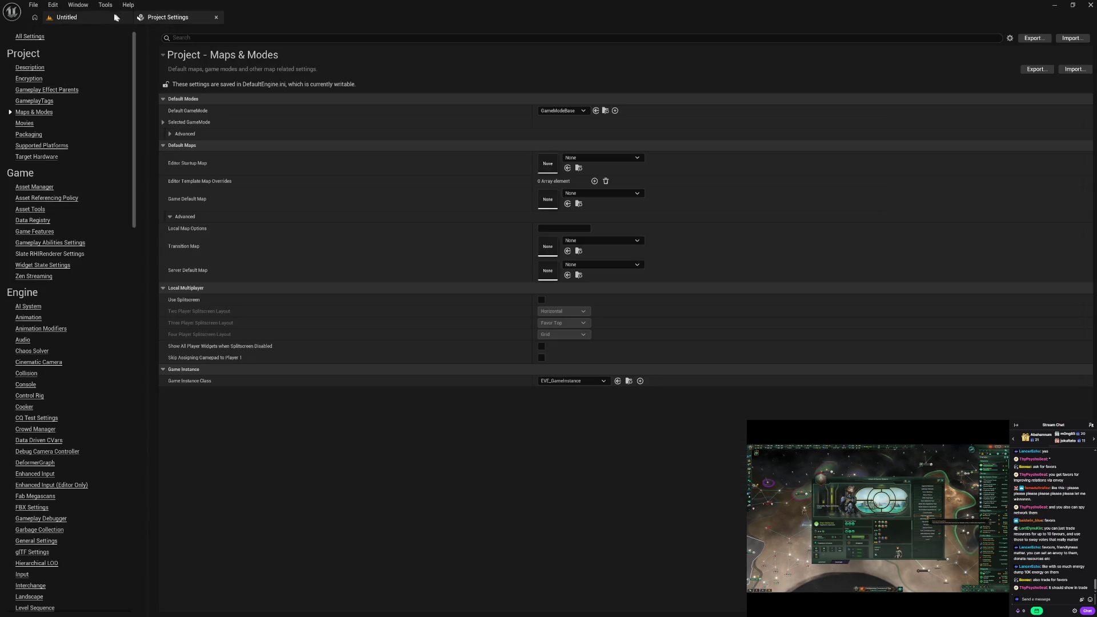
{"action": "left_click", "coordinate": [67, 17]}
Reopen EVE_SpectatorController on its class defaults.
{"action": "key", "text": "ctrl+space"}
{"action": "double_click", "coordinate": [152, 500]}
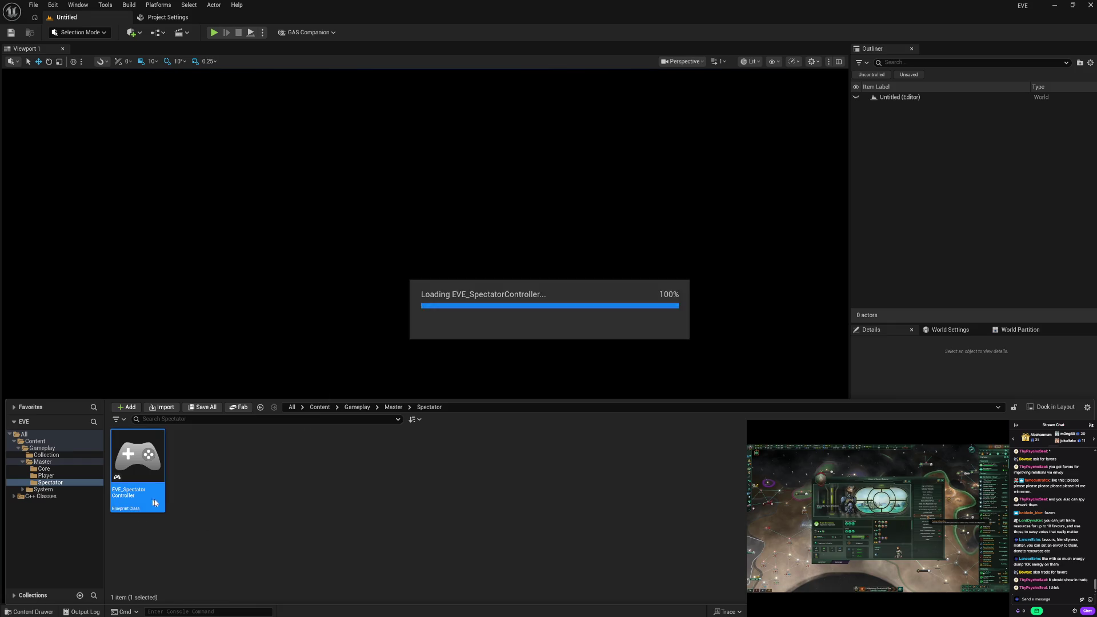
{"action": "right_click", "coordinate": [230, 511]}
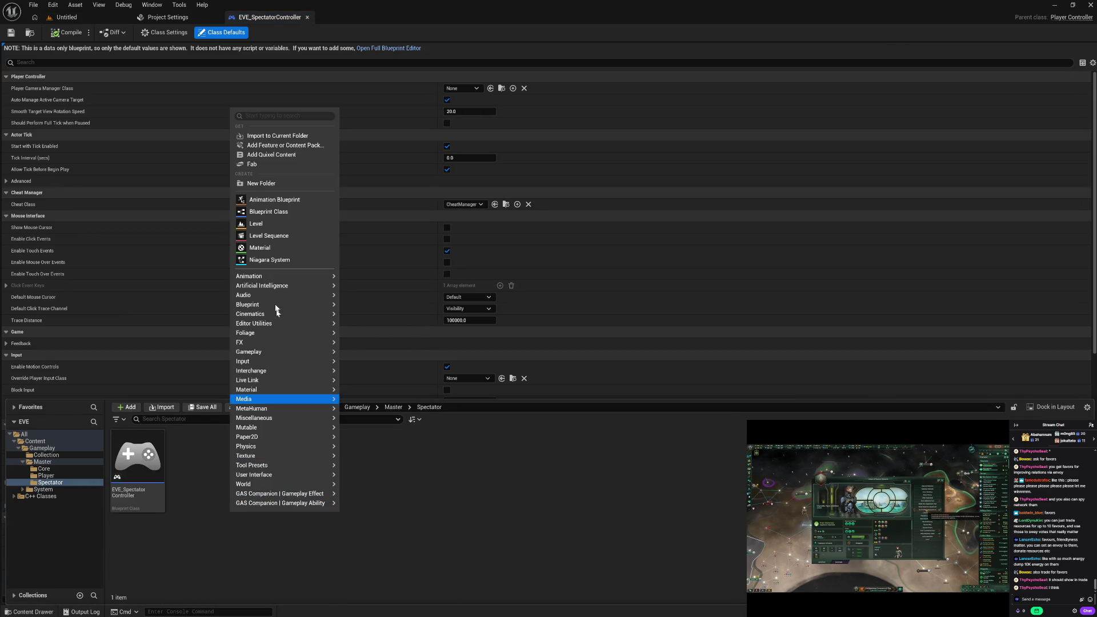
Create EVE_SpectatorCamera from the GameplayCamerasPlayerCameraManager parent class in the Spectator folder.
{"action": "left_click", "coordinate": [277, 216]}
{"action": "type", "text": "cam"}
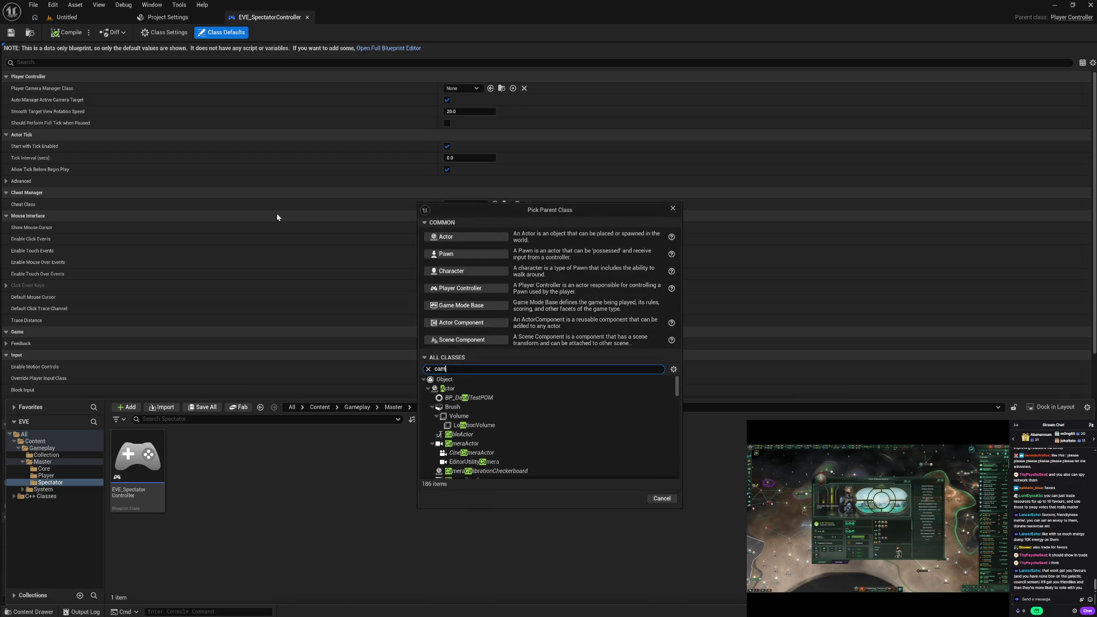
{"action": "type", "text": " man"}
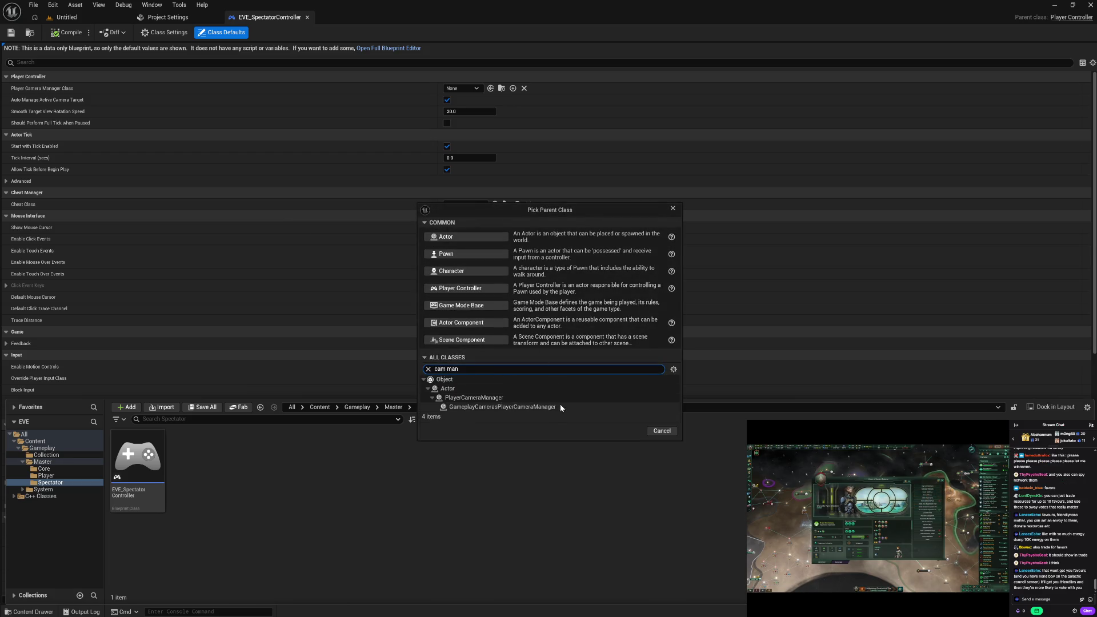
{"action": "left_click", "coordinate": [560, 407]}
{"action": "left_click", "coordinate": [627, 432]}
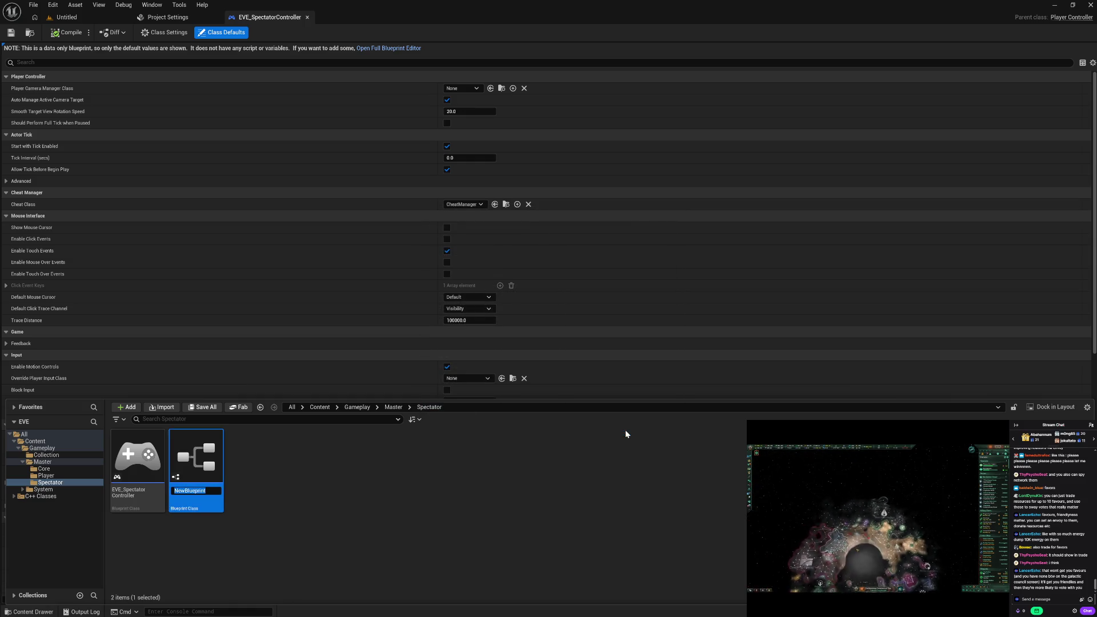
{"action": "type", "text": "VE_SpectatorCamer"}
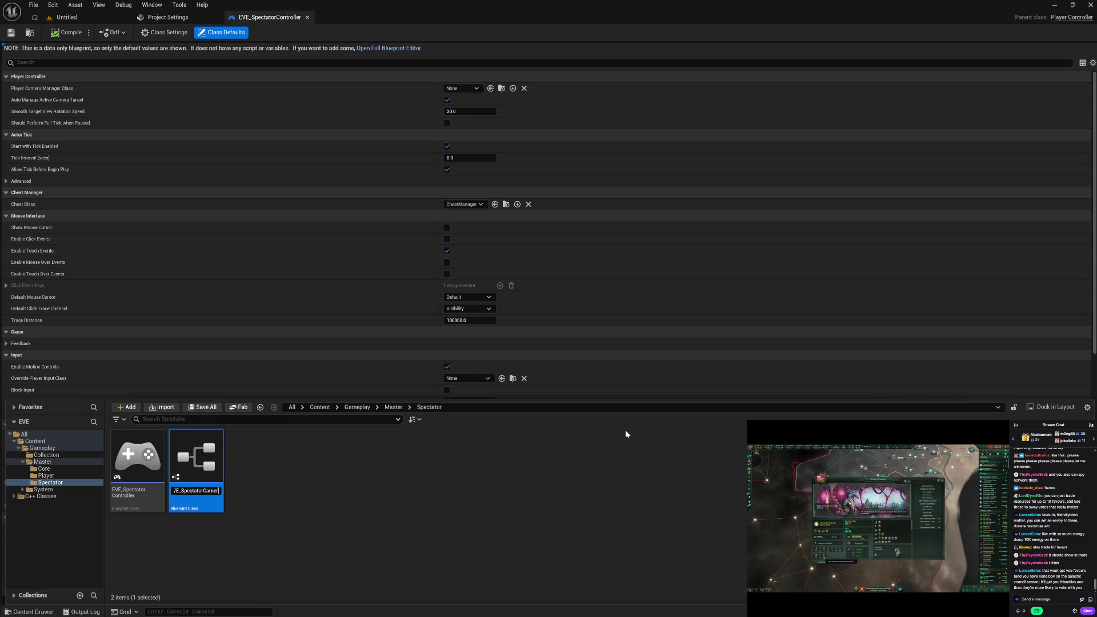
{"action": "type", "text": "a"}
{"action": "key", "text": "Return"}
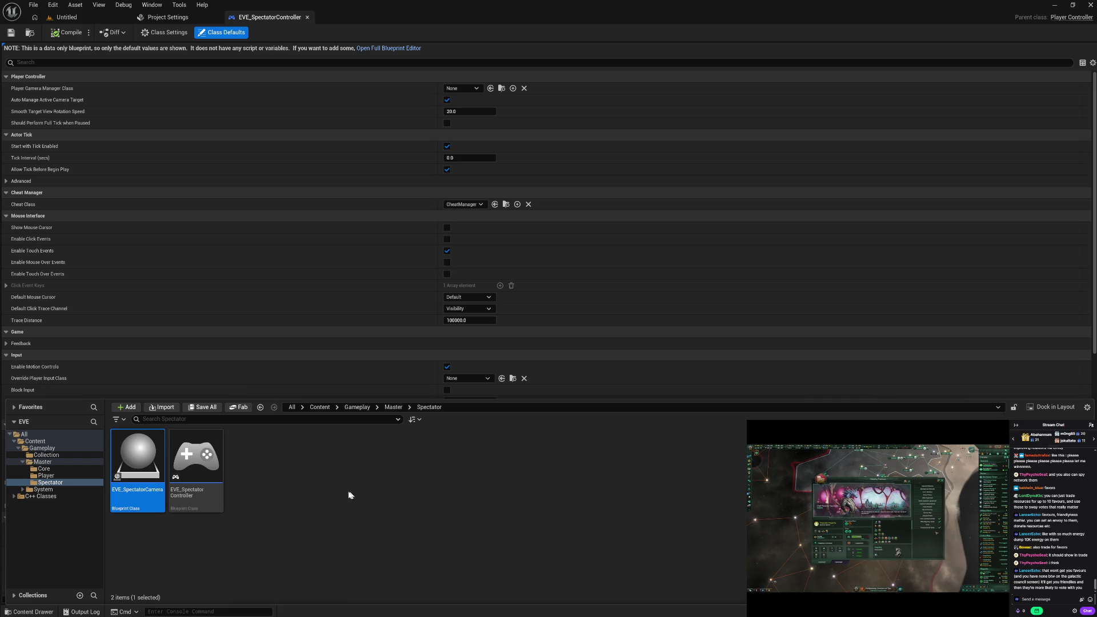
{"action": "right_click", "coordinate": [328, 499]}
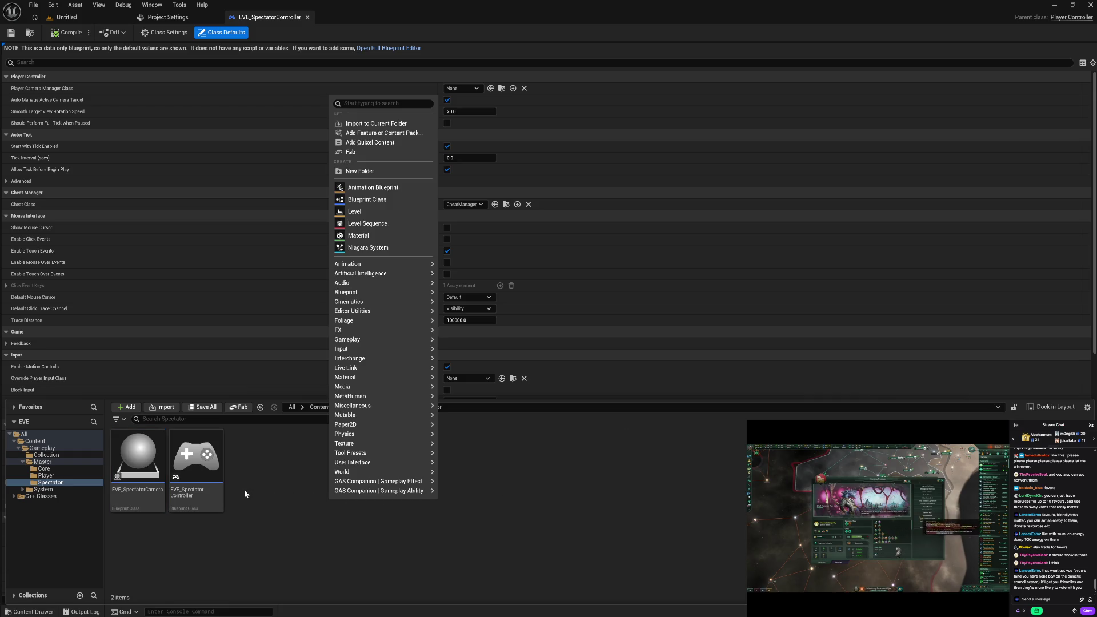
Create a SpectatorPawn-based blueprint and name it EVE_SpectatorPawn.
{"action": "left_click", "coordinate": [376, 200]}
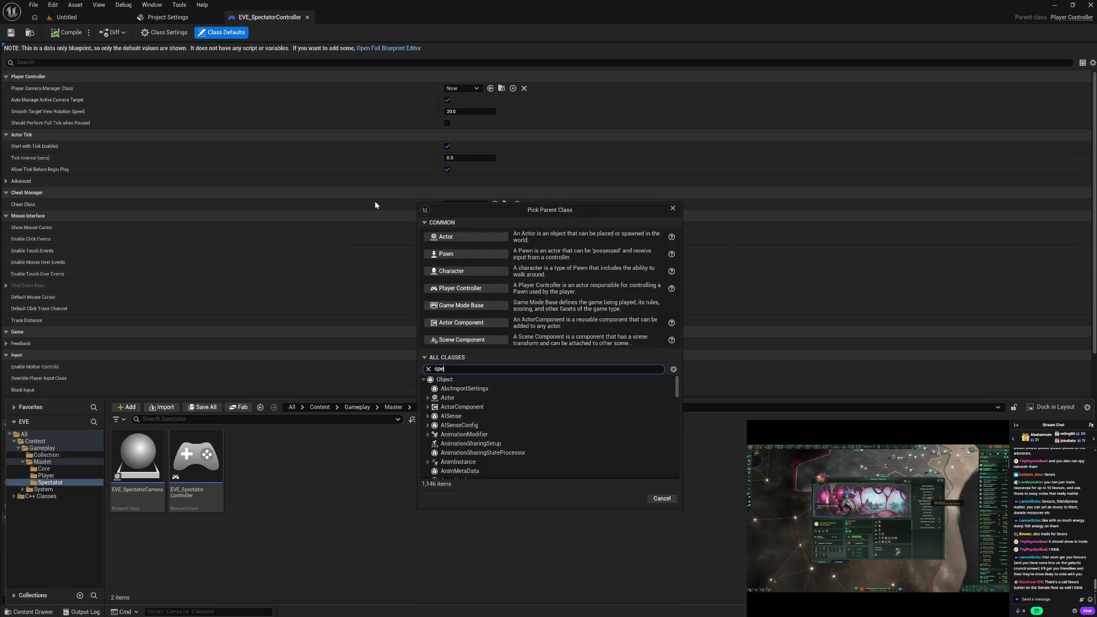
{"action": "type", "text": "c pa"}
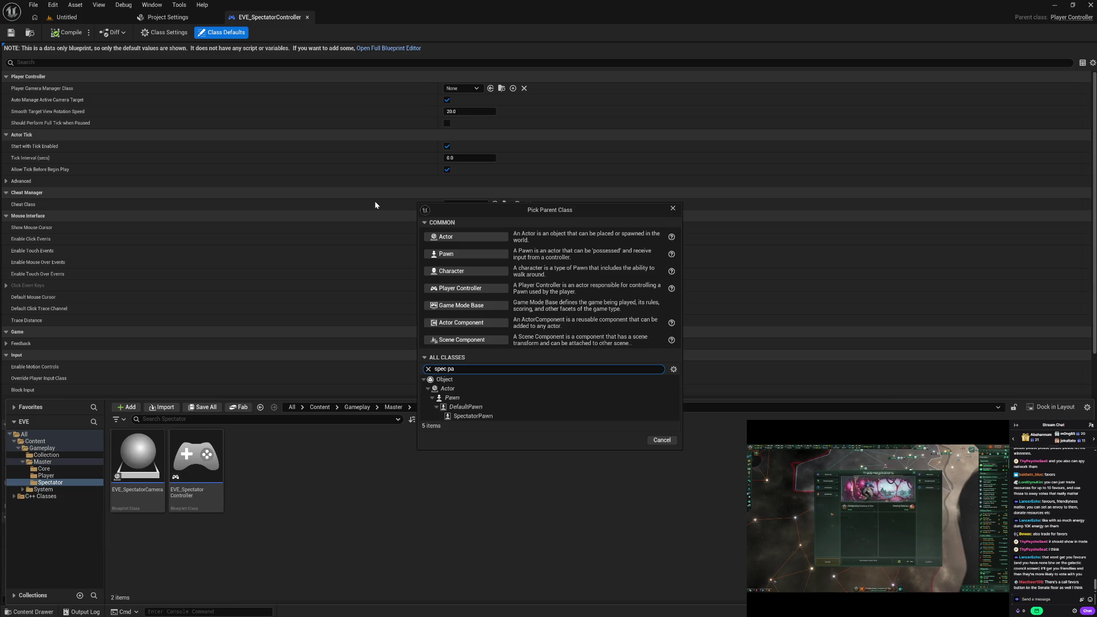
{"action": "left_click", "coordinate": [503, 416]}
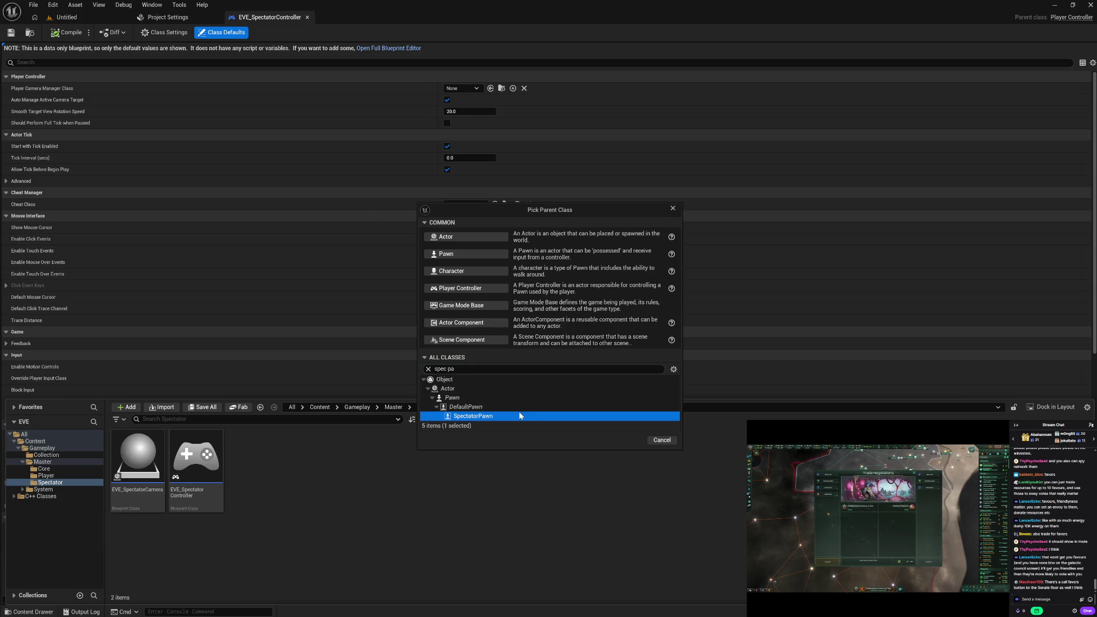
{"action": "left_click", "coordinate": [627, 440]}
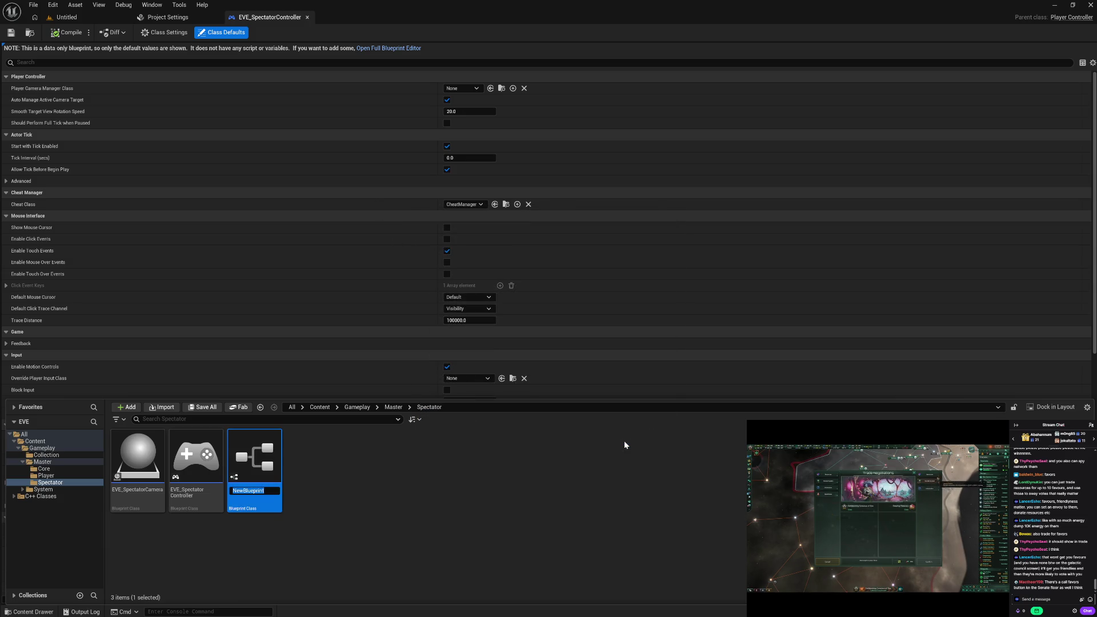
{"action": "type", "text": "W"}
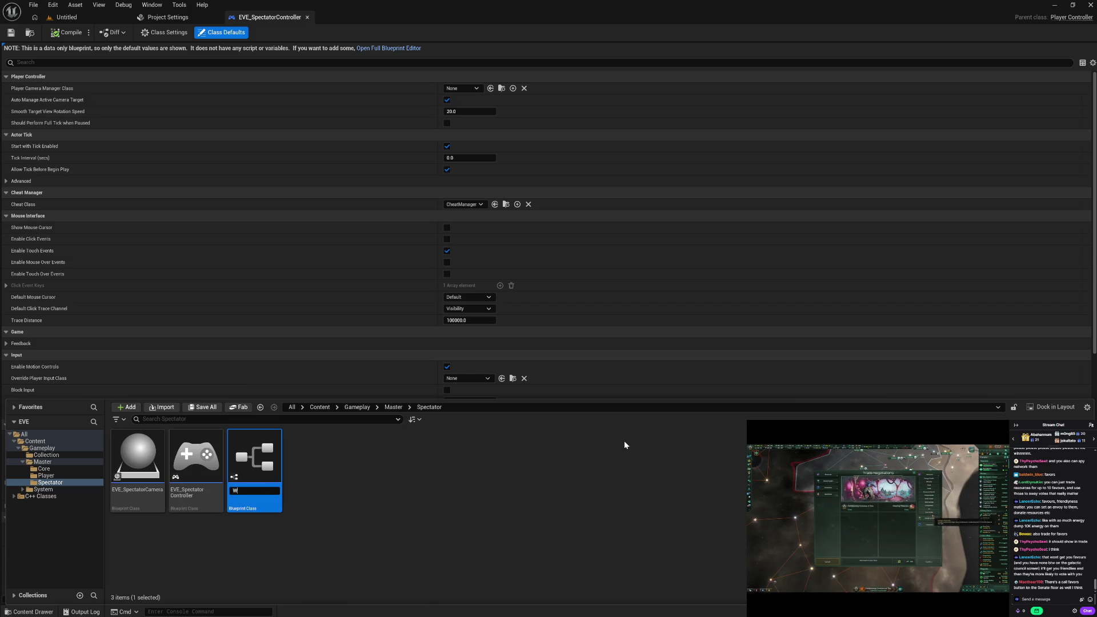
{"action": "key", "text": "BackSpace"}
{"action": "type", "text": "EVE_Spectato"}
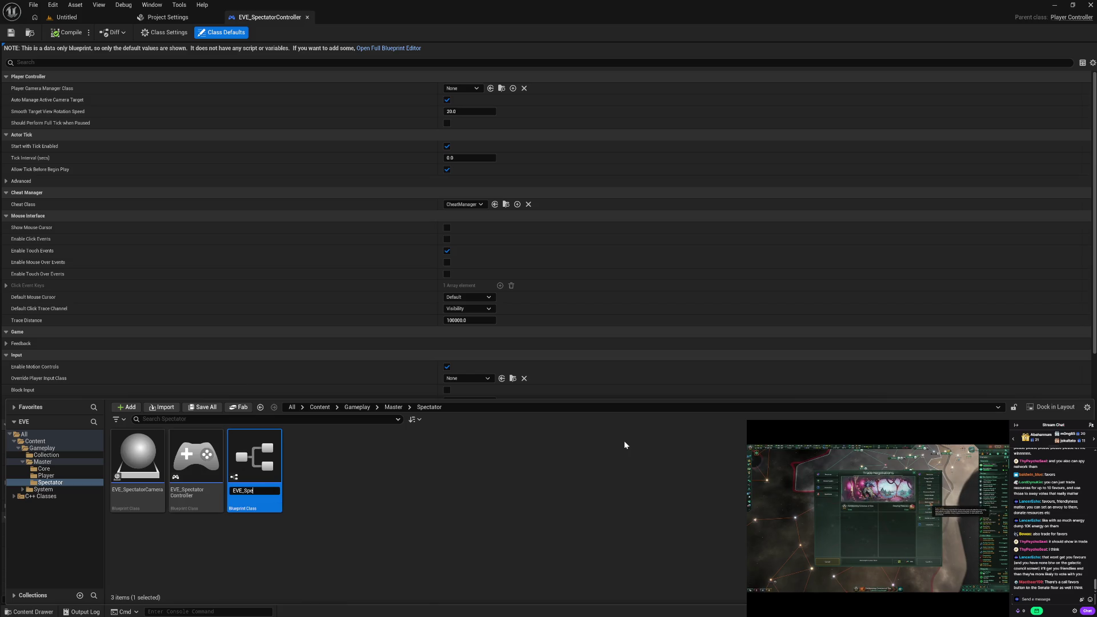
{"action": "type", "text": "r"}
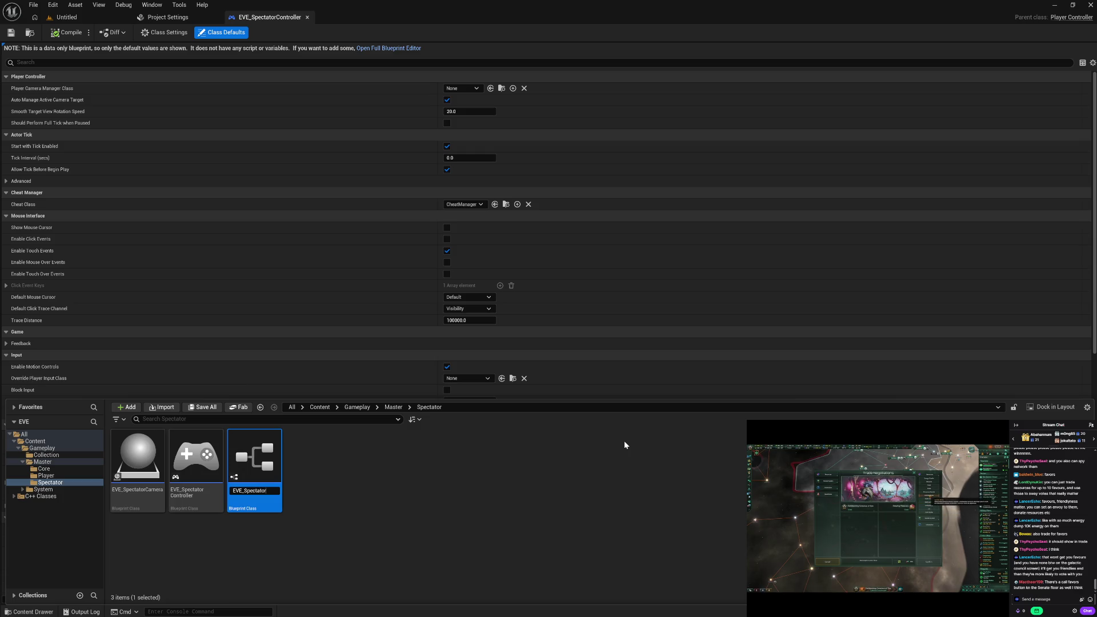
{"action": "type", "text": "Pawn"}
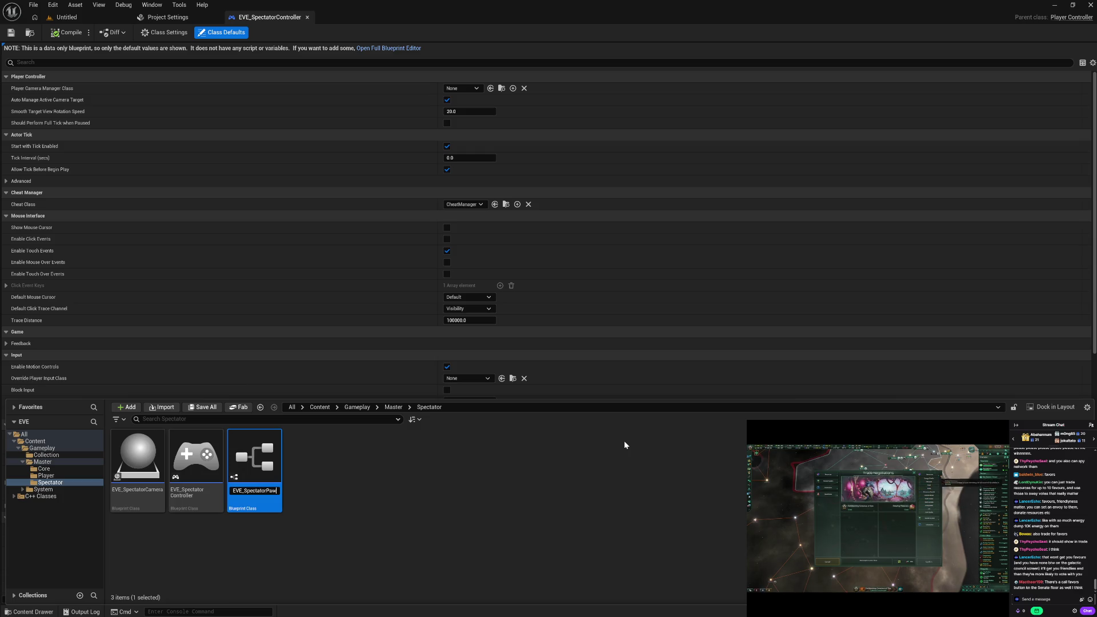
{"action": "key", "text": "Return"}
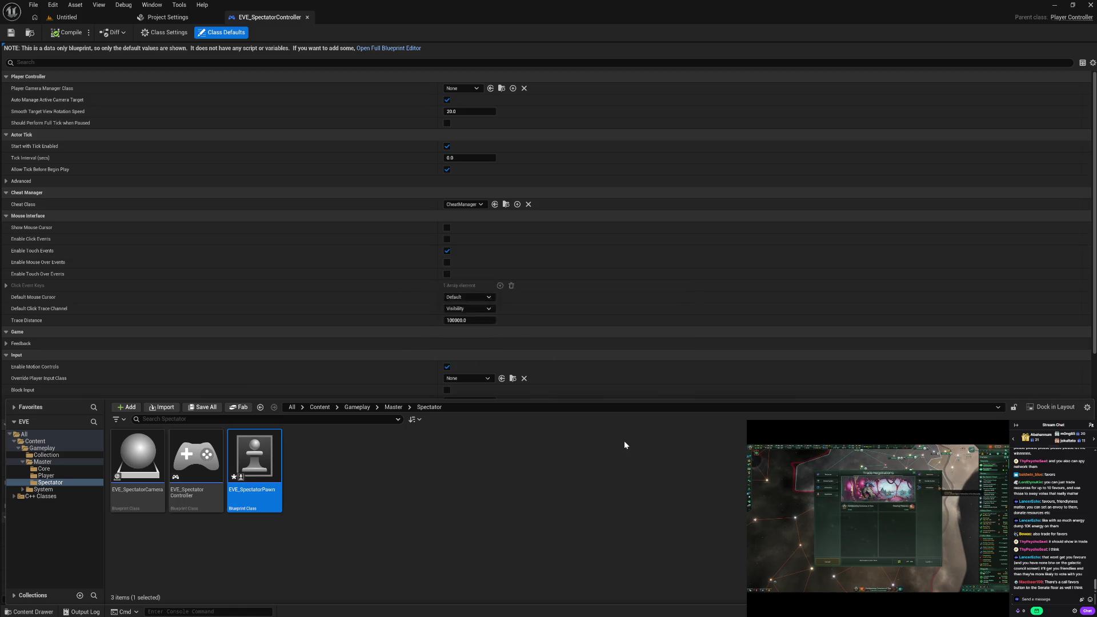
{"action": "left_click", "coordinate": [366, 506]}
Set EVE_SpectatorController's cheat class to EVE_DebugManager and camera manager class to EVE_SpectatorCamera.
{"action": "right_click", "coordinate": [344, 506]}
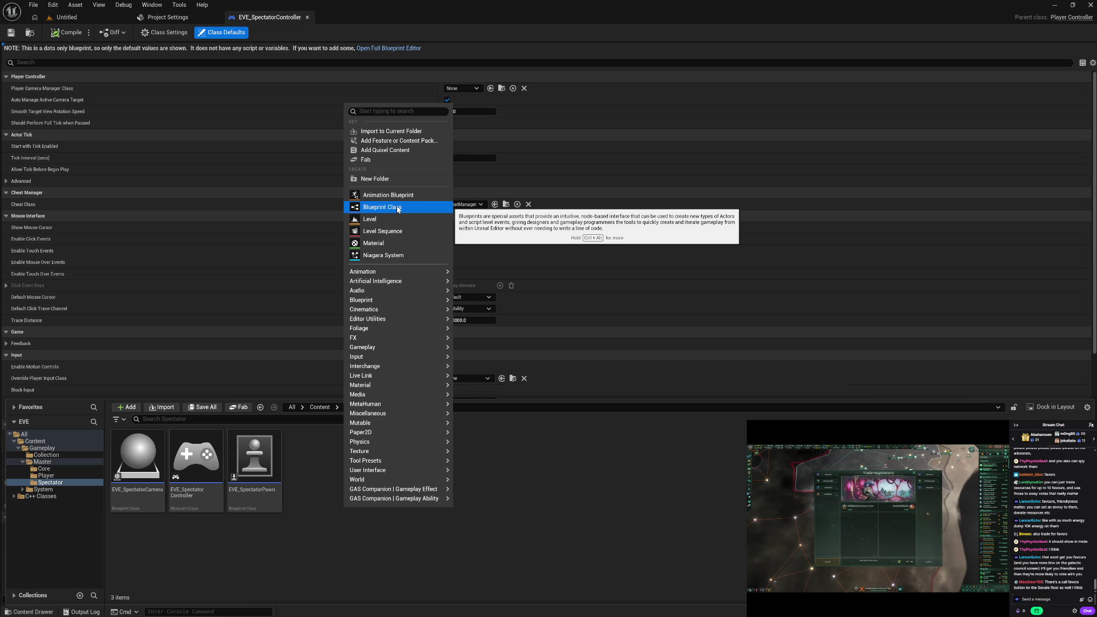
{"action": "left_click", "coordinate": [597, 504]}
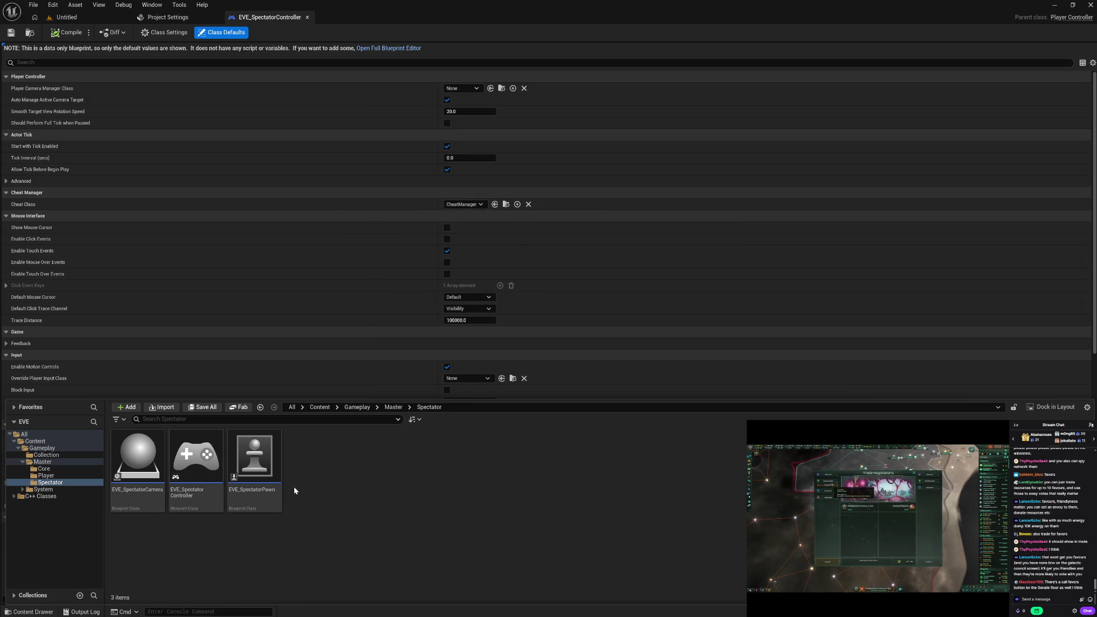
{"action": "left_click", "coordinate": [195, 469]}
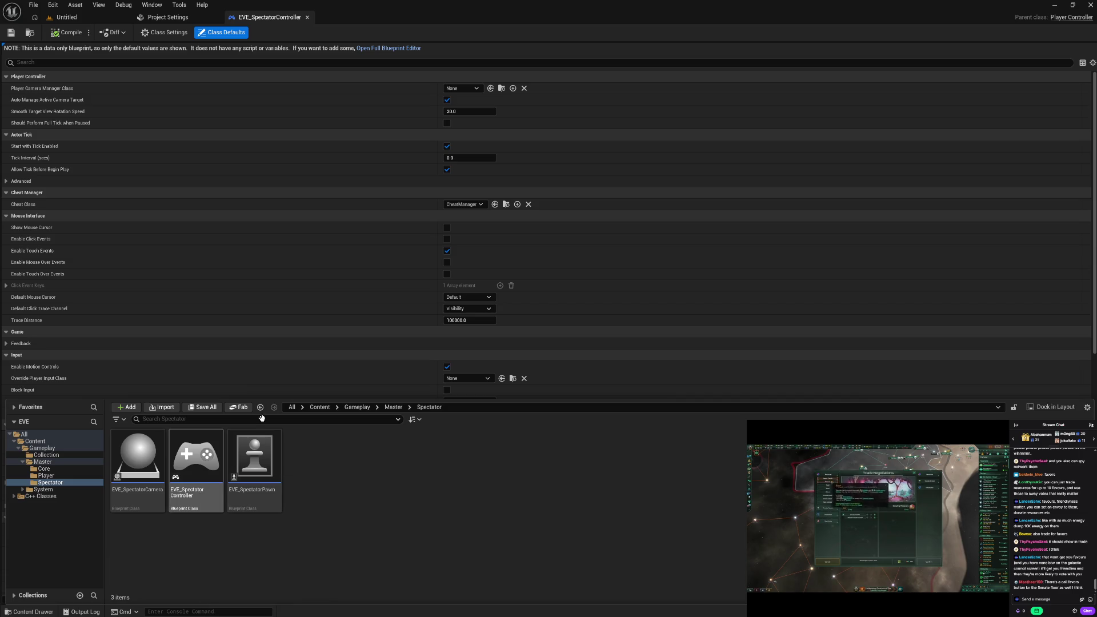
{"action": "left_click", "coordinate": [464, 204]}
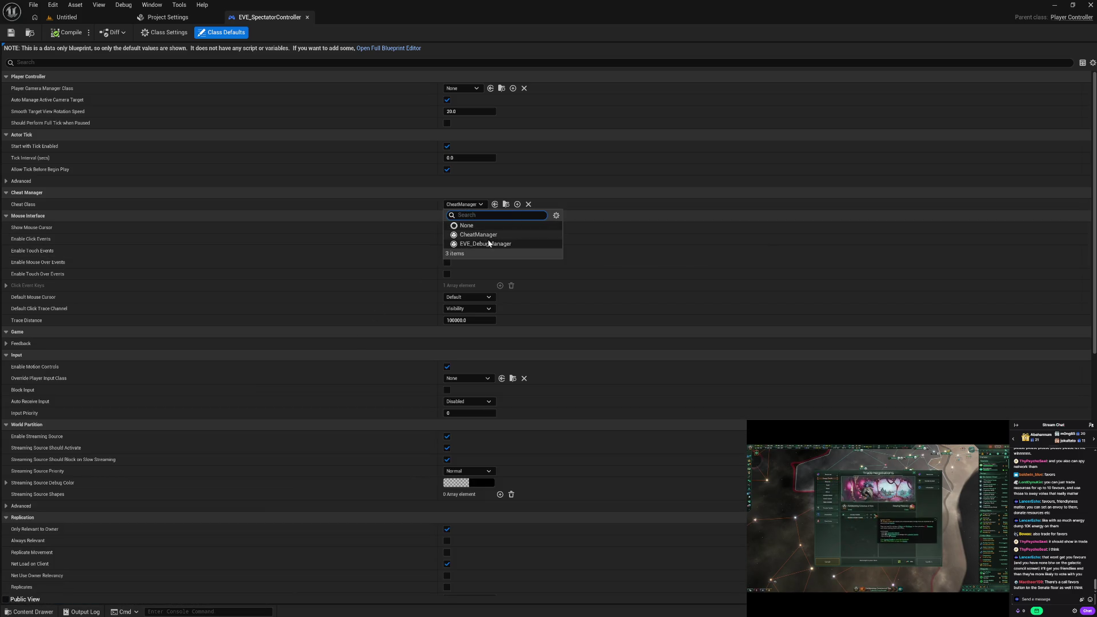
{"action": "left_click", "coordinate": [490, 244]}
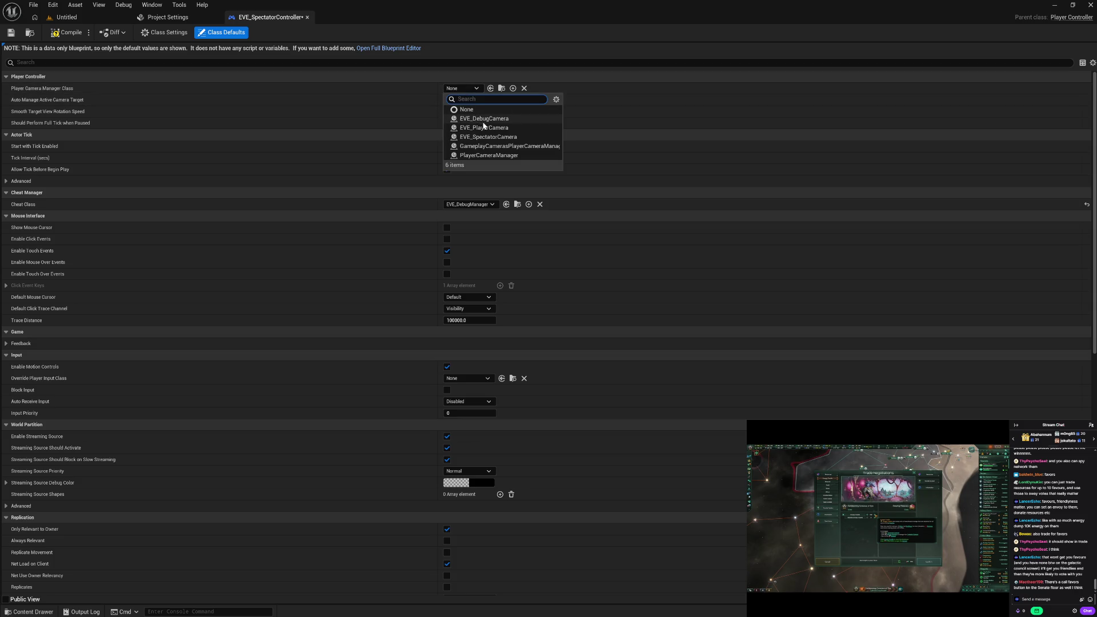
{"action": "left_click", "coordinate": [507, 139]}
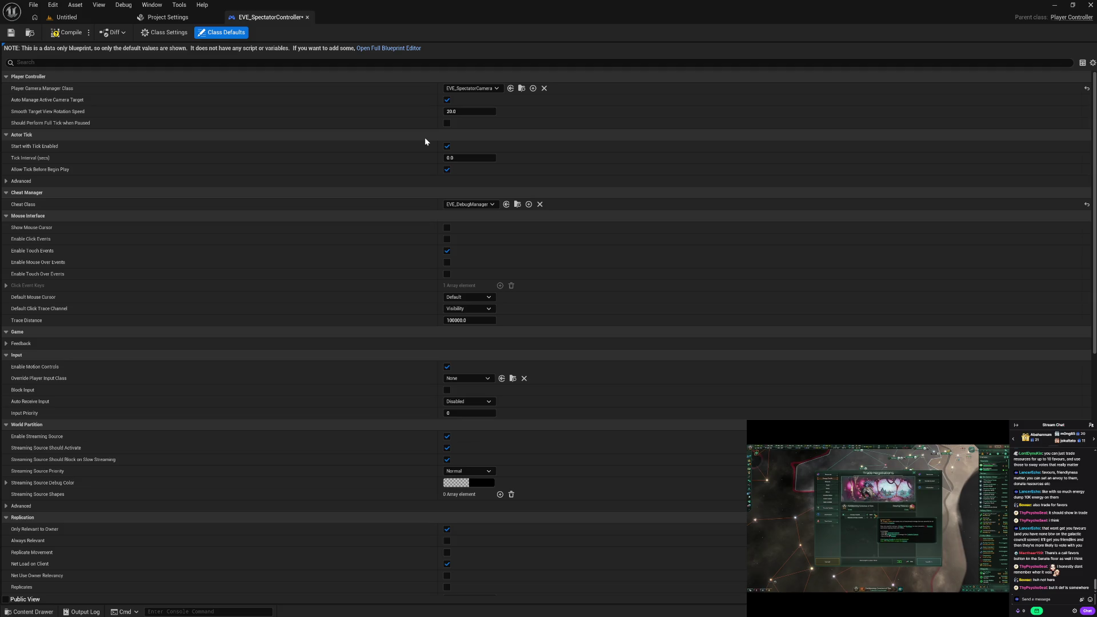
Compile EVE_SpectatorController with its new defaults and close its editor.
{"action": "left_click", "coordinate": [68, 33]}
{"action": "left_click", "coordinate": [307, 17]}
{"action": "left_click", "coordinate": [64, 17]}
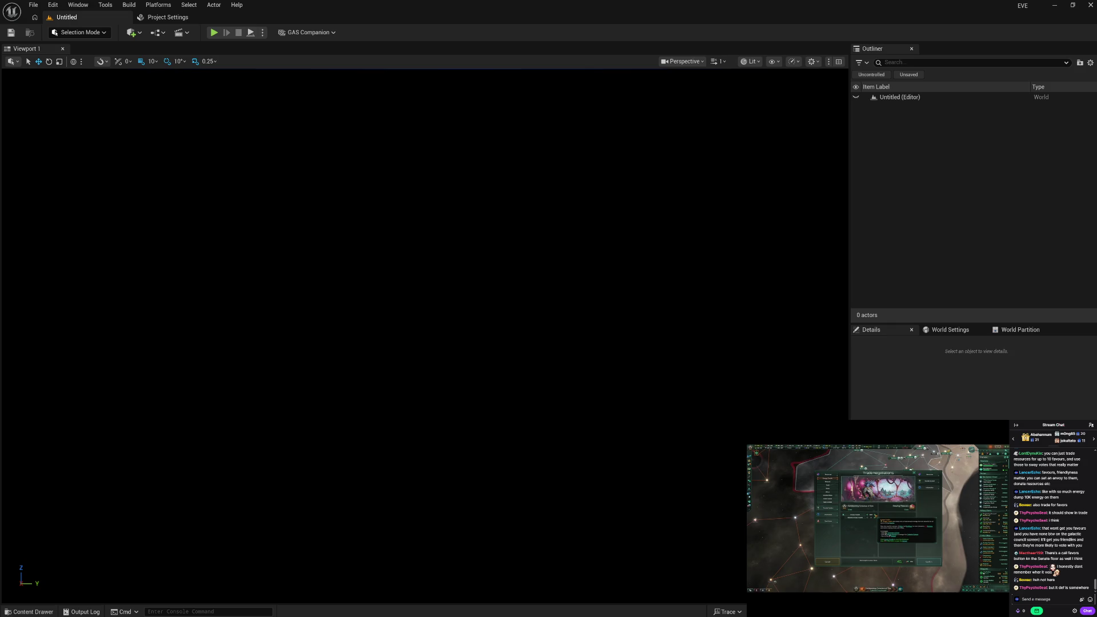
Delete EVE_SpectatorCamera's three disabled event nodes, compile, and close the editor.
{"action": "left_click", "coordinate": [30, 612]}
{"action": "double_click", "coordinate": [138, 457]}
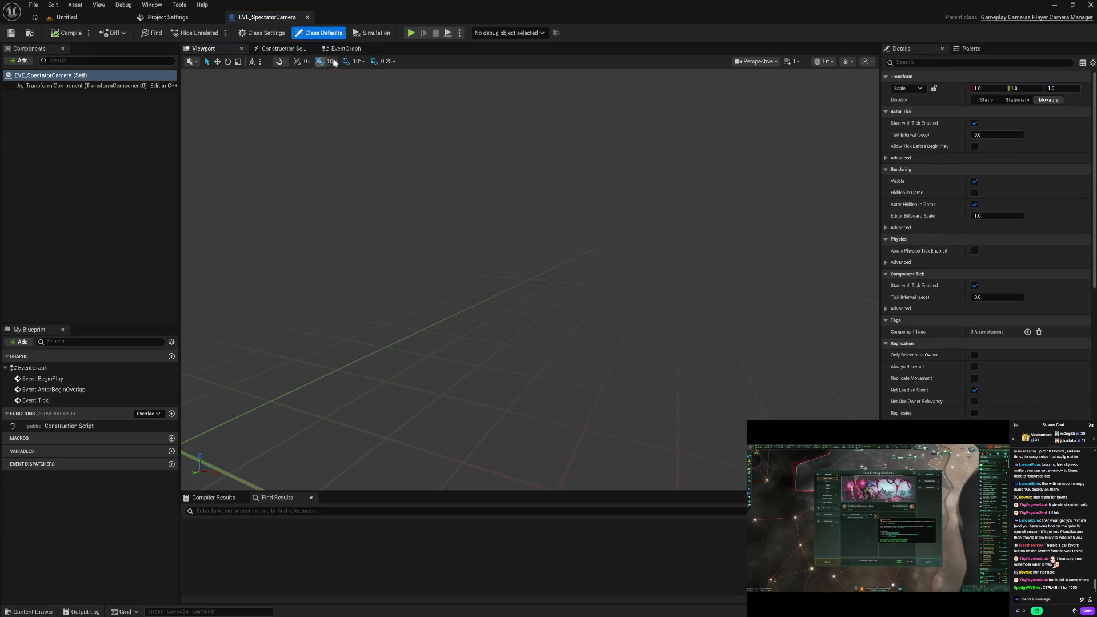
{"action": "left_click", "coordinate": [346, 50]}
{"action": "mouse_move", "coordinate": [418, 132]}
{"action": "left_mouse_down"}
{"action": "mouse_move", "coordinate": [606, 446]}
{"action": "mouse_move", "coordinate": [595, 428]}
{"action": "left_mouse_up"}
{"action": "key", "text": "Delete"}
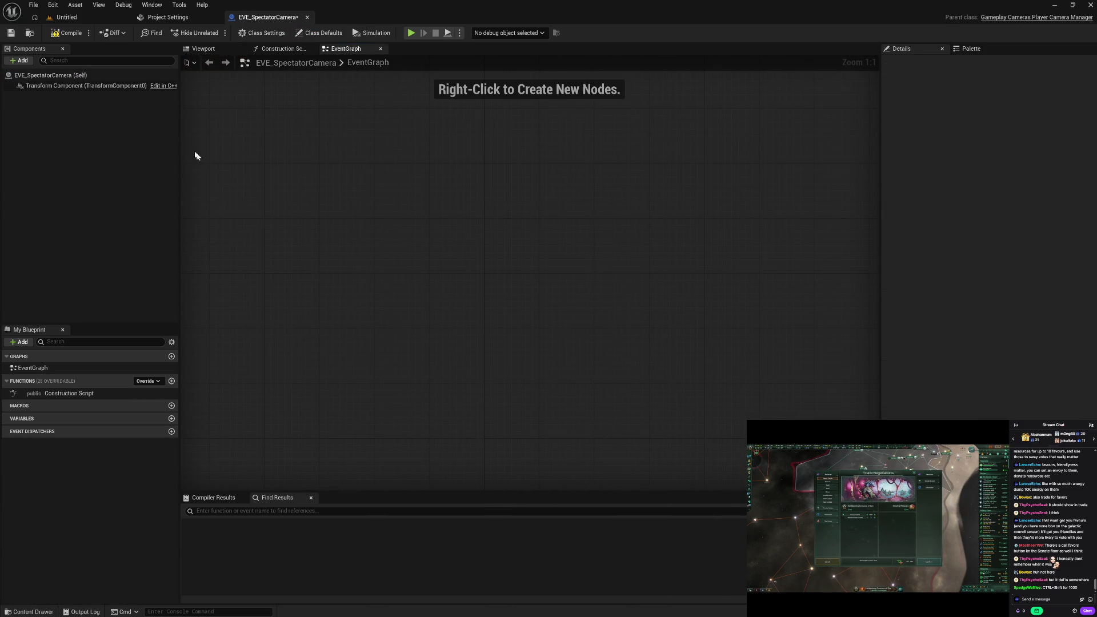
{"action": "left_click", "coordinate": [71, 32]}
{"action": "left_click", "coordinate": [307, 18]}
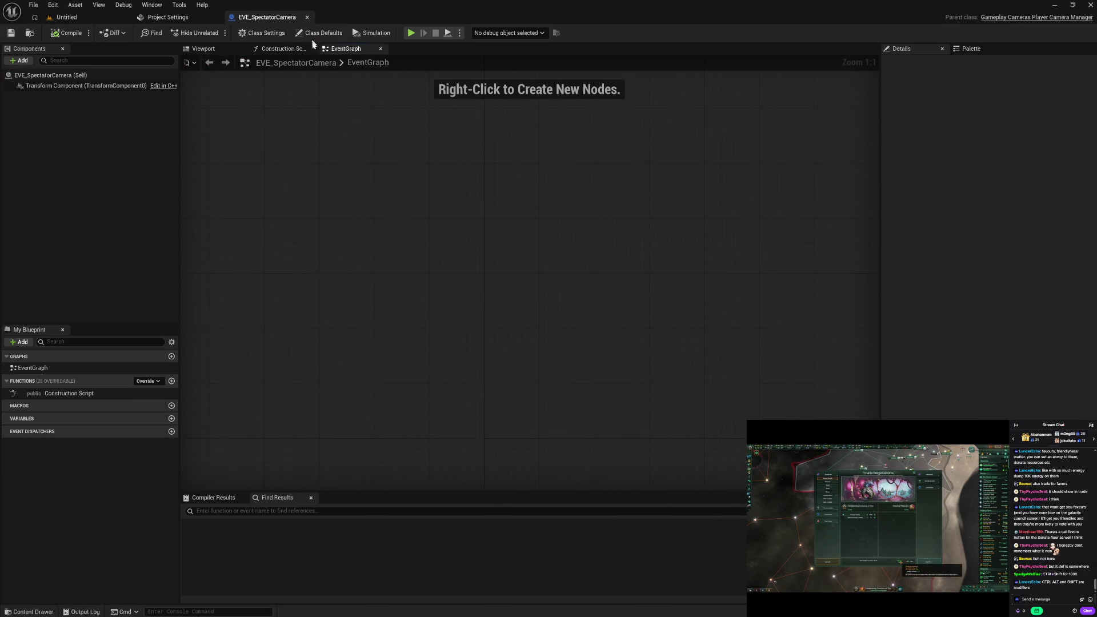
{"action": "left_click", "coordinate": [94, 17]}
Delete EVE_SpectatorPawn's three disabled event nodes, compile, and close the editor.
{"action": "key", "text": "ctrl+space"}
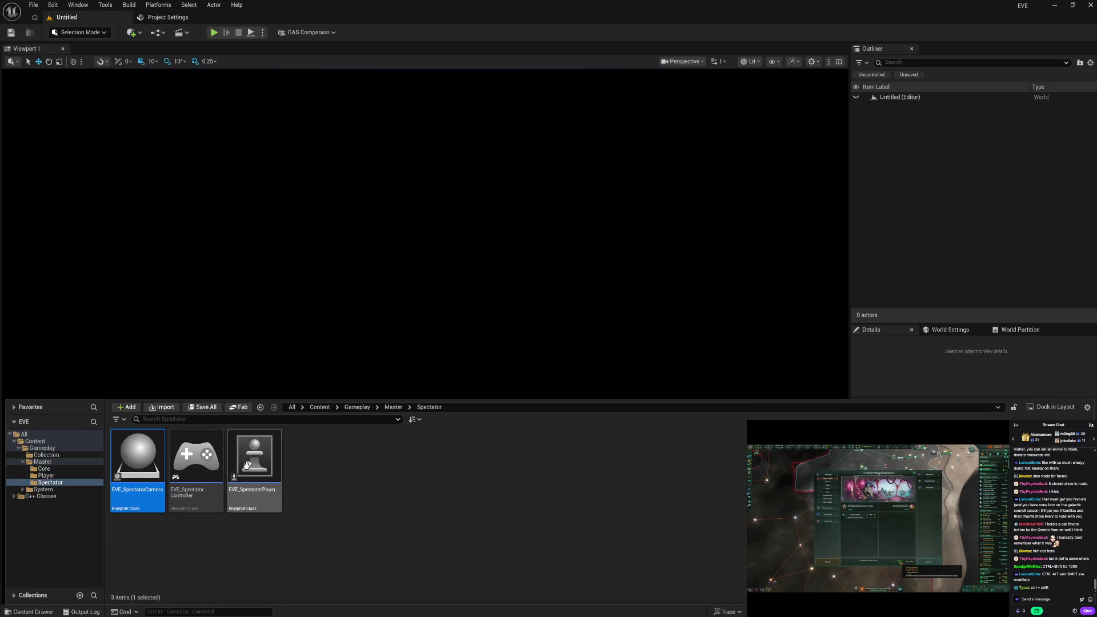
{"action": "double_click", "coordinate": [260, 507]}
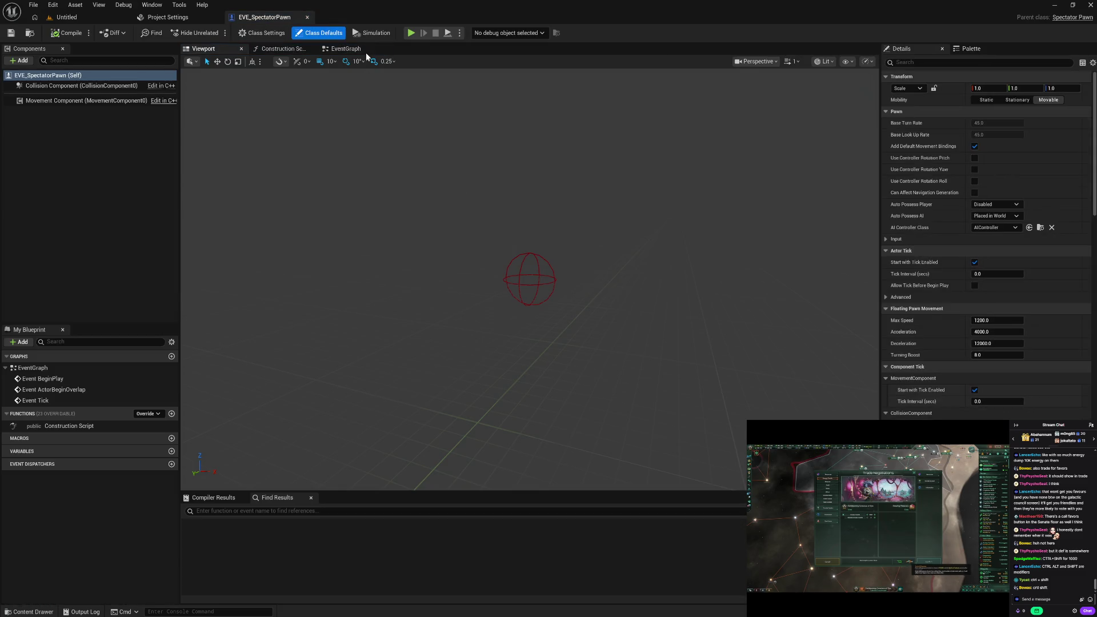
{"action": "left_click", "coordinate": [357, 50]}
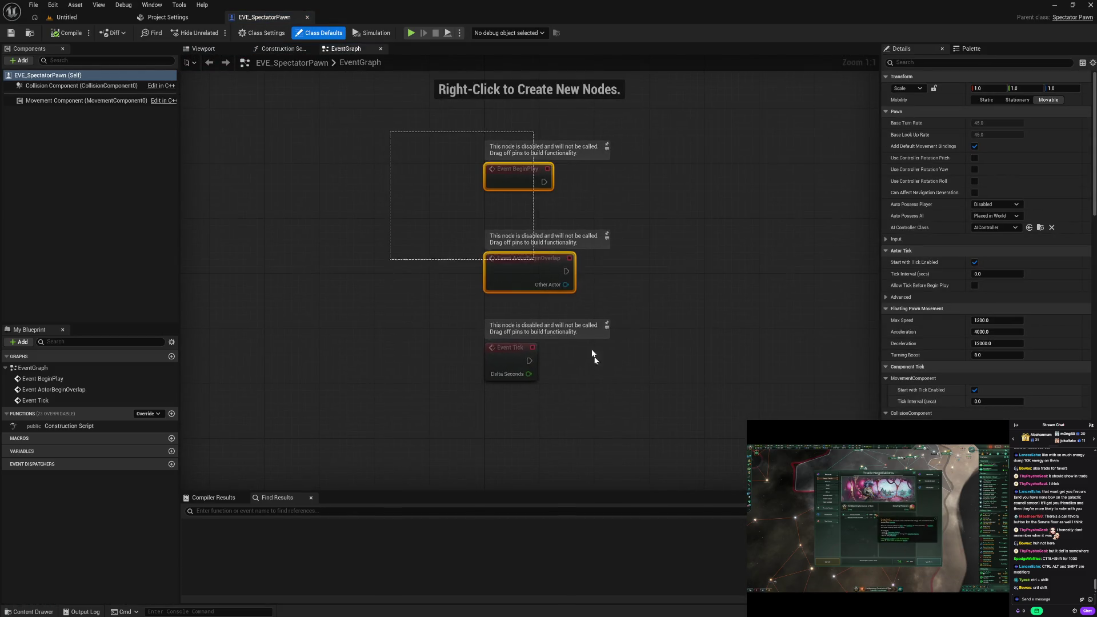
{"action": "key", "text": "Delete"}
{"action": "left_click", "coordinate": [75, 36]}
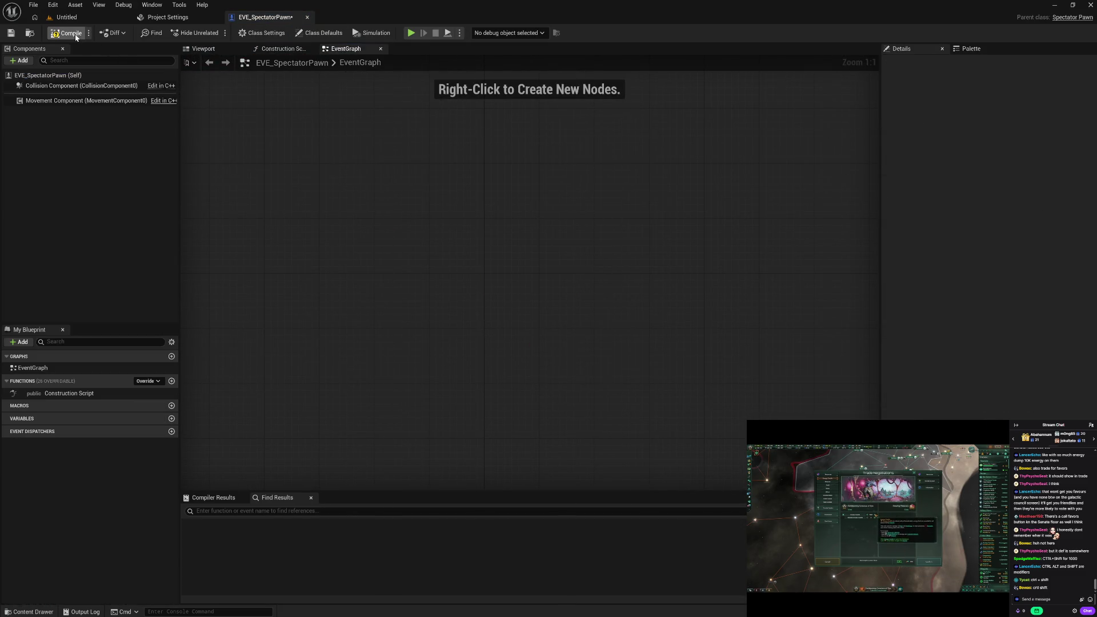
{"action": "left_click", "coordinate": [307, 18]}
{"action": "key", "text": "ctrl+space"}
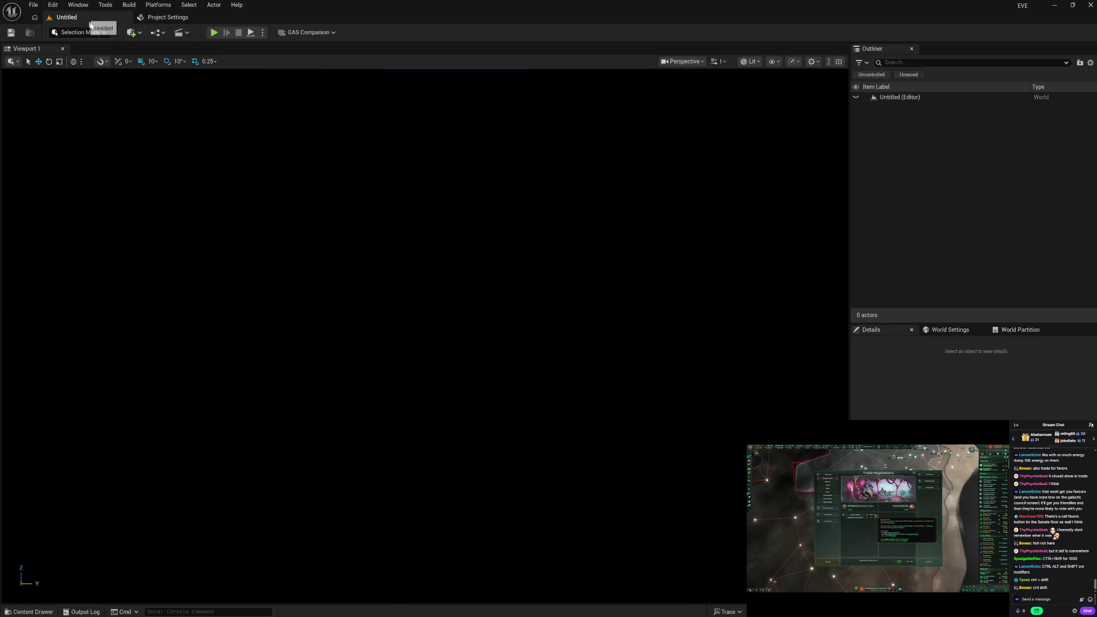
{"action": "left_click", "coordinate": [399, 483]}
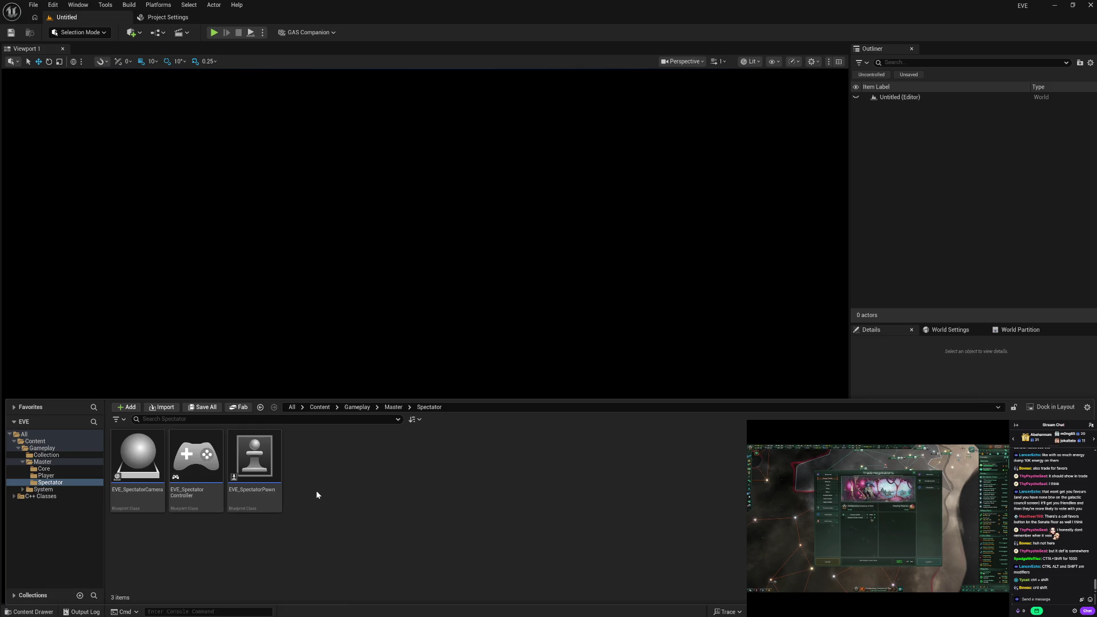
Expand System and browse the Debug, Instance, Save, Spectator, Player and Core folders.
{"action": "left_click", "coordinate": [23, 490]}
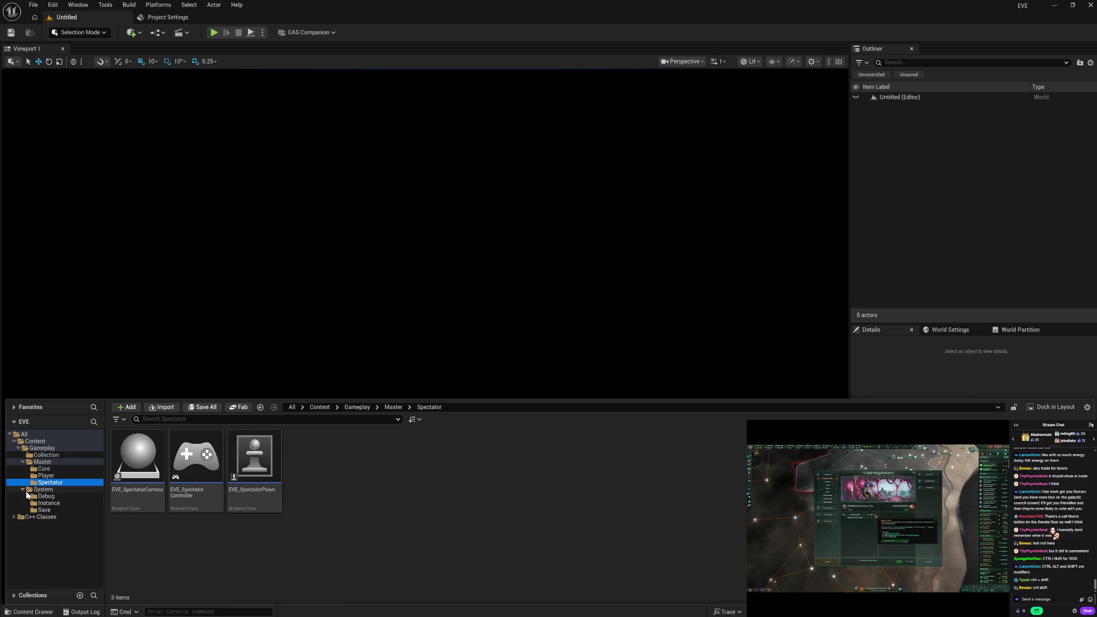
{"action": "left_click", "coordinate": [47, 497]}
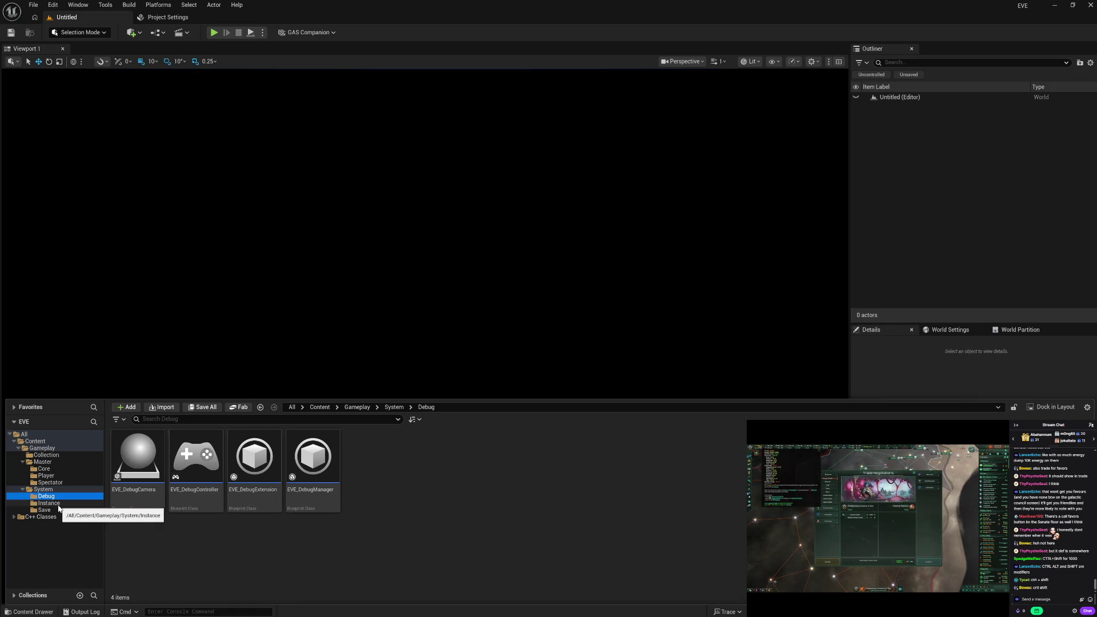
{"action": "left_click", "coordinate": [57, 504]}
{"action": "left_click", "coordinate": [57, 511]}
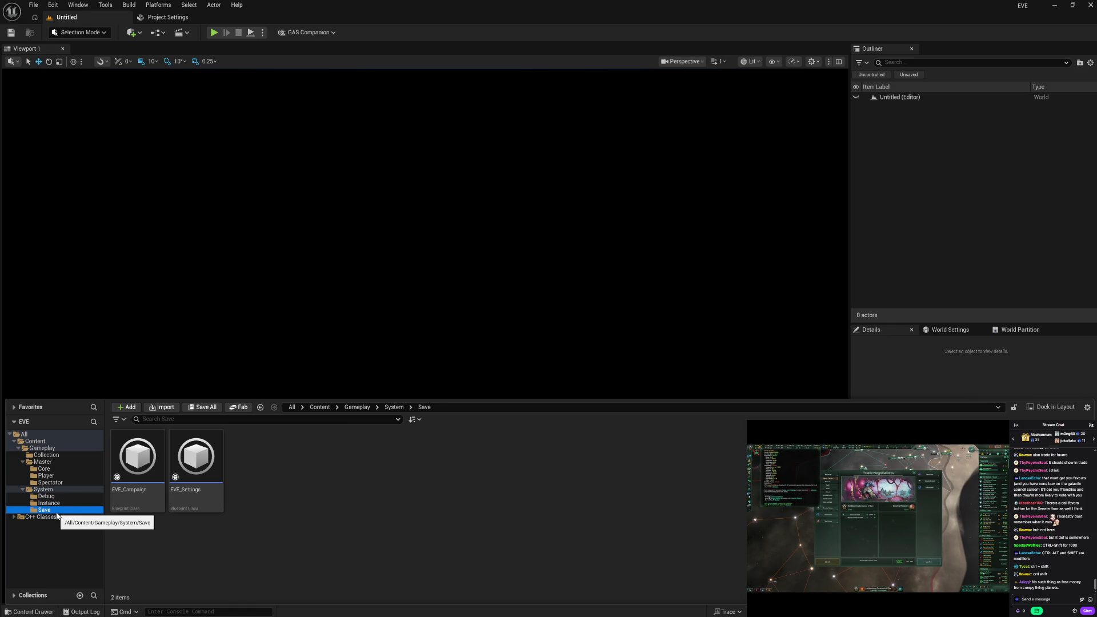
{"action": "left_click", "coordinate": [65, 503]}
{"action": "left_click", "coordinate": [69, 498]}
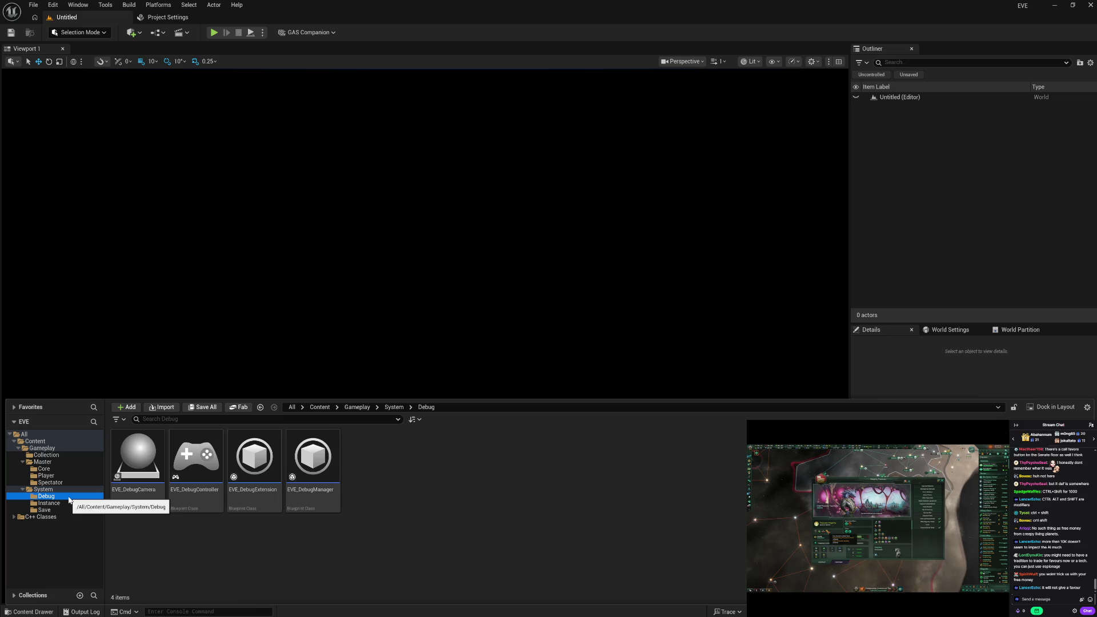
{"action": "left_click", "coordinate": [67, 503]}
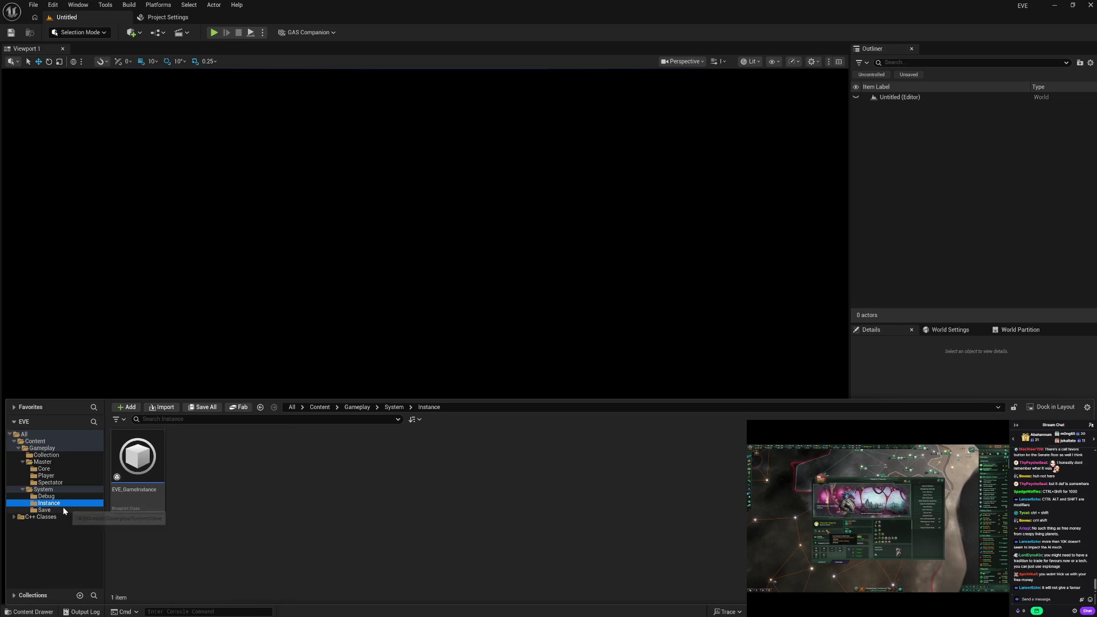
{"action": "left_click", "coordinate": [63, 509]}
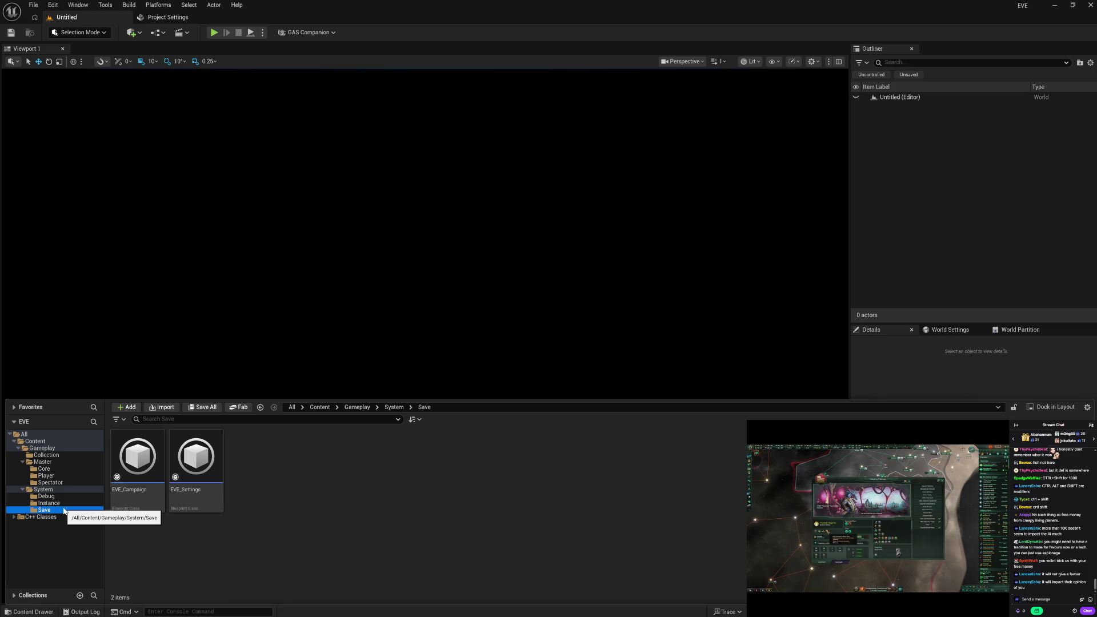
{"action": "left_click", "coordinate": [64, 482]}
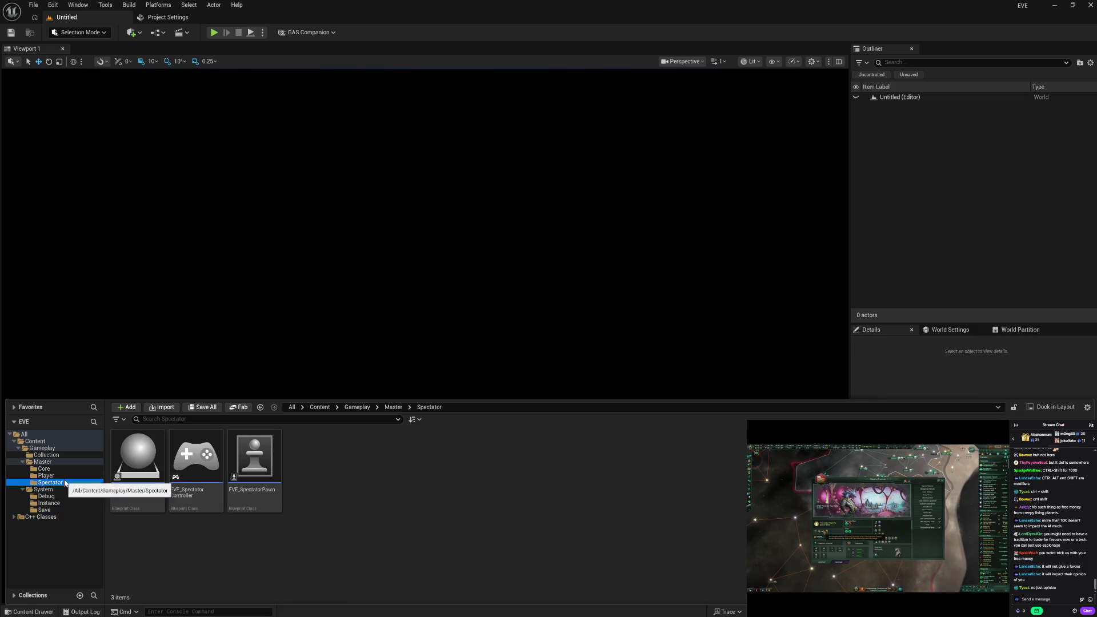
{"action": "left_click", "coordinate": [65, 476]}
{"action": "left_click", "coordinate": [66, 469]}
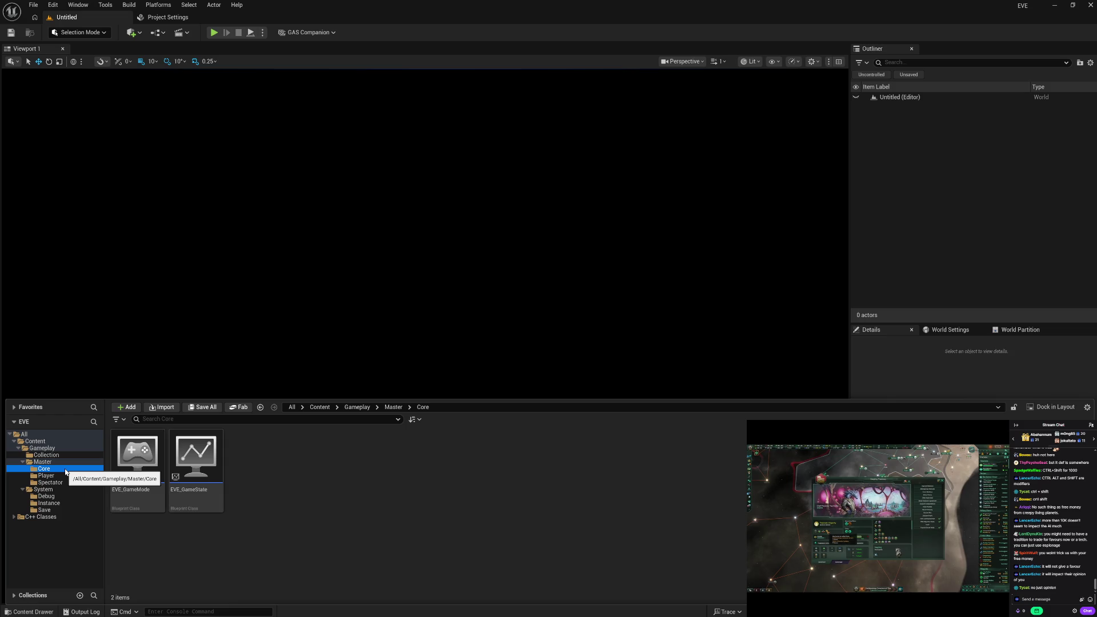
Return to the Debug folder's four assets and select EVE_DebugCamera.
{"action": "left_click", "coordinate": [60, 482]}
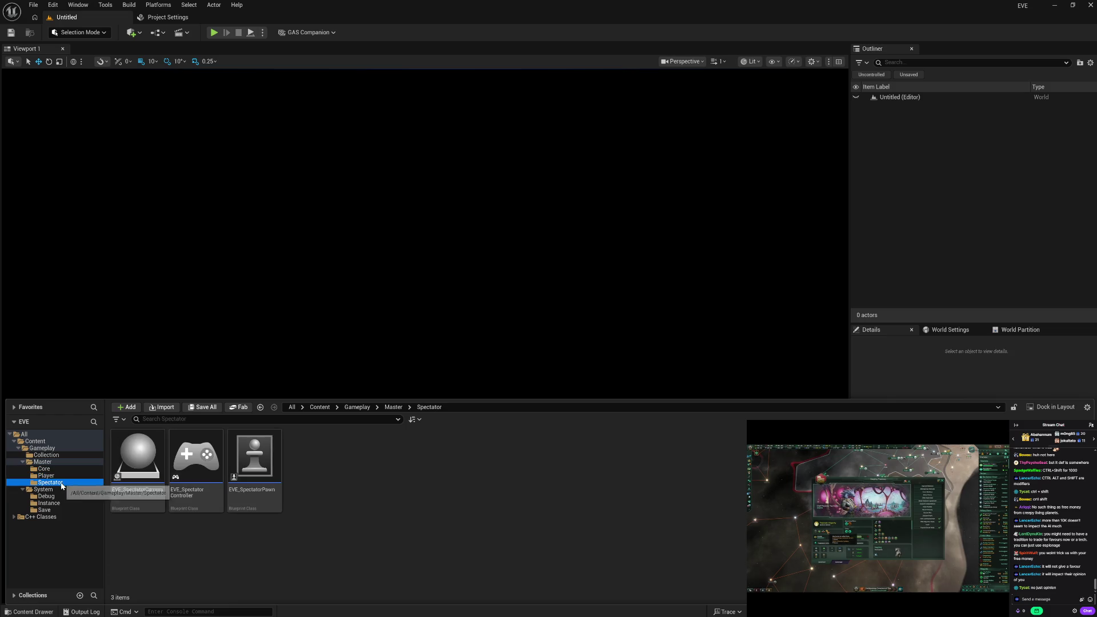
{"action": "left_click", "coordinate": [57, 497]}
{"action": "left_click", "coordinate": [54, 504]}
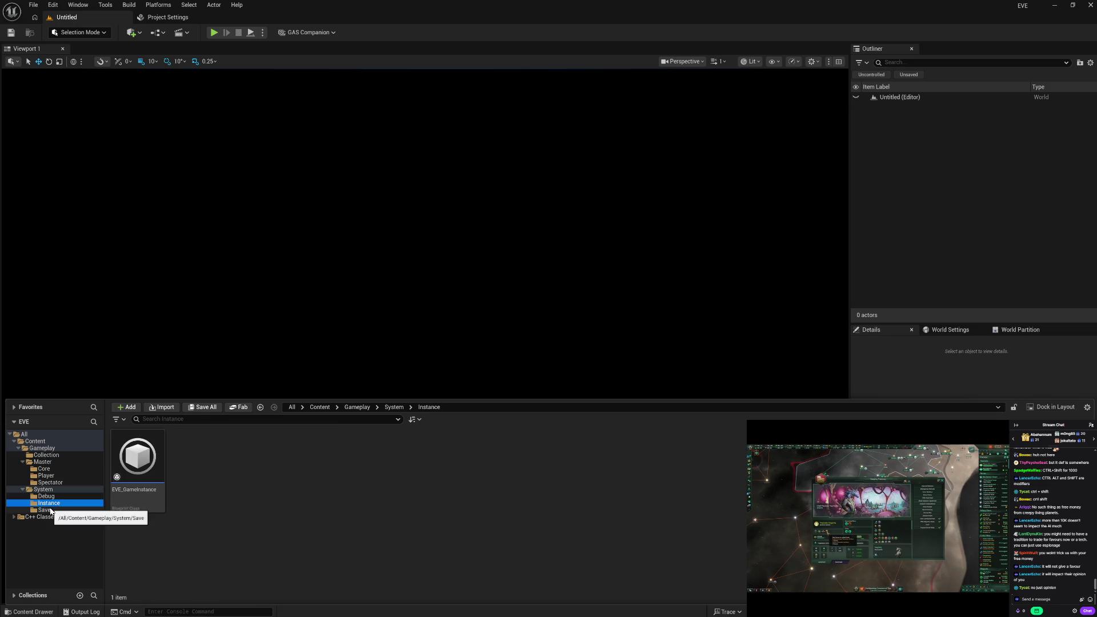
{"action": "left_click", "coordinate": [51, 510]}
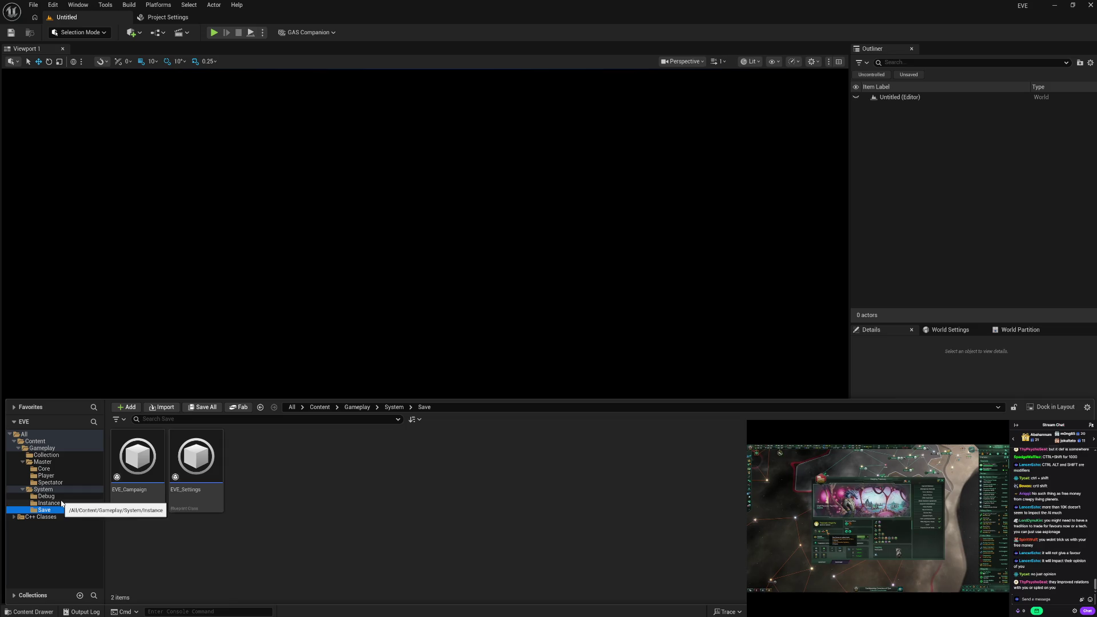
{"action": "left_click", "coordinate": [64, 497]}
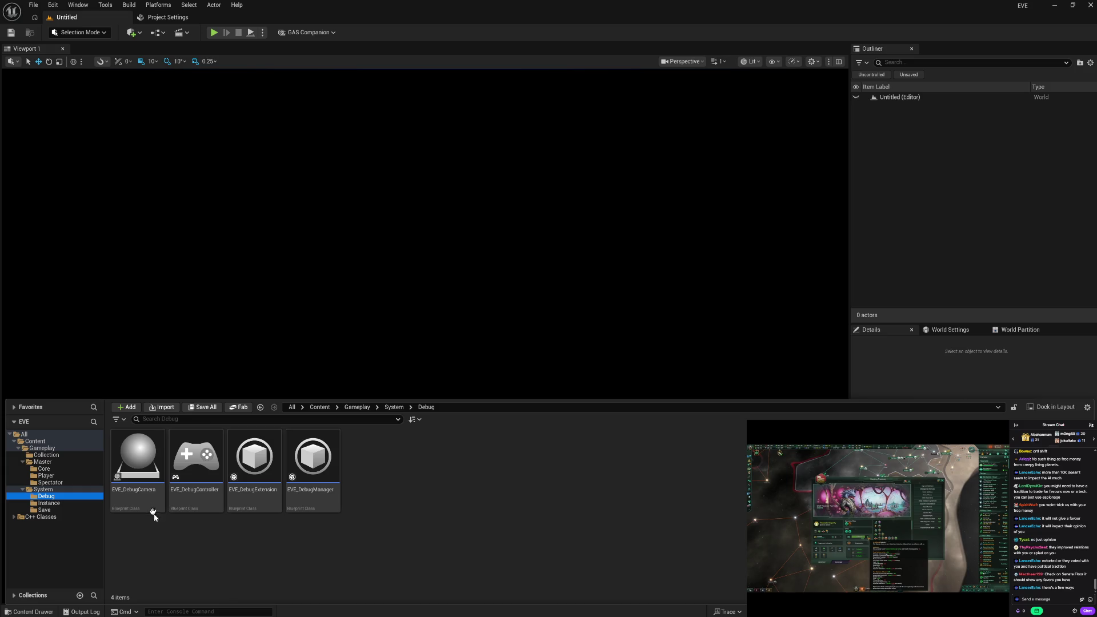
{"action": "left_click", "coordinate": [151, 506]}
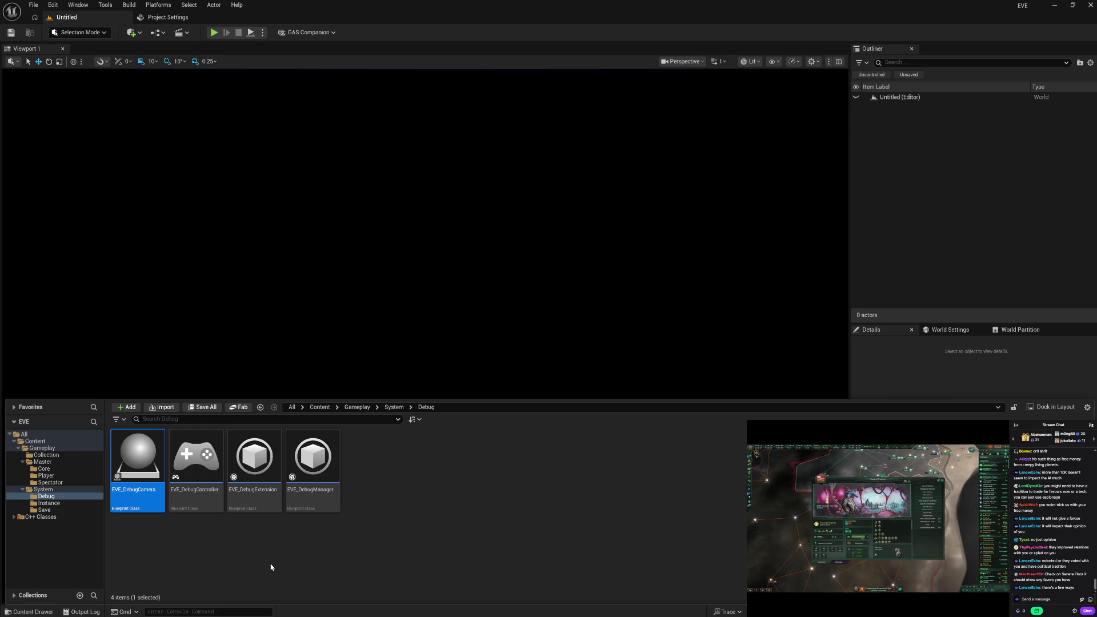
Rename EVE_DebugCamera to PCM_Debug and EVE_DebugManager to CM_Debug.
{"action": "key", "text": "F2"}
{"action": "type", "text": "PCM"}
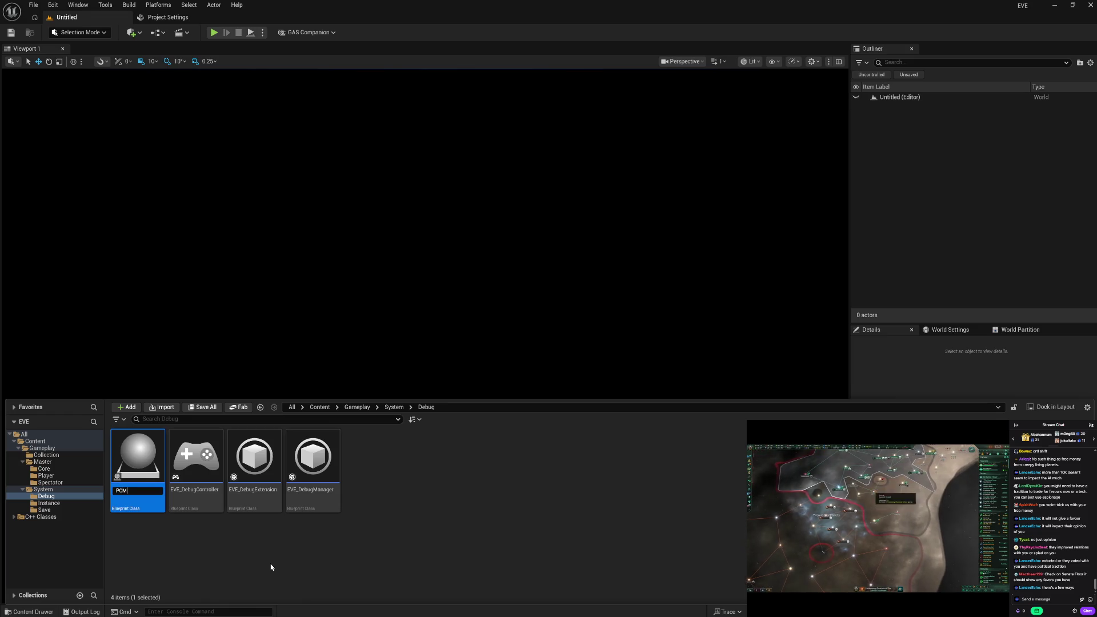
{"action": "type", "text": "_Debug"}
{"action": "key", "text": "Return"}
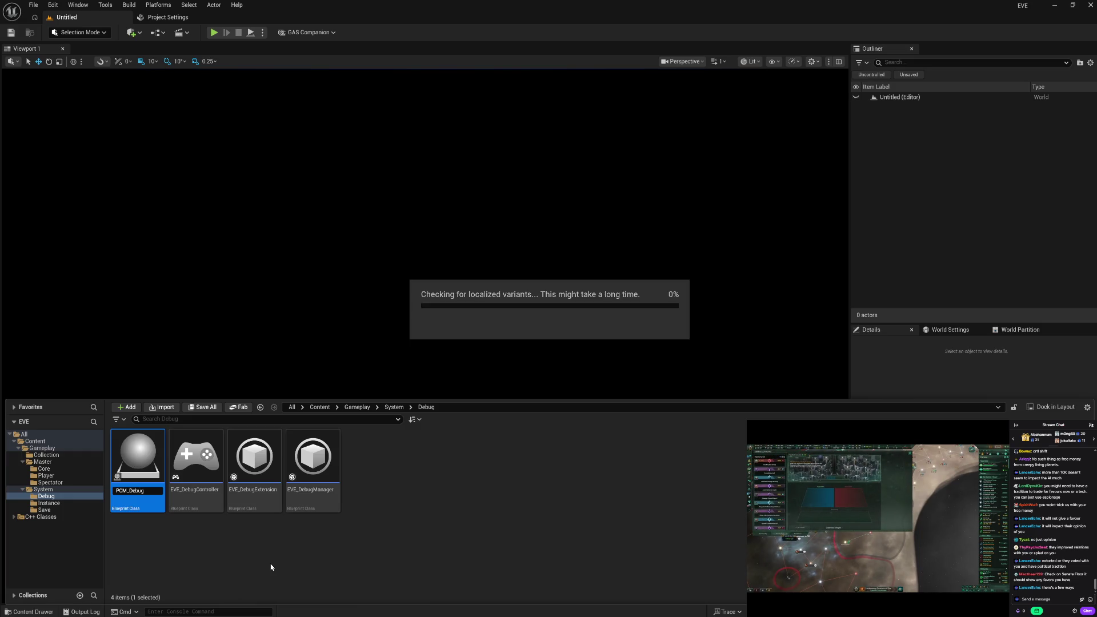
{"action": "key", "text": "Left"}
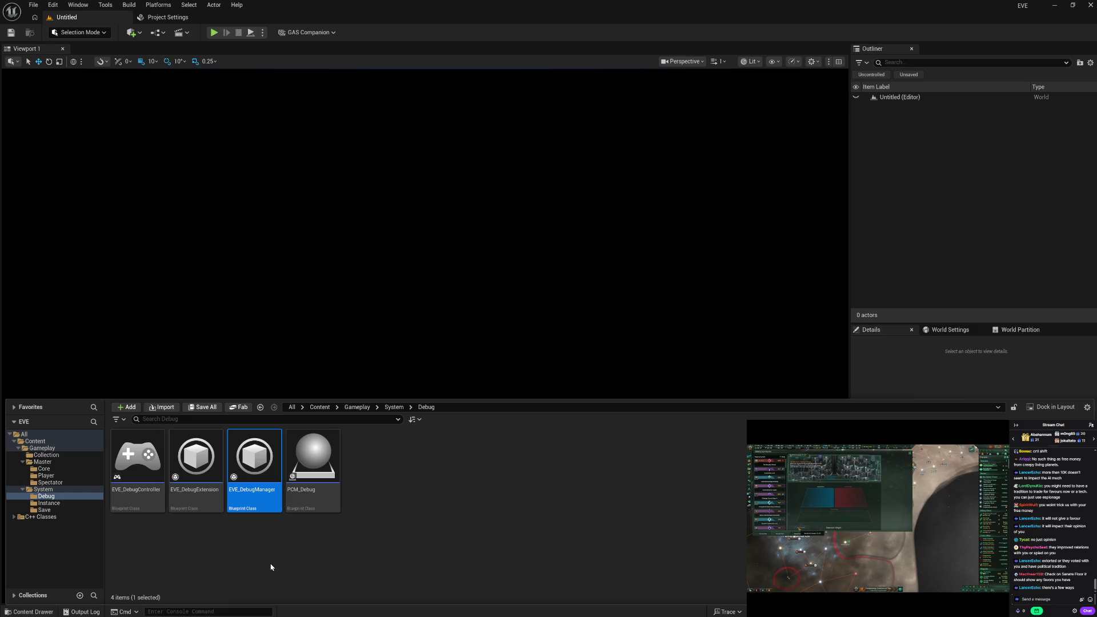
{"action": "key", "text": "F2"}
{"action": "type", "text": "D"}
{"action": "key", "text": "BackSpace"}
{"action": "type", "text": "CM_Debug"}
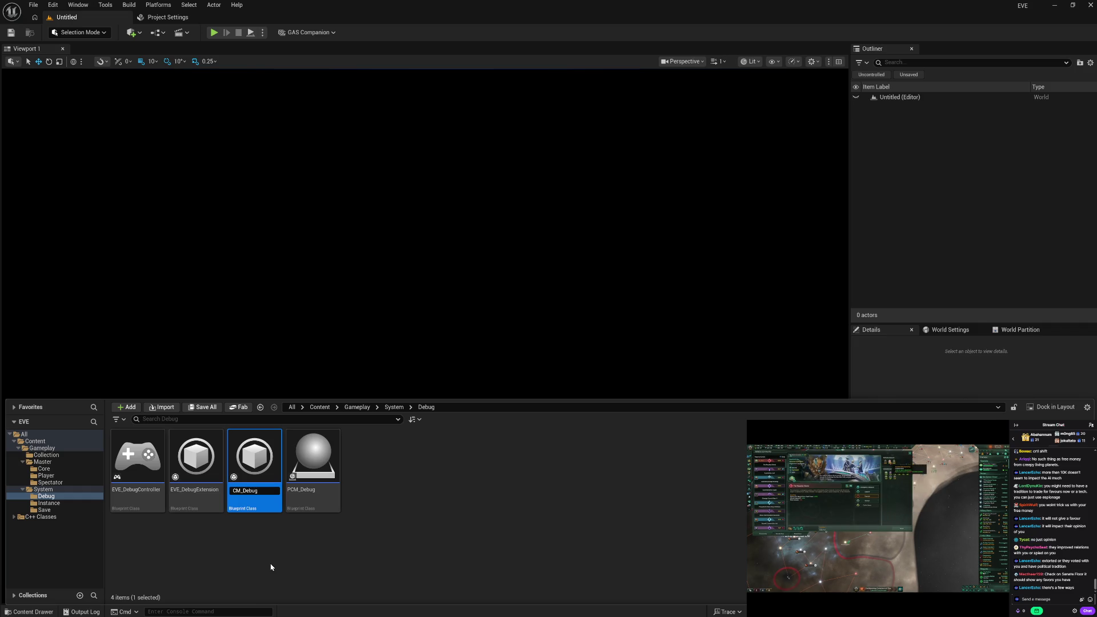
{"action": "key", "text": "Return"}
Rename EVE_DebugExtension to CME_Debug and EVE_DebugController to PC_Debug.
{"action": "key", "text": "Right"}
{"action": "key", "text": "Right"}
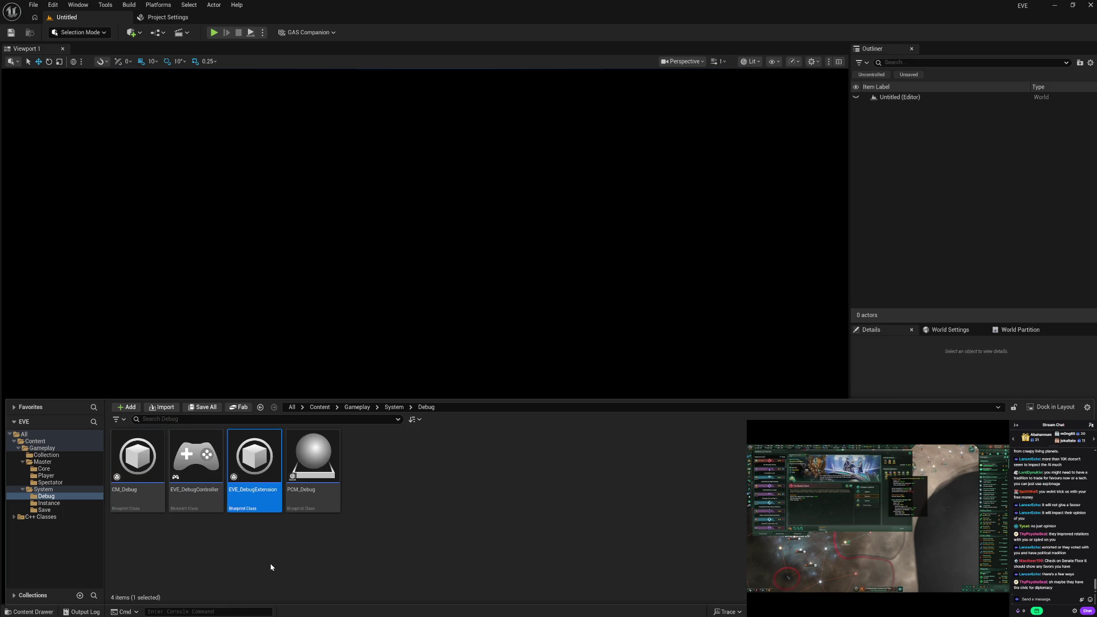
{"action": "key", "text": "F2"}
{"action": "type", "text": "C"}
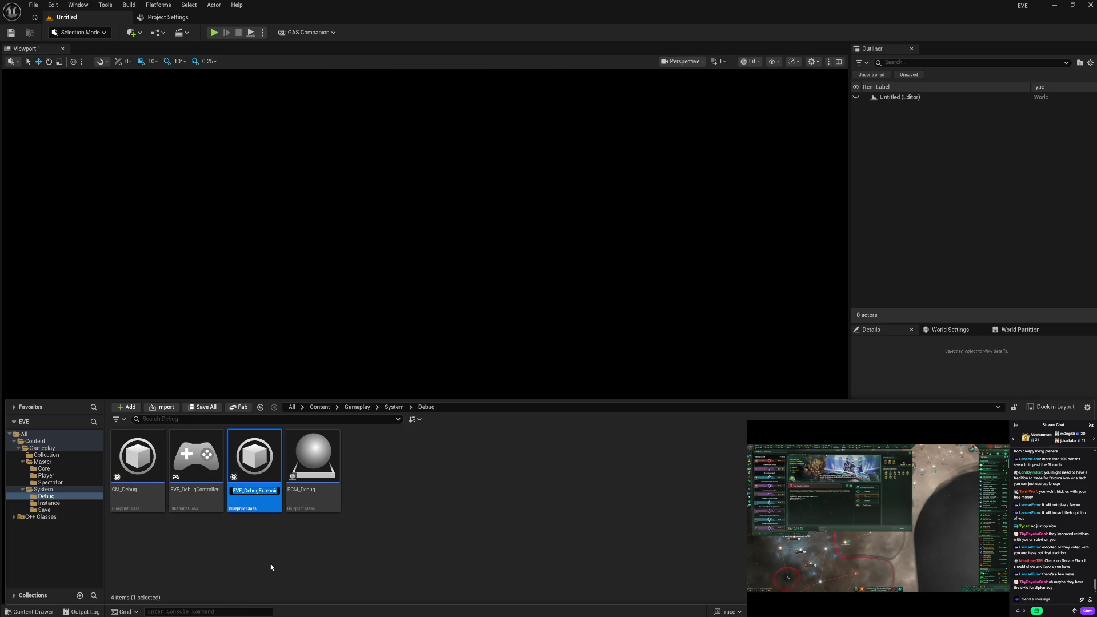
{"action": "type", "text": "ME_D"}
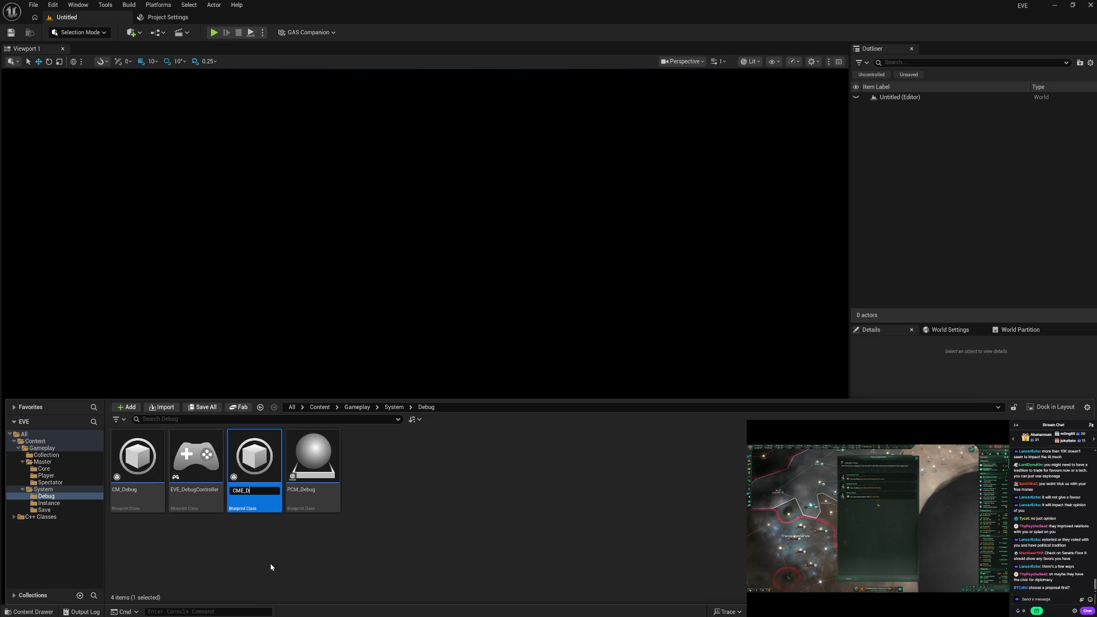
{"action": "type", "text": "ebug"}
{"action": "key", "text": "Return"}
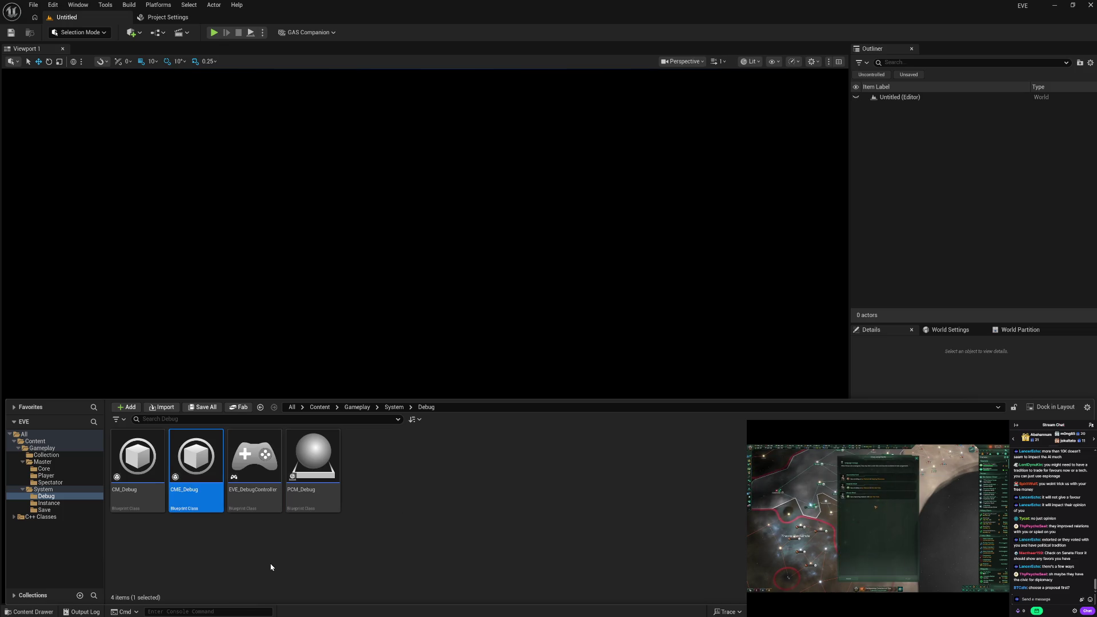
{"action": "key", "text": "Right"}
{"action": "key", "text": "F2"}
{"action": "type", "text": "PC_D"}
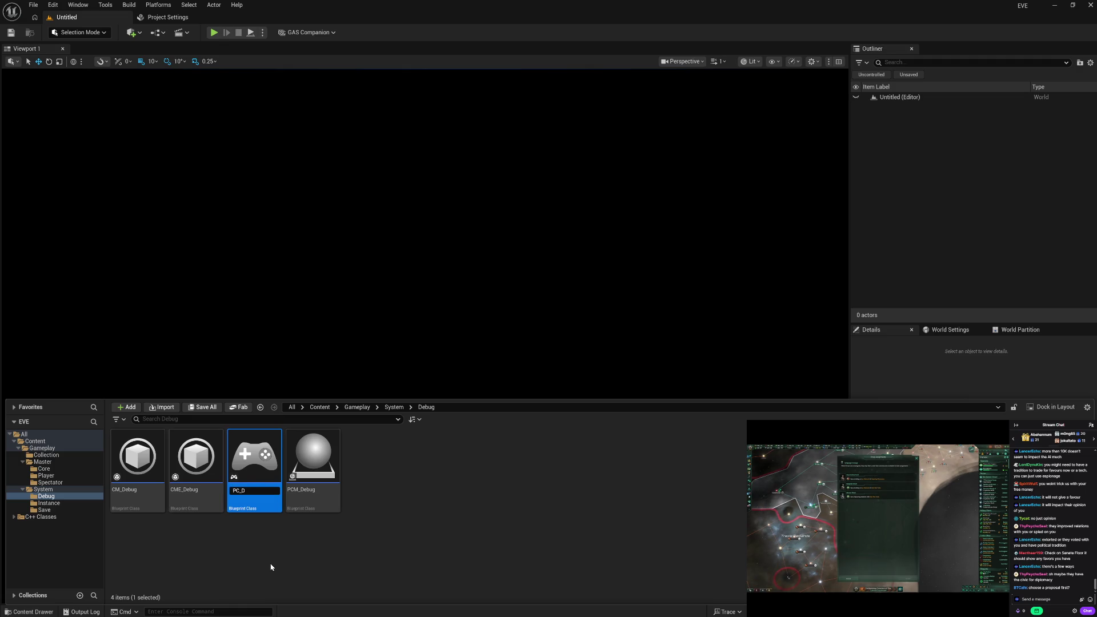
{"action": "type", "text": "ebug"}
{"action": "key", "text": "Return"}
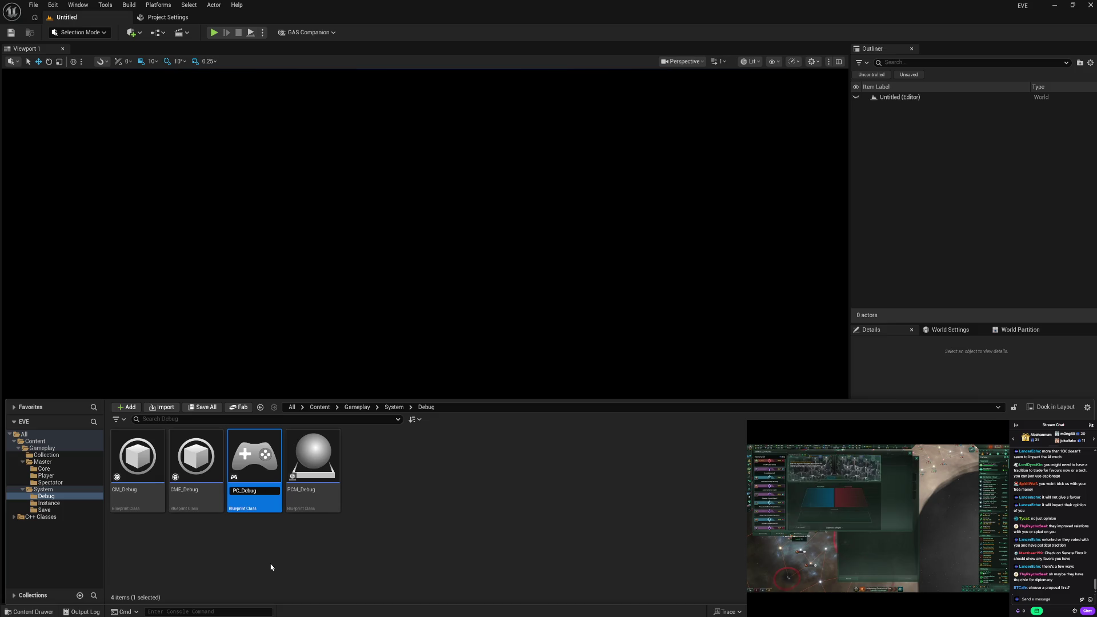
{"action": "left_click", "coordinate": [334, 562]}
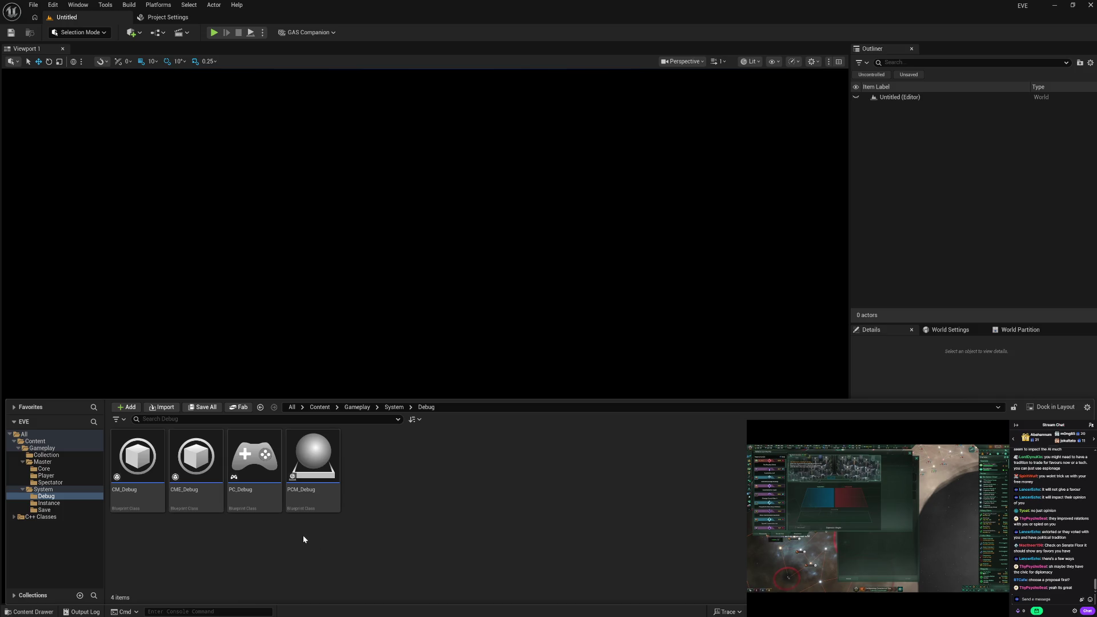
Keep EVE_GameInstance's name unchanged, then view the Save folder with EVE_Campaign and EVE_Settings.
{"action": "left_click", "coordinate": [49, 503]}
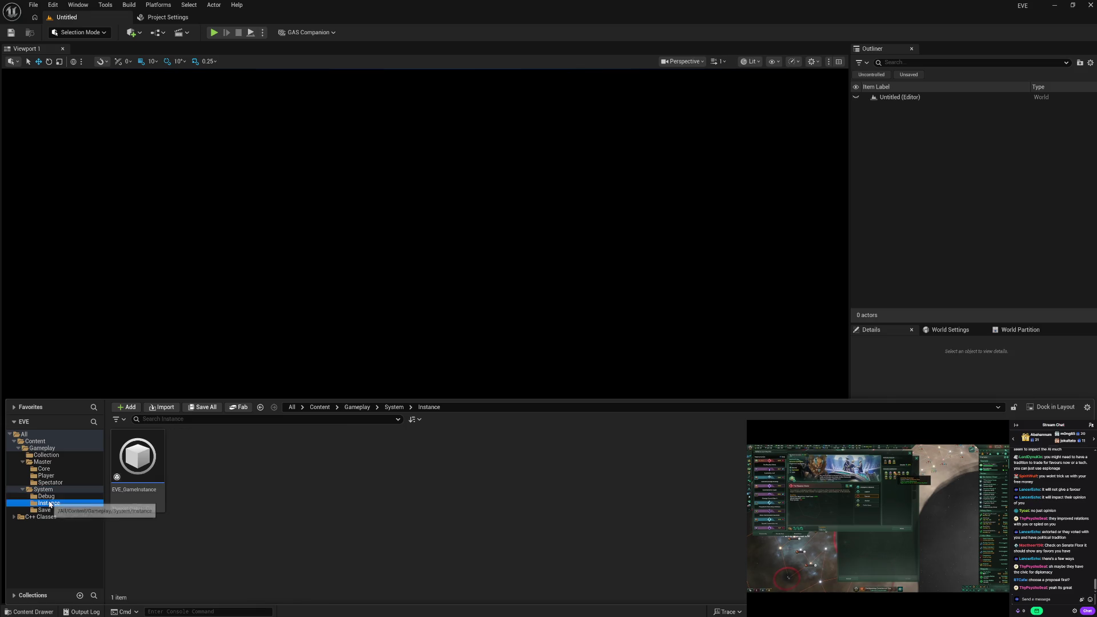
{"action": "left_click", "coordinate": [138, 466]}
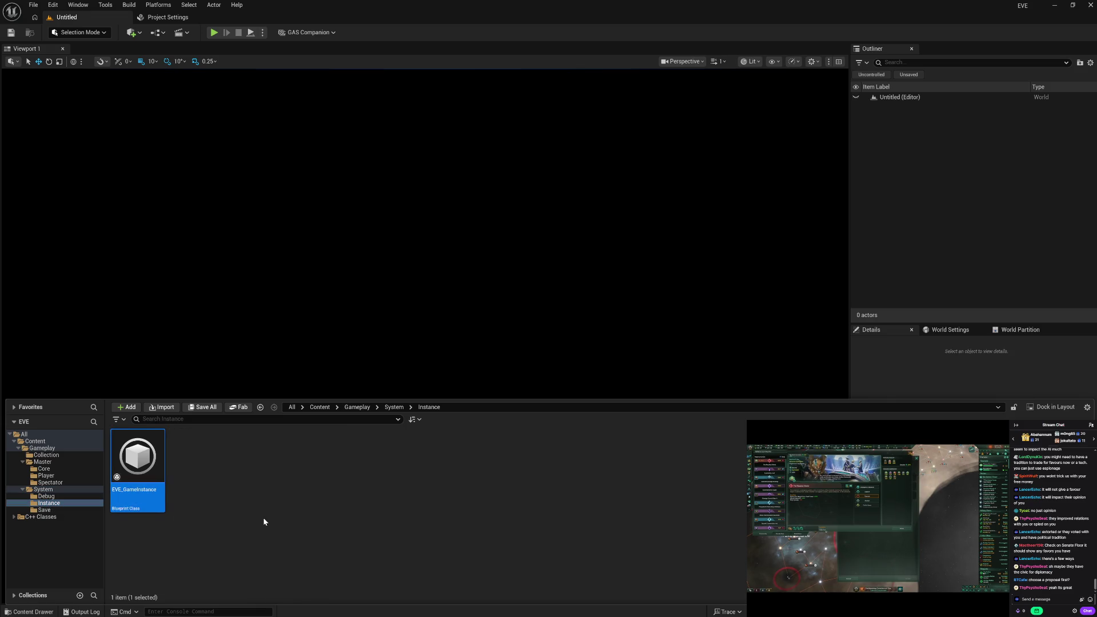
{"action": "key", "text": "F2"}
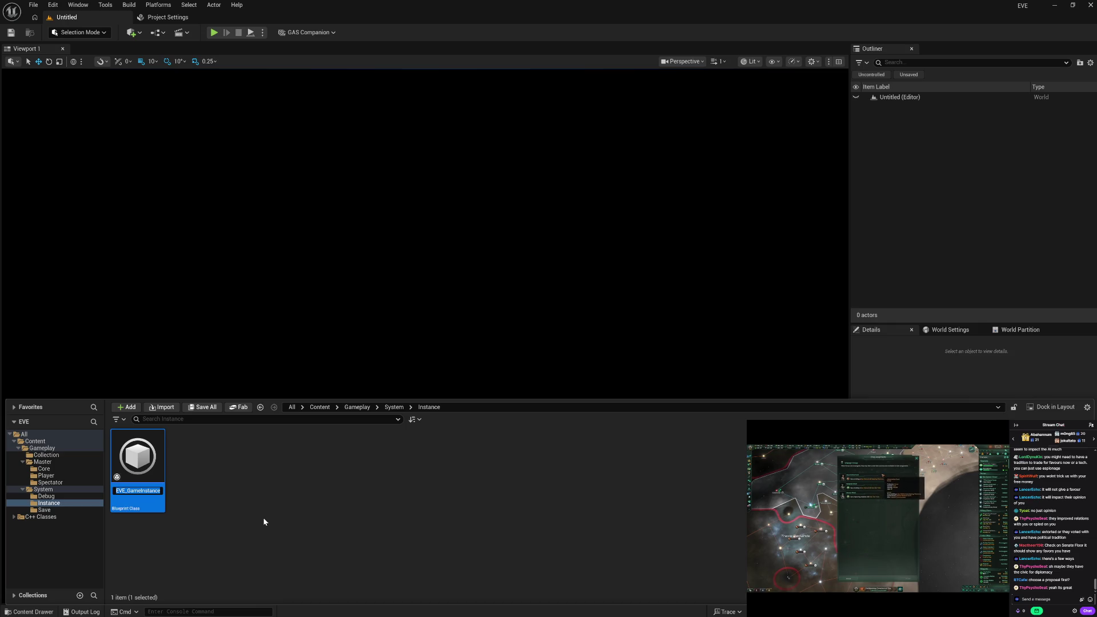
{"action": "key", "text": "ctrl+Left"}
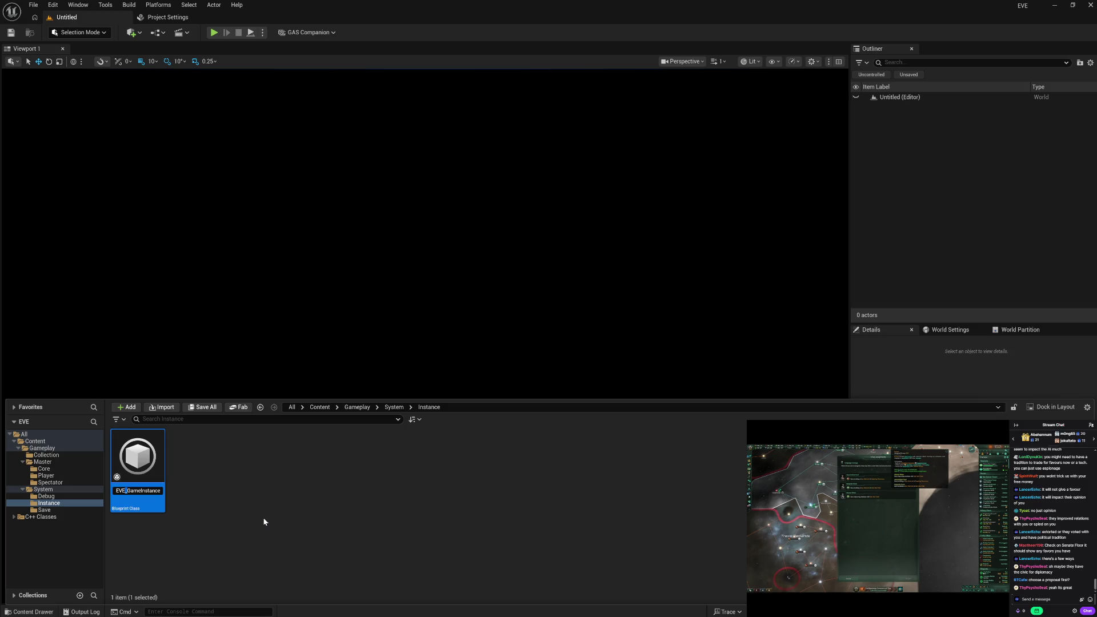
{"action": "key", "text": "Delete"}
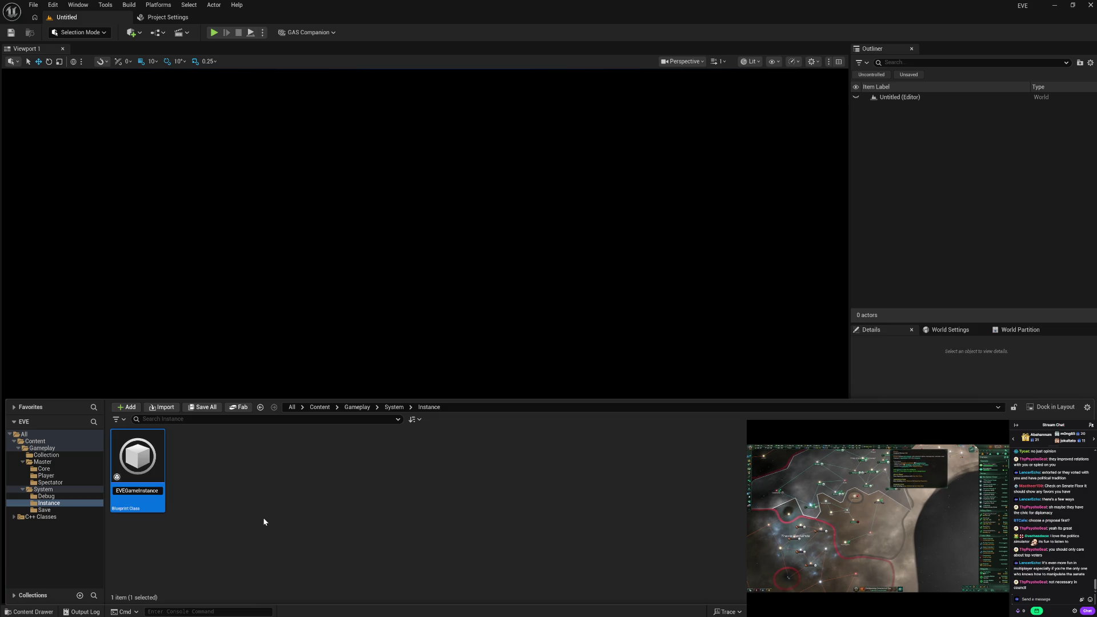
{"action": "type", "text": "_"}
{"action": "key", "text": "Return"}
{"action": "left_click", "coordinate": [43, 510]}
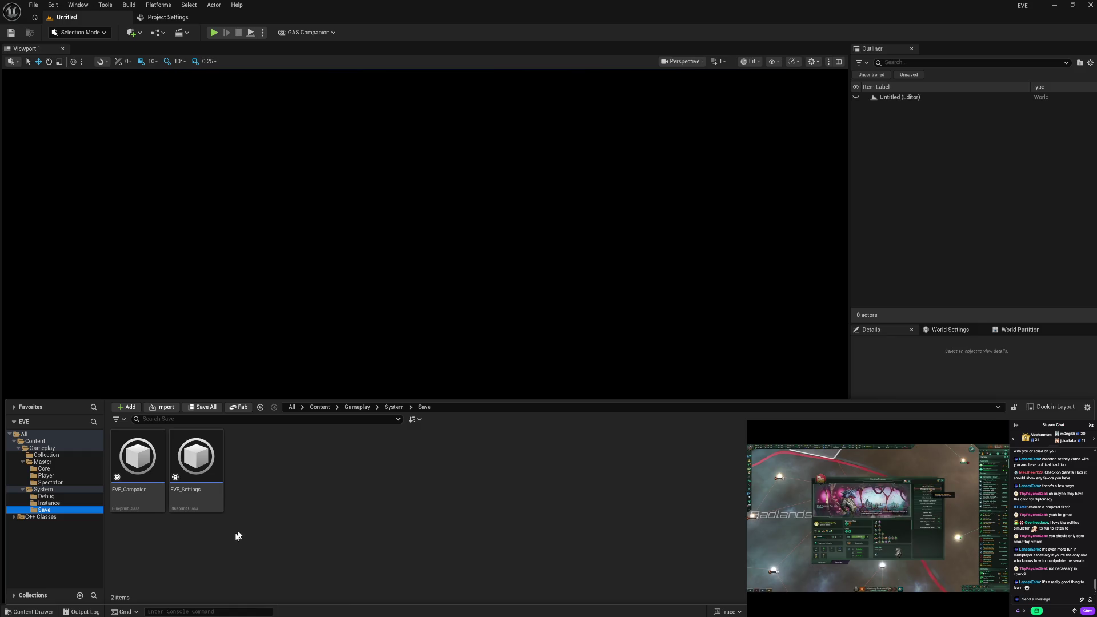
{"action": "mouse_move", "coordinate": [151, 502]}
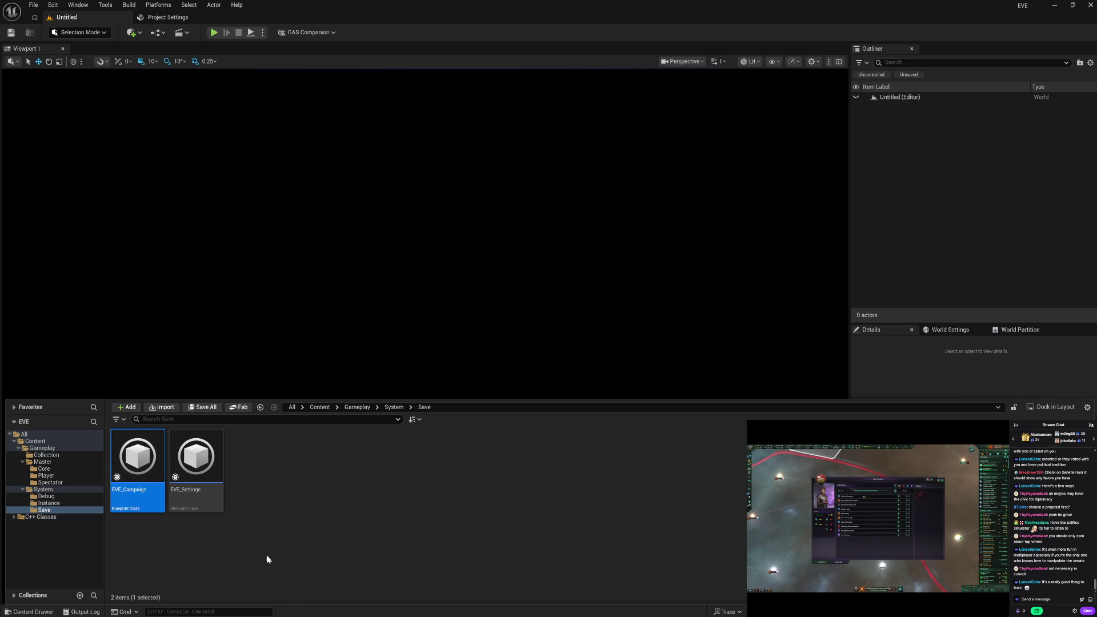
{"action": "left_click", "coordinate": [60, 503]}
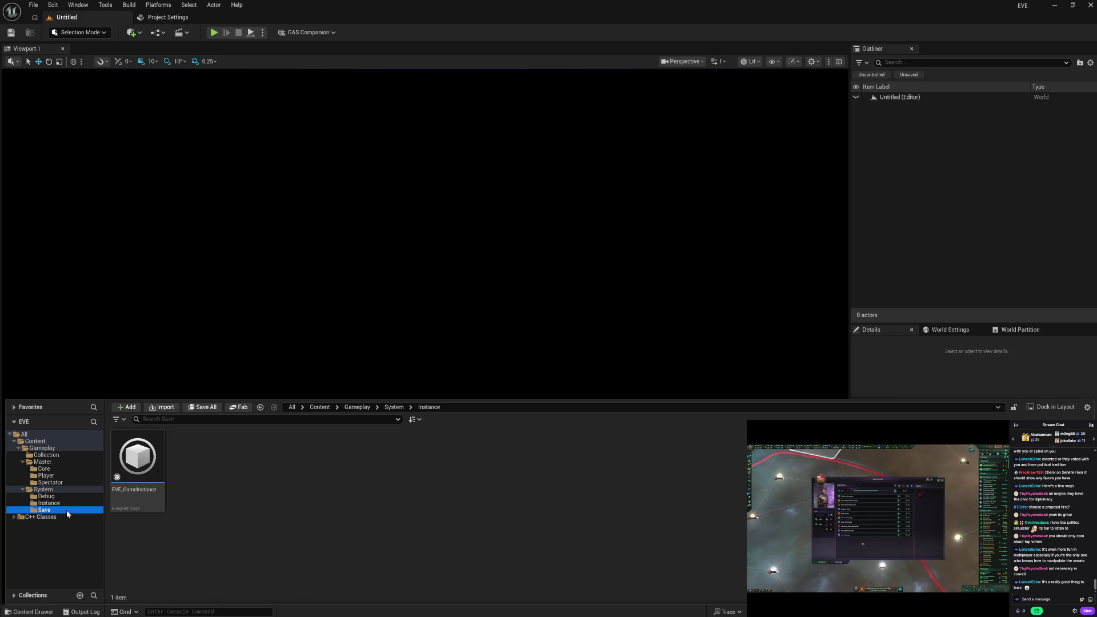
{"action": "left_click", "coordinate": [65, 496]}
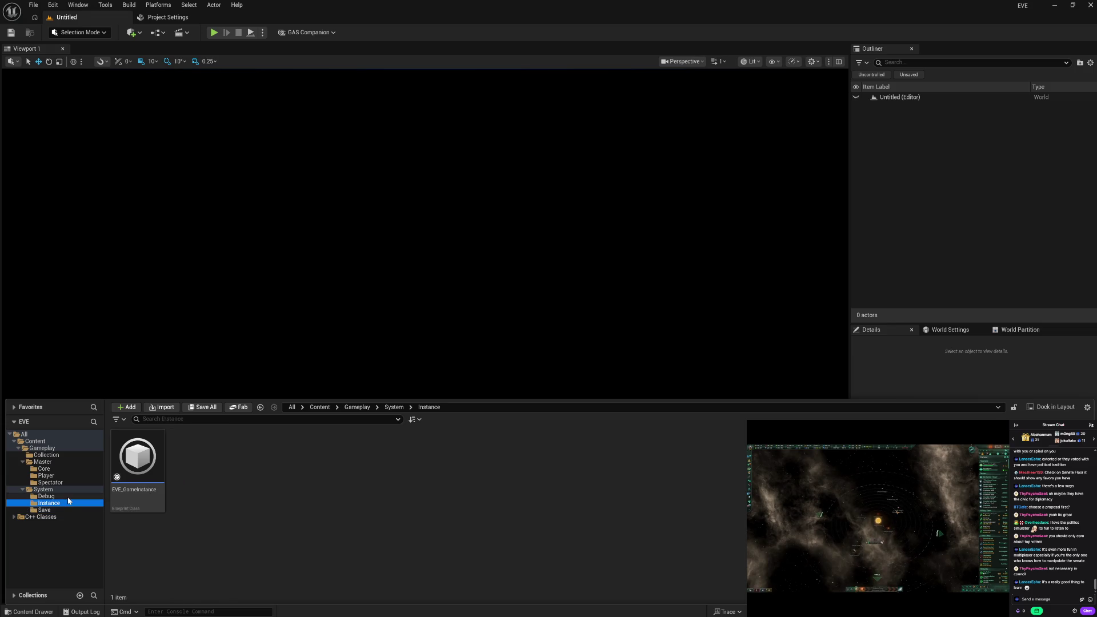
{"action": "left_click", "coordinate": [67, 482]}
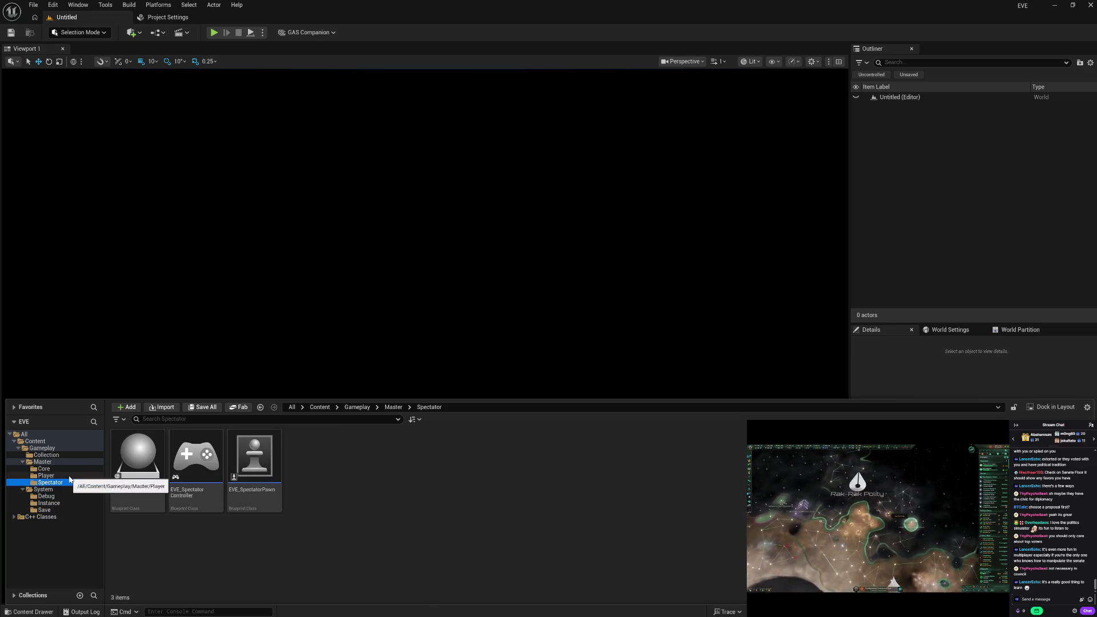
{"action": "left_click", "coordinate": [72, 470]}
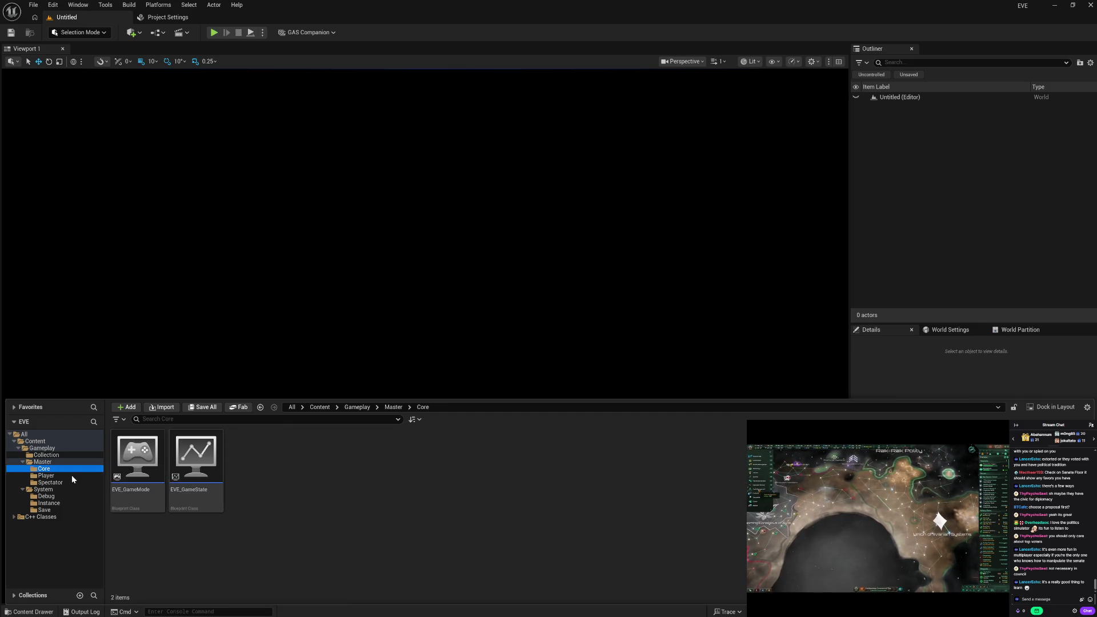
{"action": "left_click", "coordinate": [72, 477]}
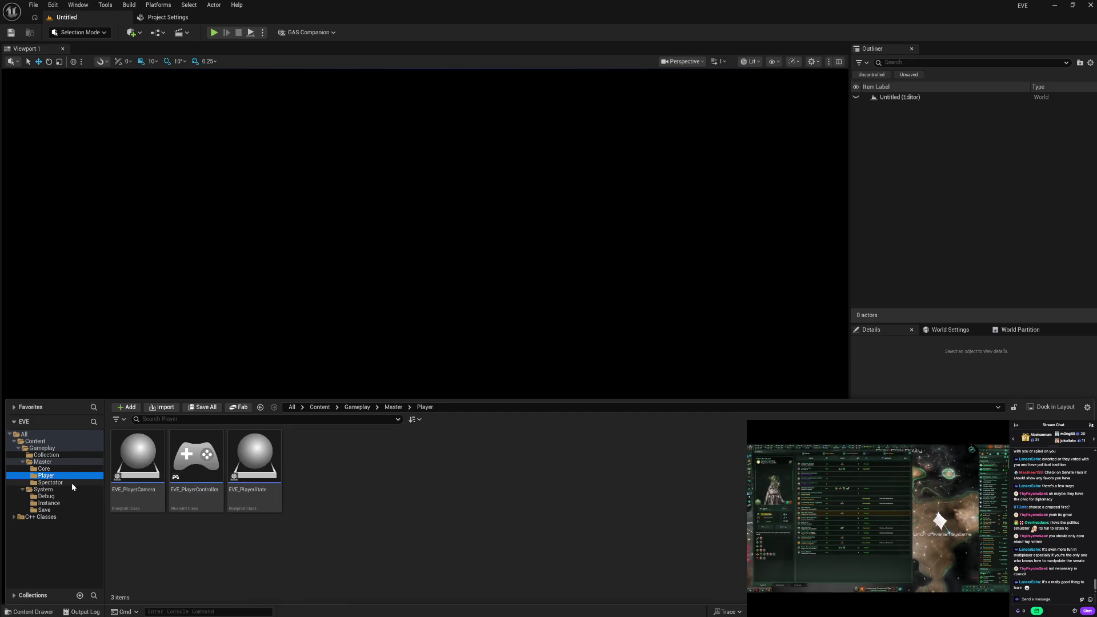
{"action": "left_click", "coordinate": [71, 483]}
{"action": "left_click", "coordinate": [52, 511]}
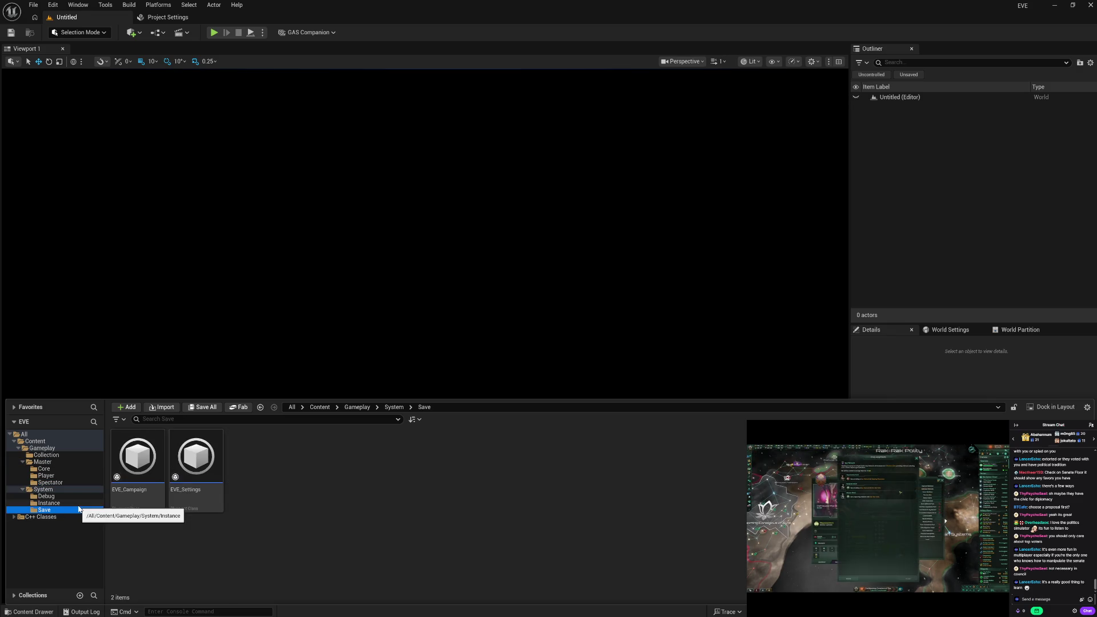
{"action": "left_click", "coordinate": [152, 495]}
{"action": "key", "text": "F2"}
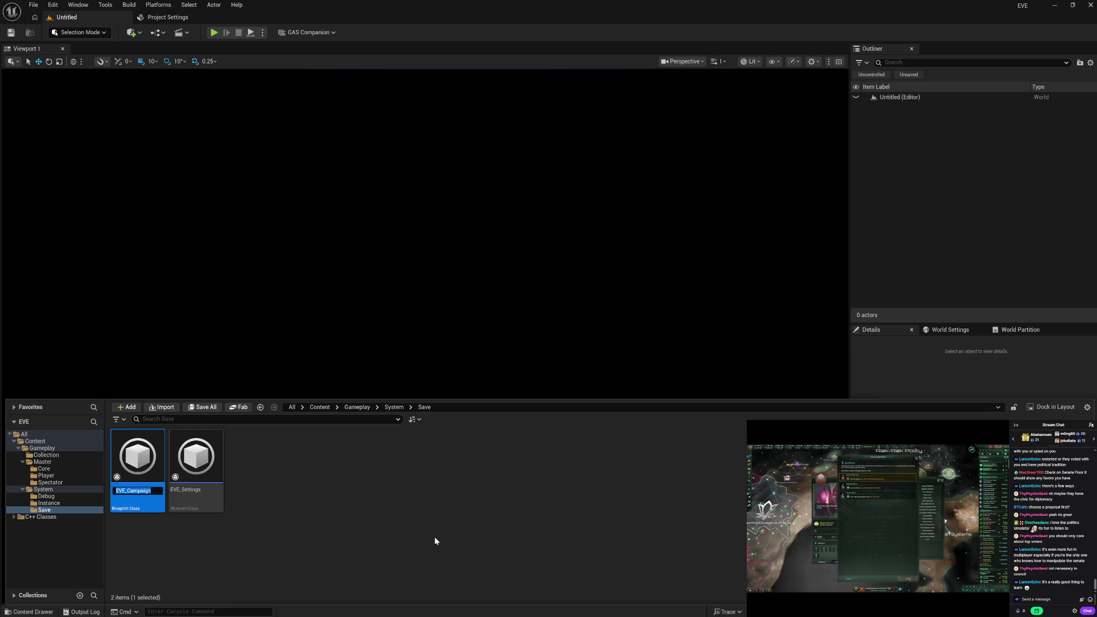
{"action": "type", "text": "SG"}
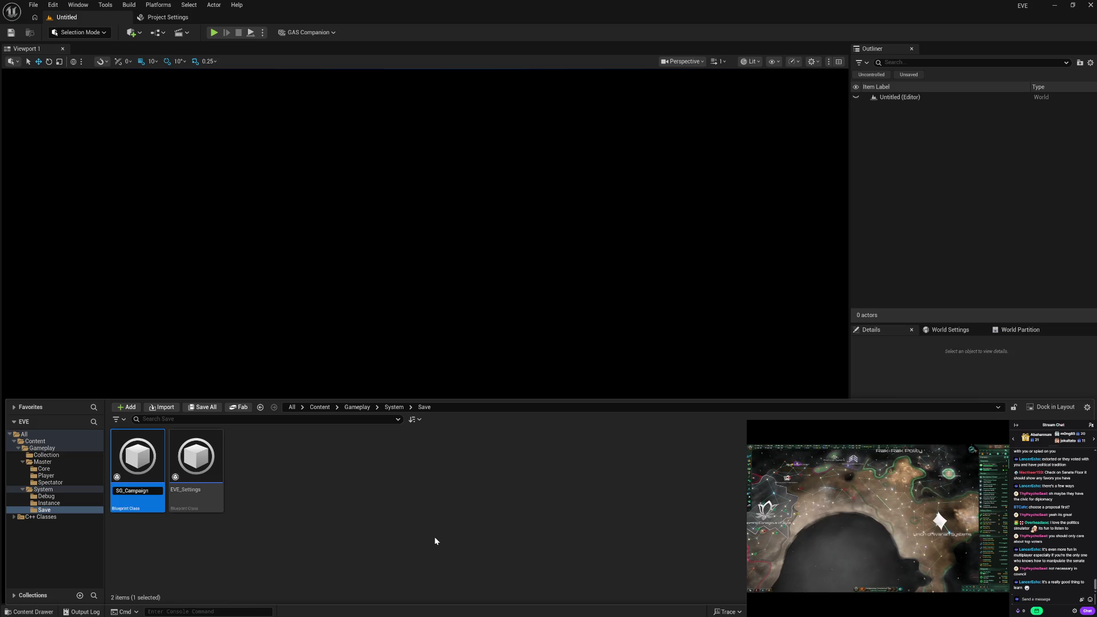
{"action": "key", "text": "Escape"}
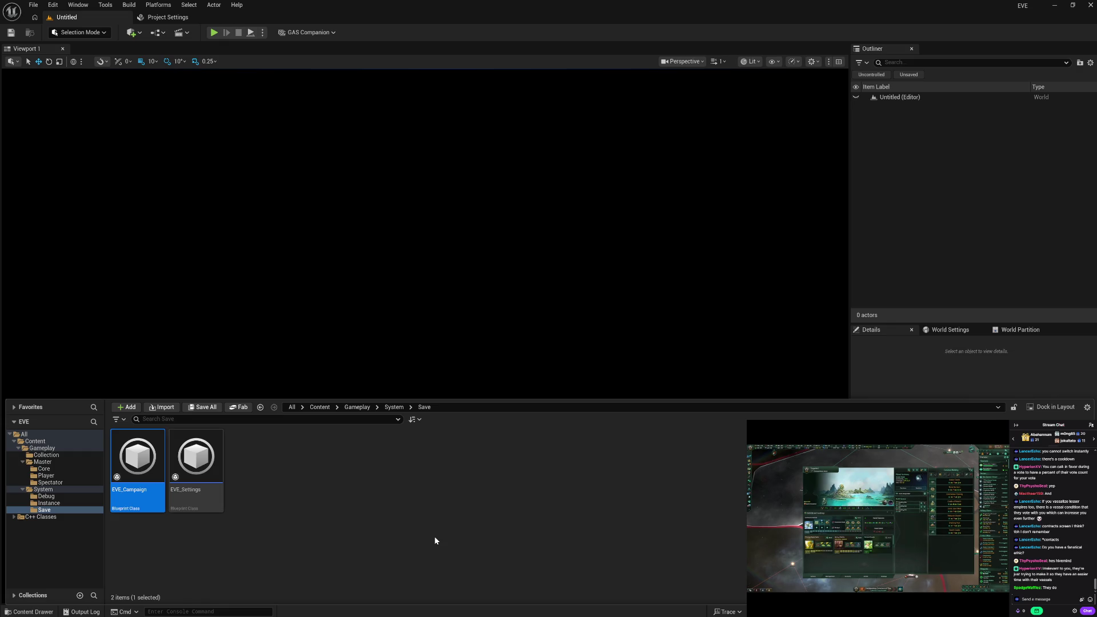
Rename EVE_Campaign to SG_Campaign and EVE_Settings to SG_Settings.
{"action": "key", "text": "F2"}
{"action": "key", "text": "Home"}
{"action": "key", "text": "Delete"}
{"action": "key", "text": "Delete"}
{"action": "key", "text": "Delete"}
{"action": "type", "text": "S"}
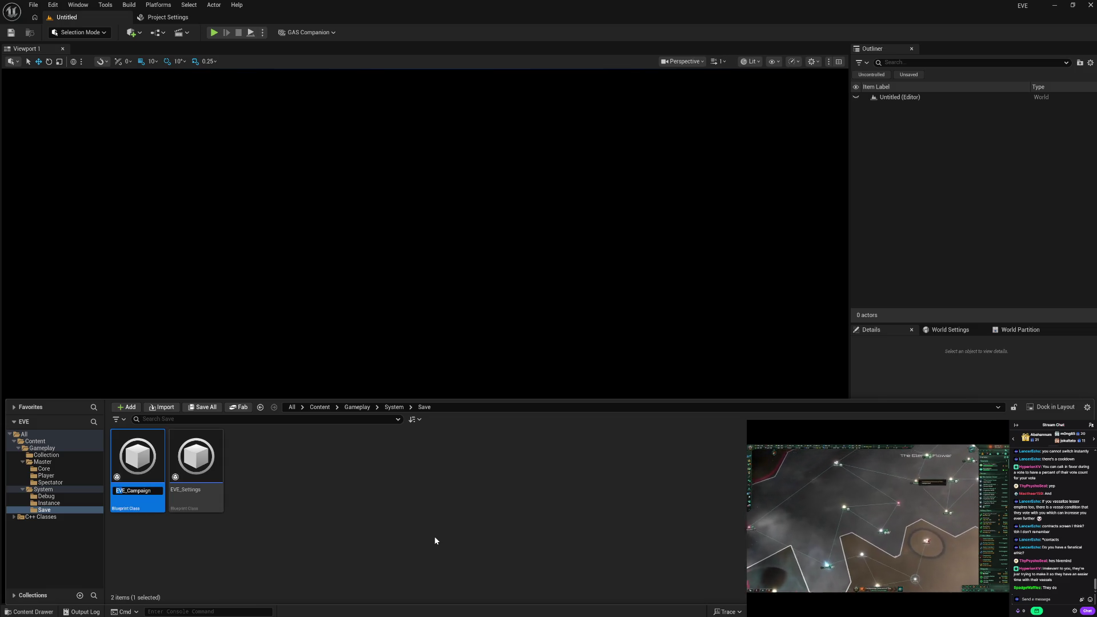
{"action": "type", "text": "G"}
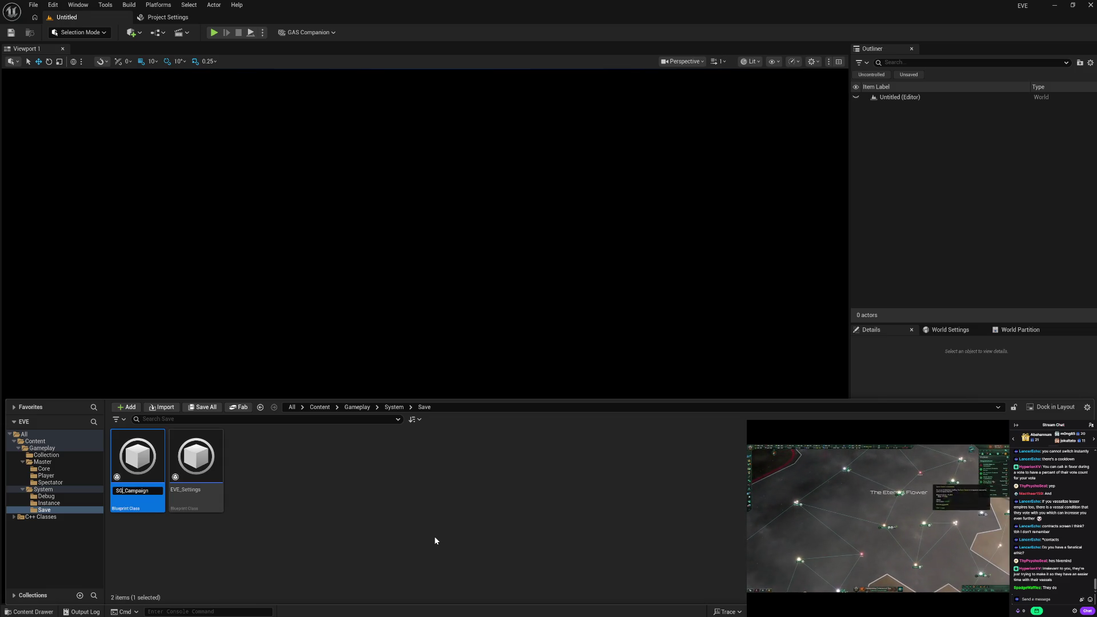
{"action": "key", "text": "Left"}
{"action": "key", "text": "F2"}
{"action": "key", "text": "Home"}
{"action": "key", "text": "shift+Right"}
{"action": "key", "text": "shift+Right"}
{"action": "type", "text": "SG"}
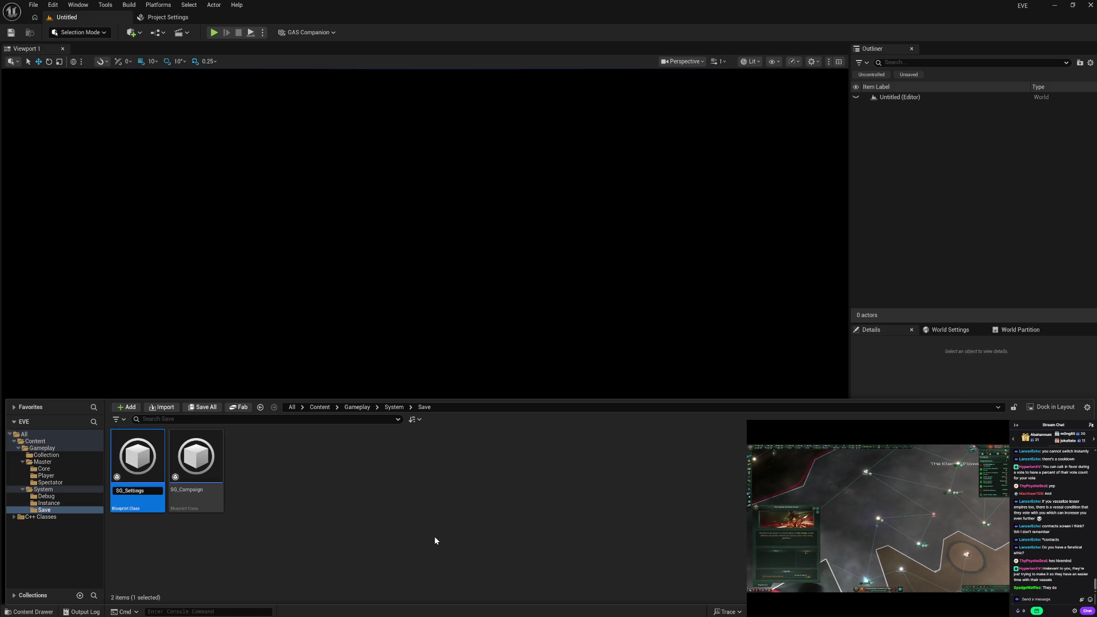
{"action": "key", "text": "Return"}
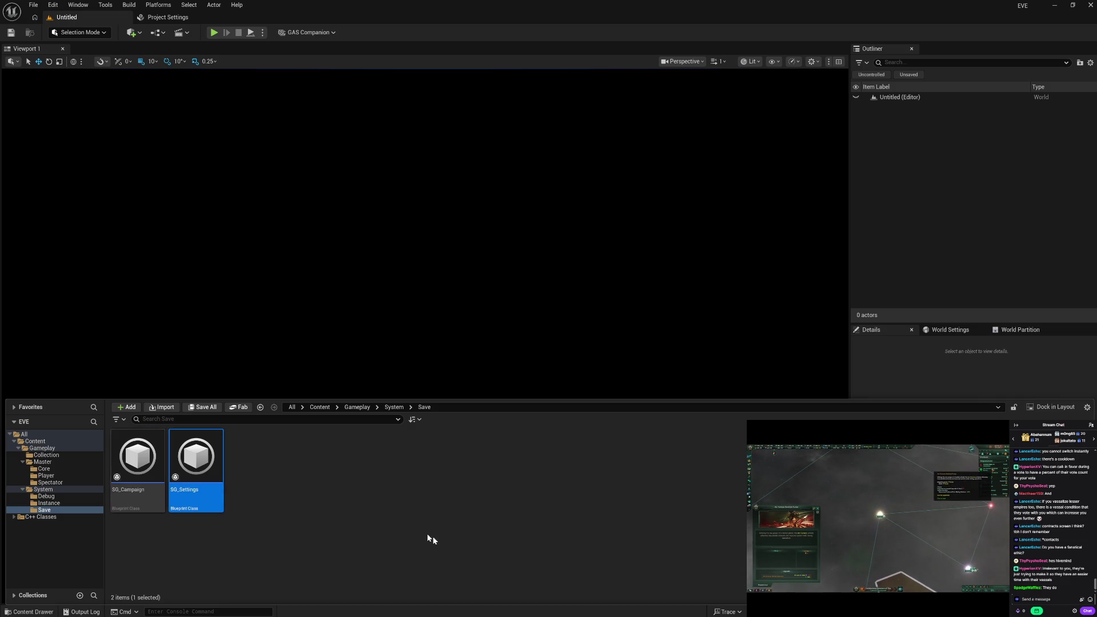
In the Instance folder, try renaming EVE_GameInstance to BP_GameInstance, then cancel to keep the original name.
{"action": "left_click", "coordinate": [57, 503]}
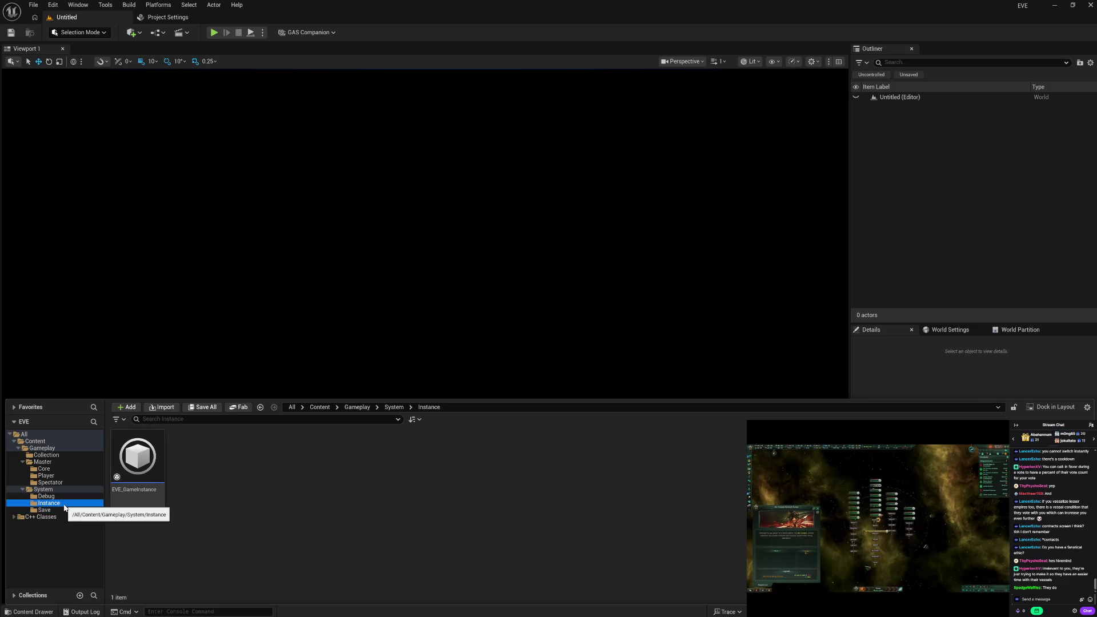
{"action": "left_click", "coordinate": [132, 488]}
{"action": "key", "text": "F2"}
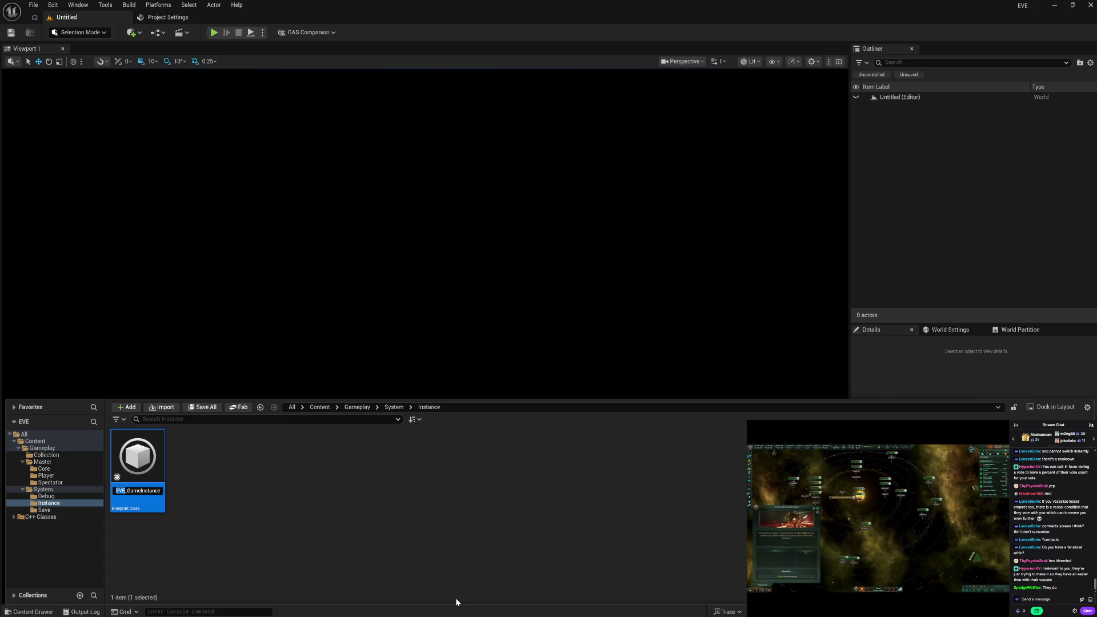
{"action": "type", "text": "BP"}
{"action": "key", "text": "Return"}
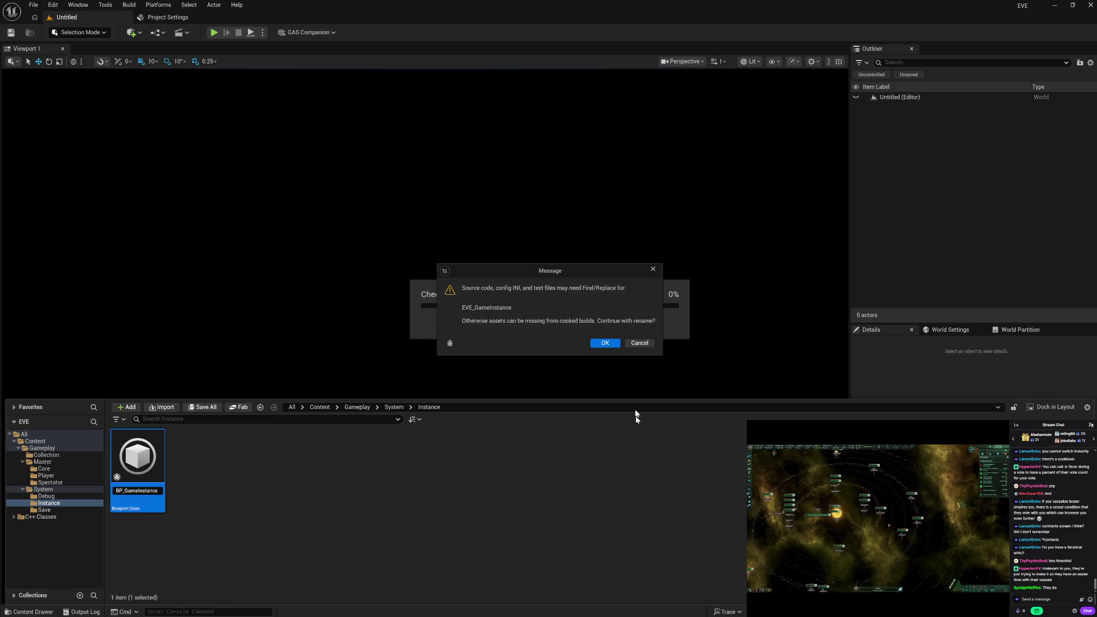
{"action": "left_click", "coordinate": [639, 343]}
{"action": "left_click", "coordinate": [296, 499]}
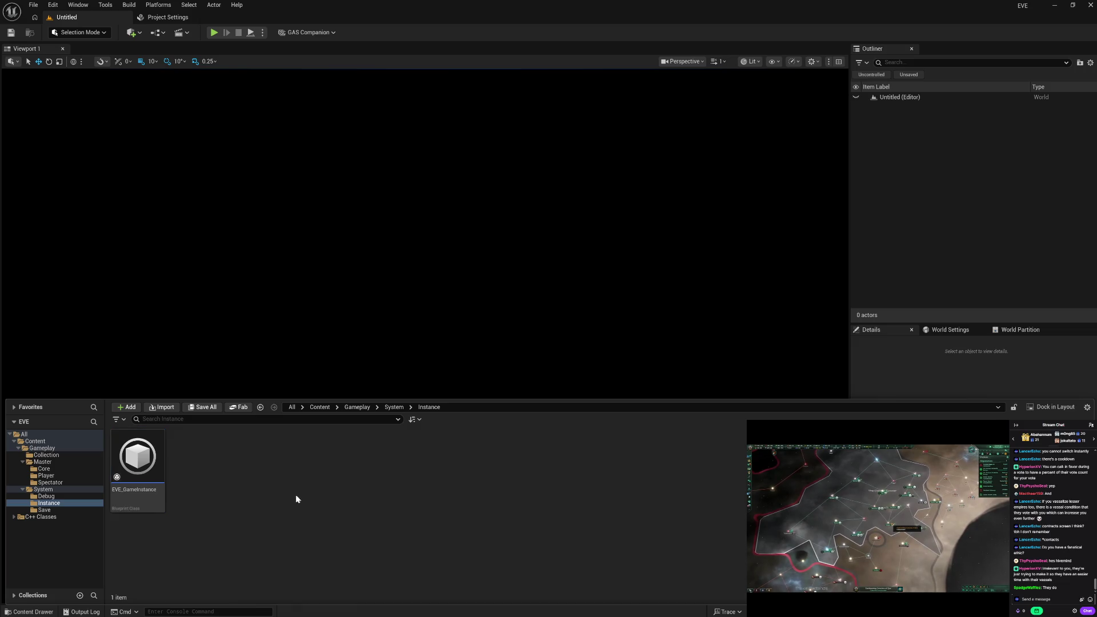
Set the Game Instance Class to plain GameInstance, leaving EVE_GameInstance's name unchanged.
{"action": "left_click", "coordinate": [168, 17]}
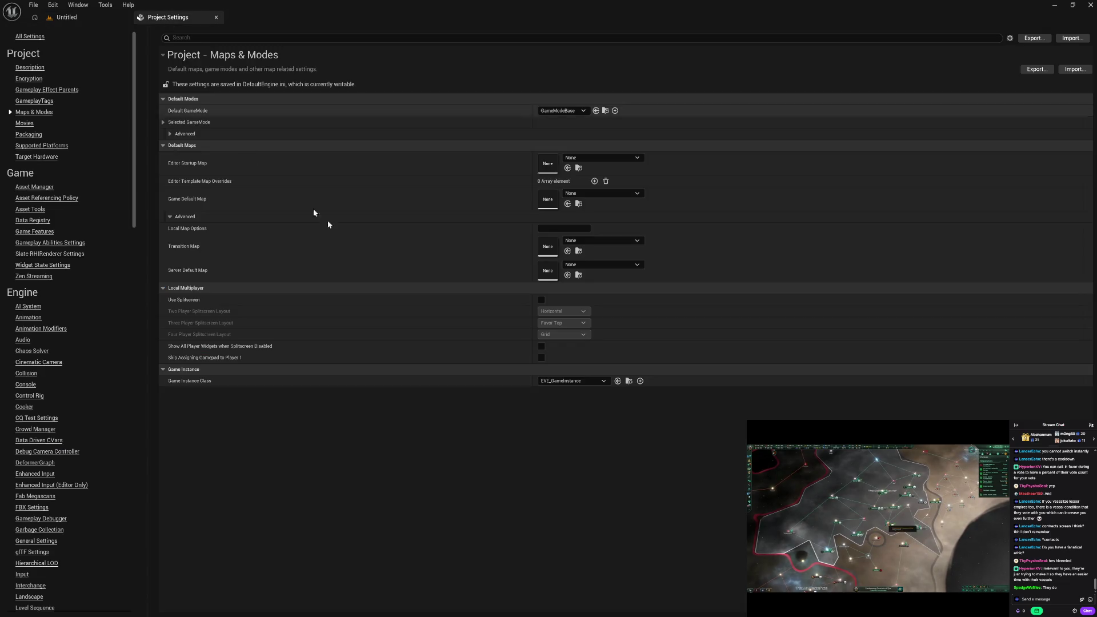
{"action": "left_click", "coordinate": [575, 381]}
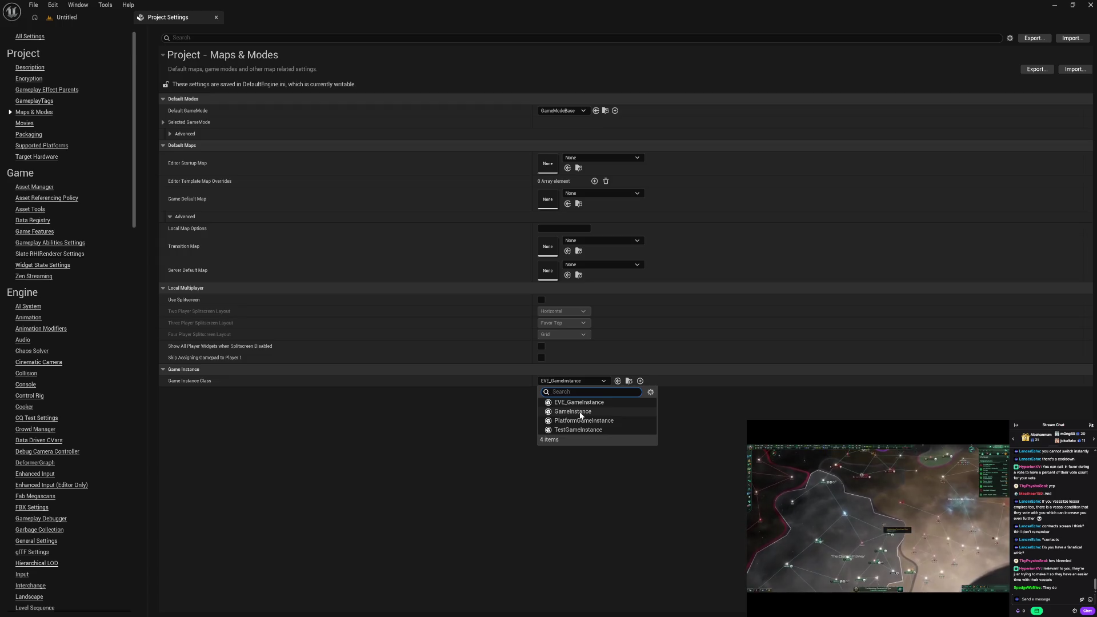
{"action": "left_click", "coordinate": [574, 402]}
{"action": "left_click", "coordinate": [83, 19]}
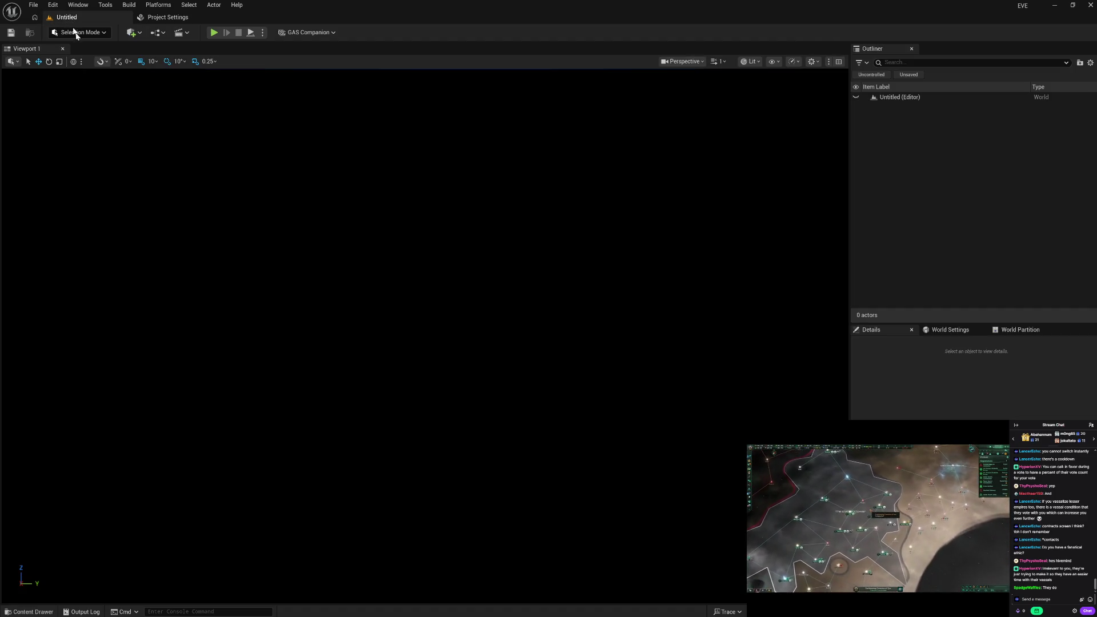
{"action": "left_click", "coordinate": [137, 463]}
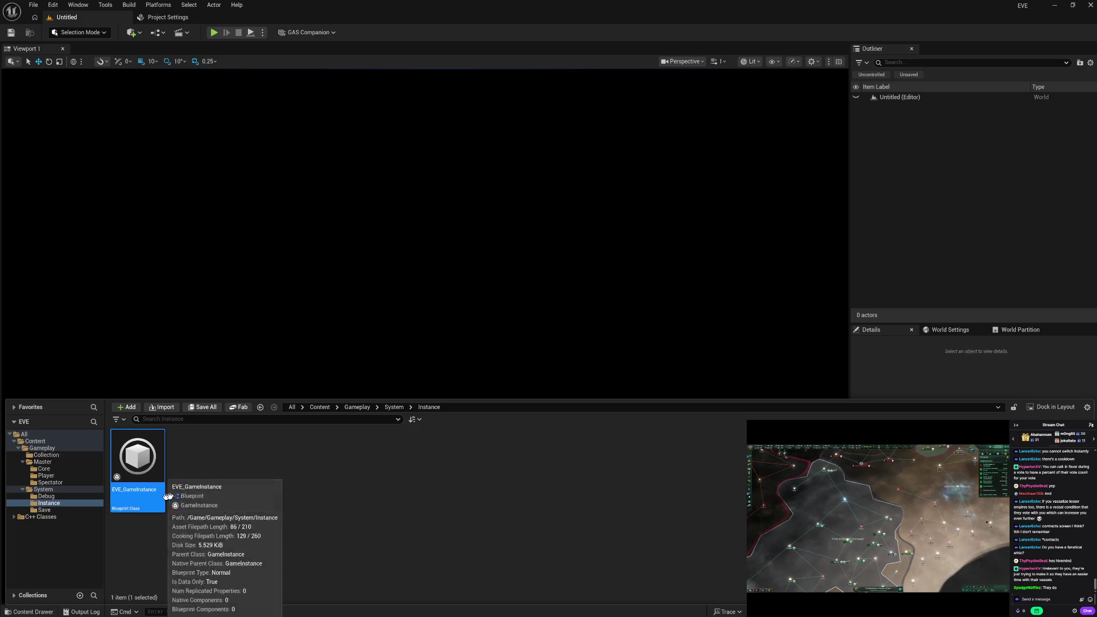
{"action": "key", "text": "F2"}
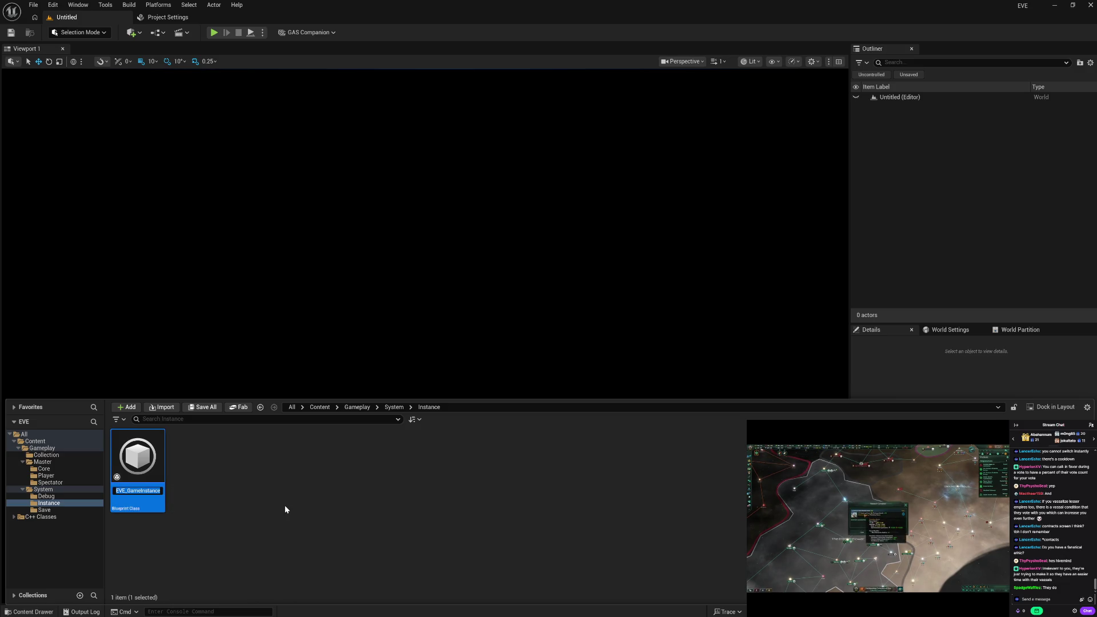
{"action": "left_click", "coordinate": [271, 520]}
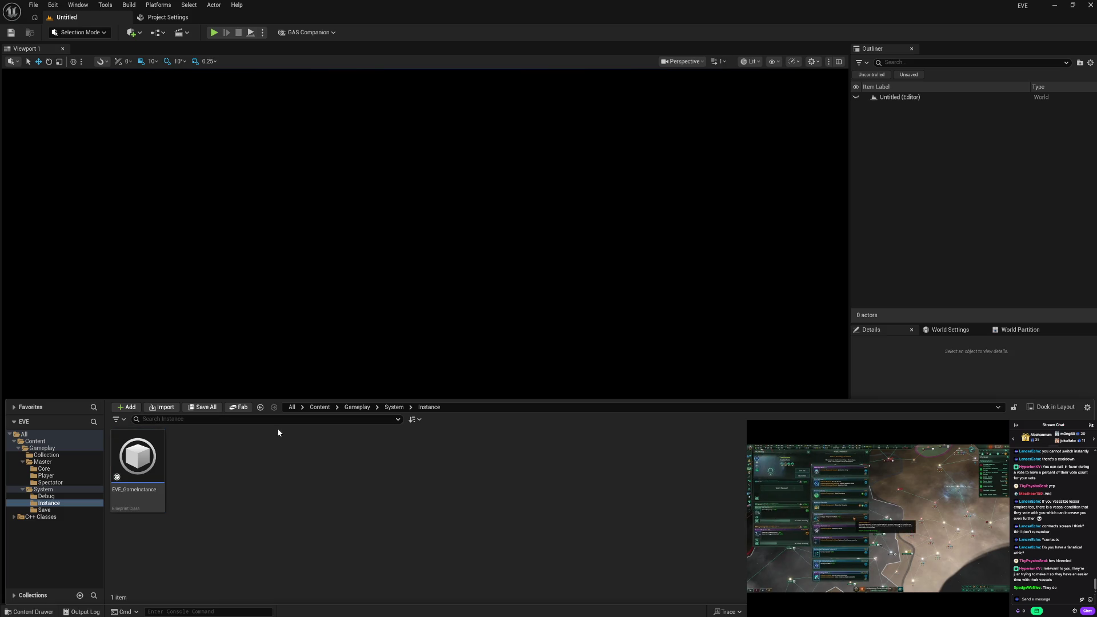
Browse the Debug, Save, Instance, Spectator and Player folders, ending in the Instance folder.
{"action": "left_click", "coordinate": [84, 496]}
{"action": "left_click", "coordinate": [85, 511]}
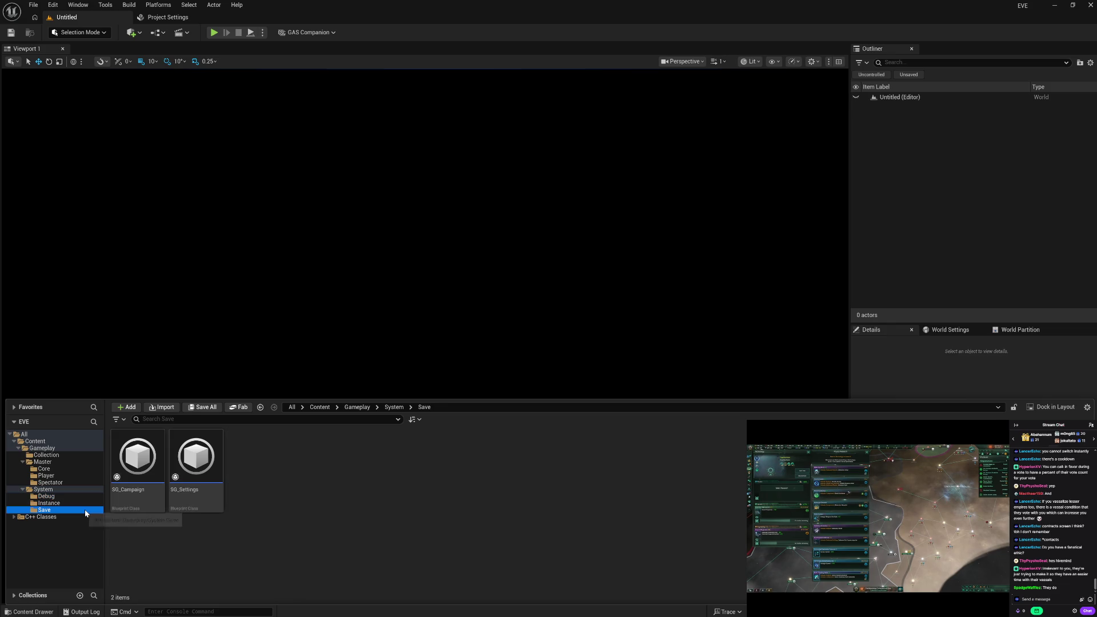
{"action": "left_click", "coordinate": [87, 503]}
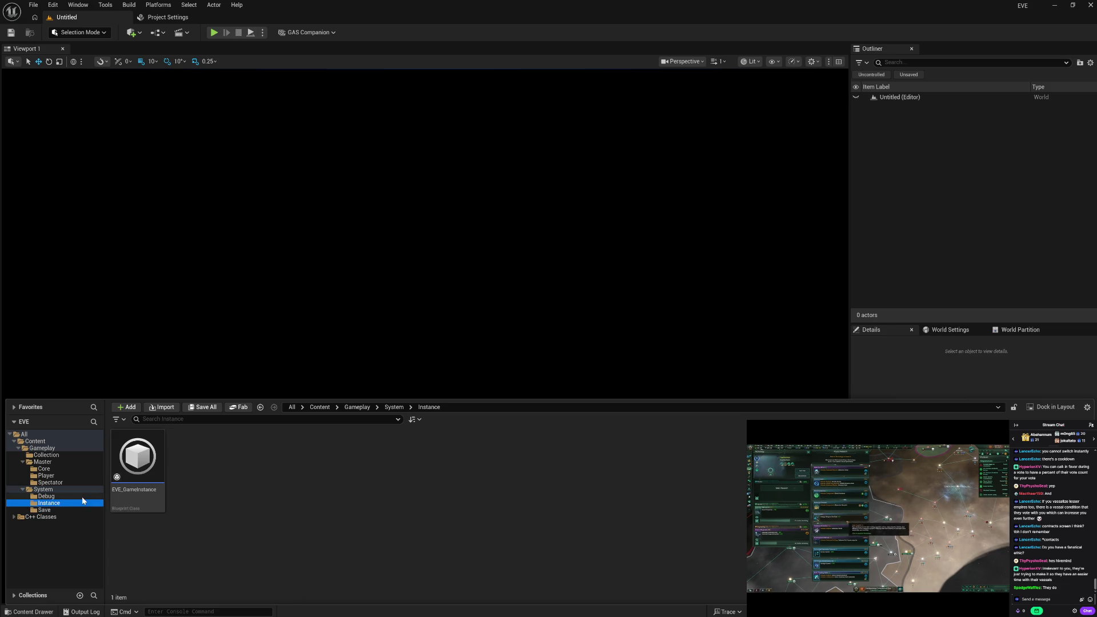
{"action": "left_click", "coordinate": [81, 496]}
{"action": "left_click", "coordinate": [81, 504]}
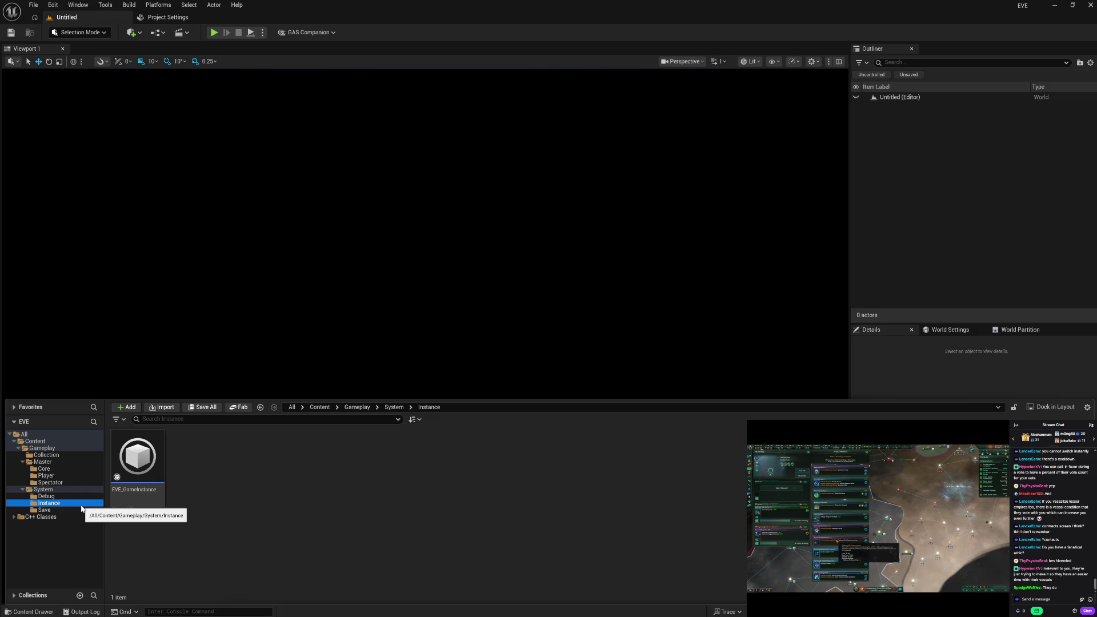
{"action": "left_click", "coordinate": [76, 481]}
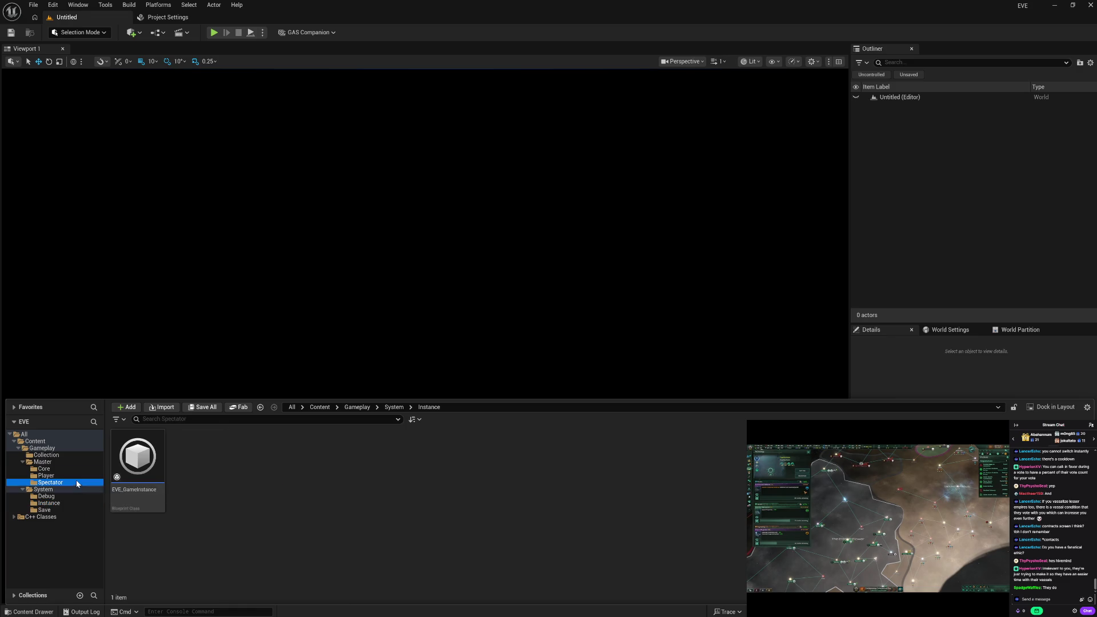
{"action": "left_click", "coordinate": [74, 477]}
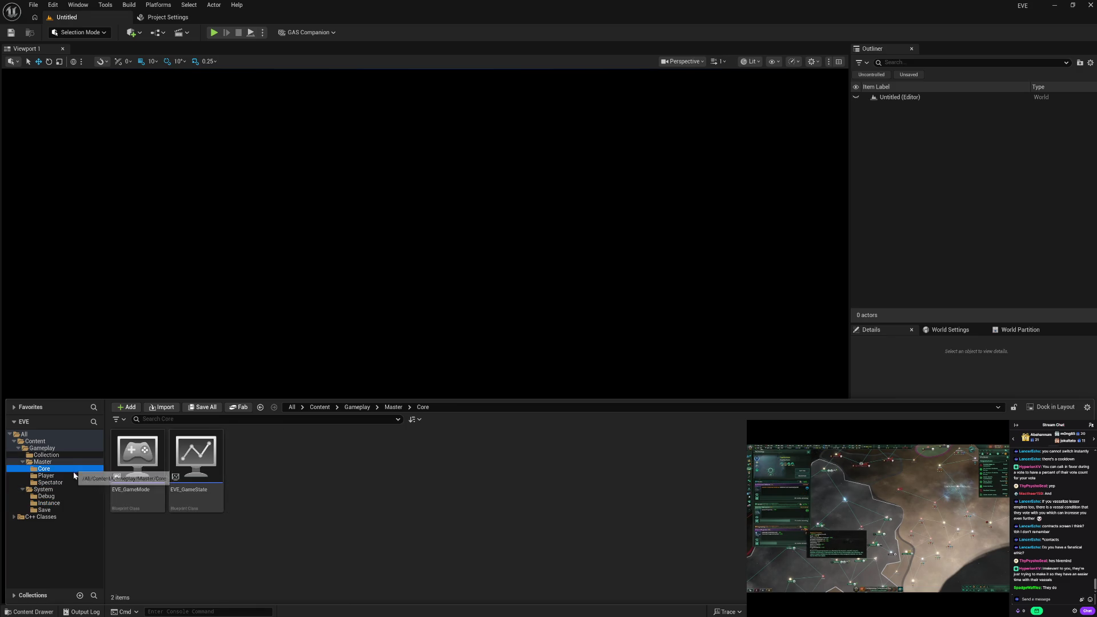
{"action": "left_click", "coordinate": [73, 483]}
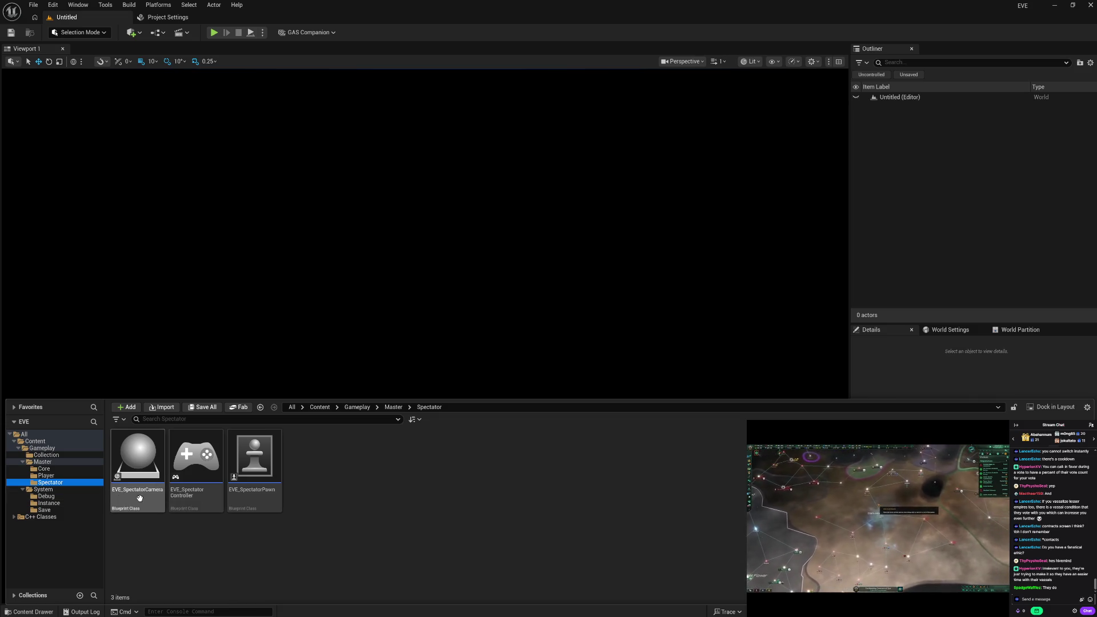
{"action": "left_click", "coordinate": [59, 497]}
{"action": "left_click", "coordinate": [55, 504]}
{"action": "left_click", "coordinate": [53, 511]}
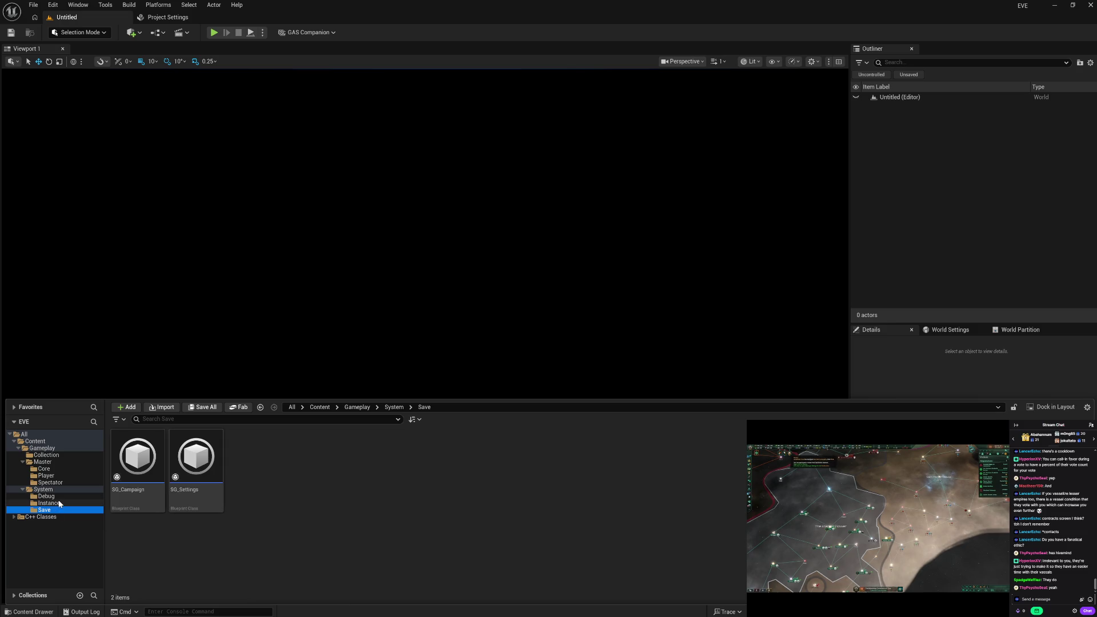
{"action": "left_click", "coordinate": [59, 497]}
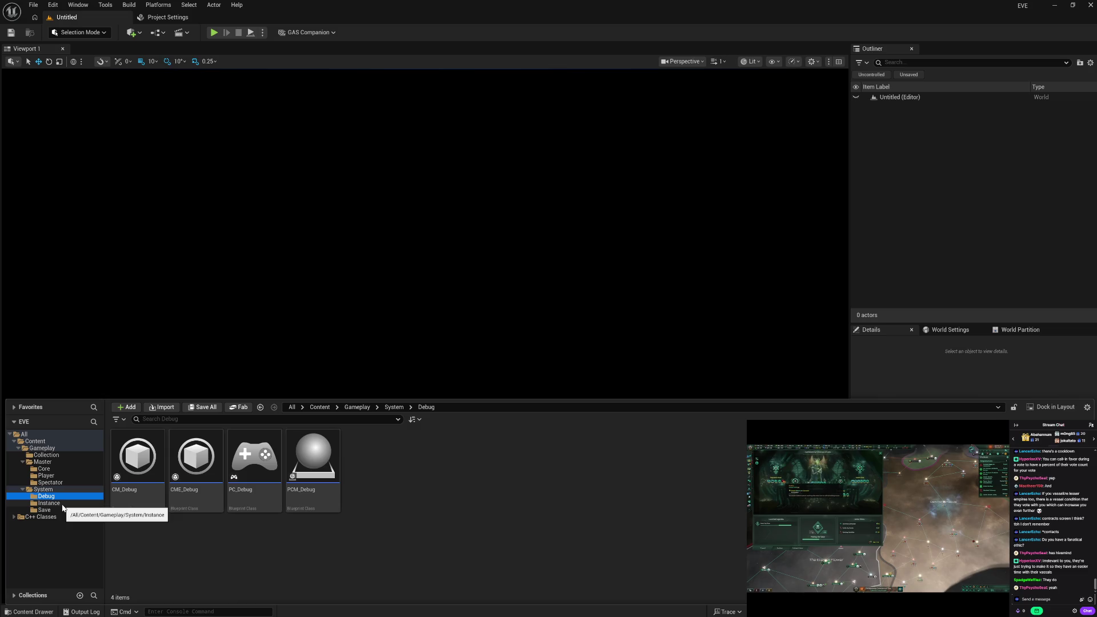
{"action": "left_click", "coordinate": [63, 505]}
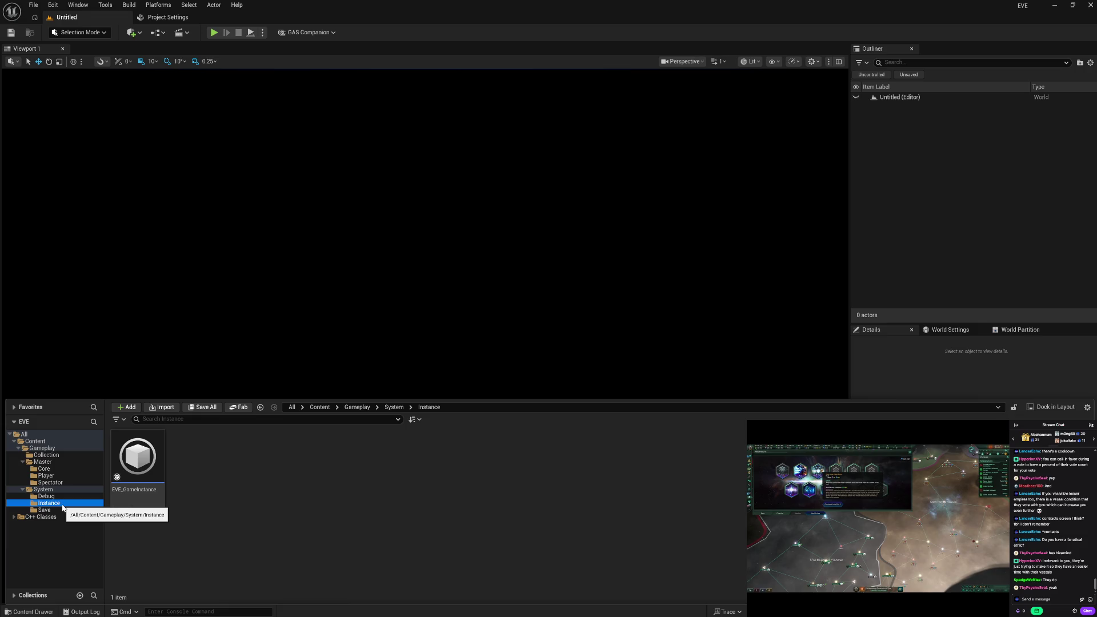
Keep EVE_GameInstance's name and set the Game Instance Class back to EVE_GameInstance.
{"action": "left_click", "coordinate": [140, 469]}
{"action": "left_click", "coordinate": [142, 491]}
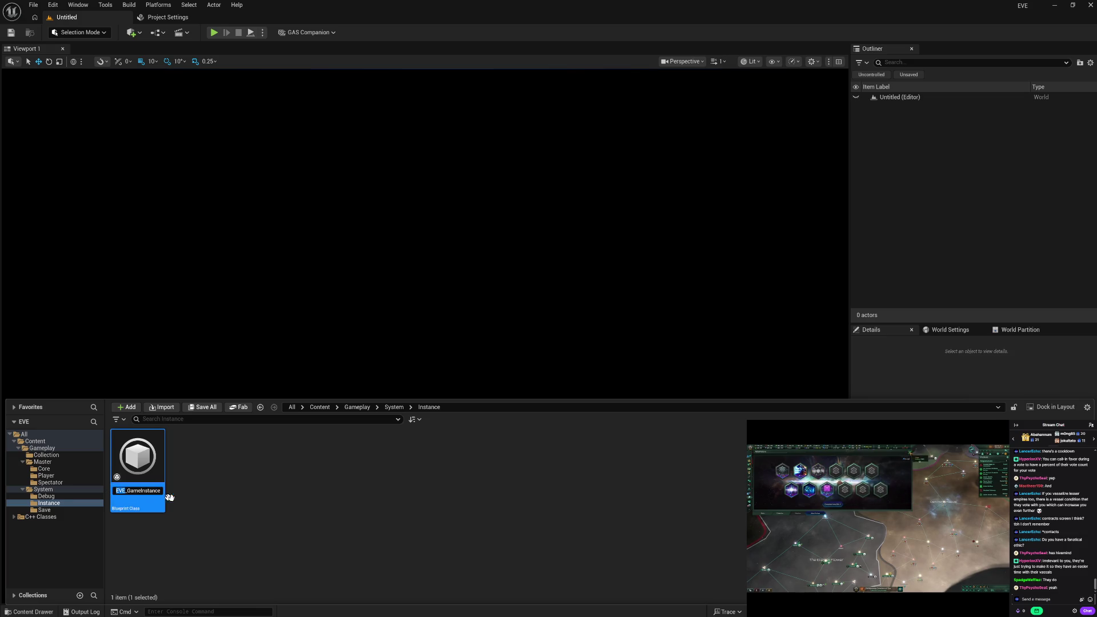
{"action": "left_click", "coordinate": [240, 507]}
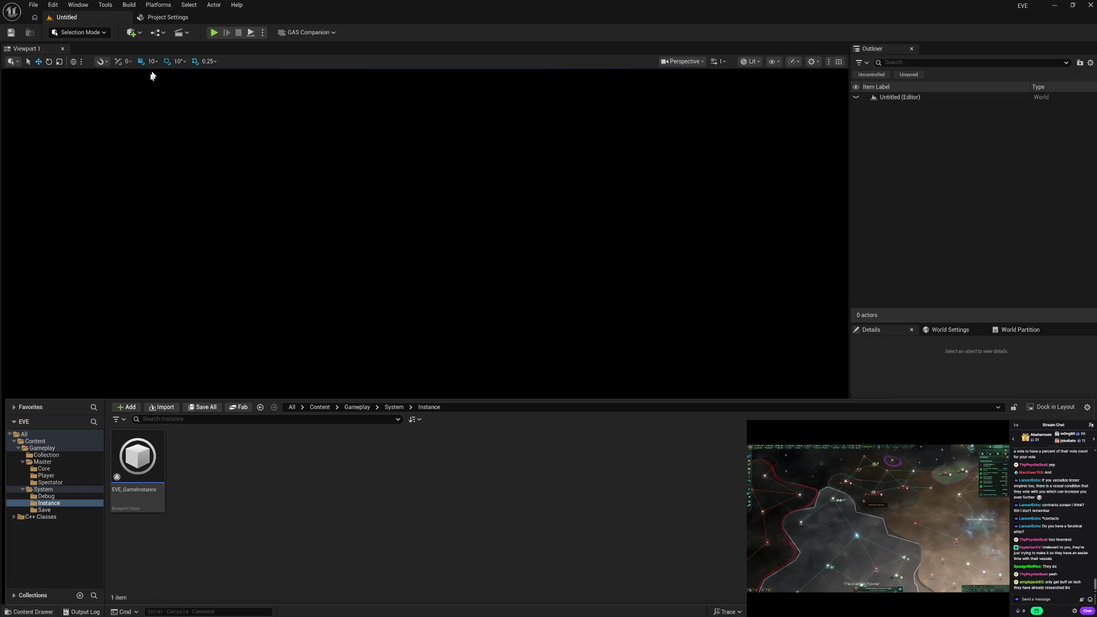
{"action": "left_click", "coordinate": [171, 18]}
{"action": "left_click", "coordinate": [574, 382]}
{"action": "left_click", "coordinate": [571, 403]}
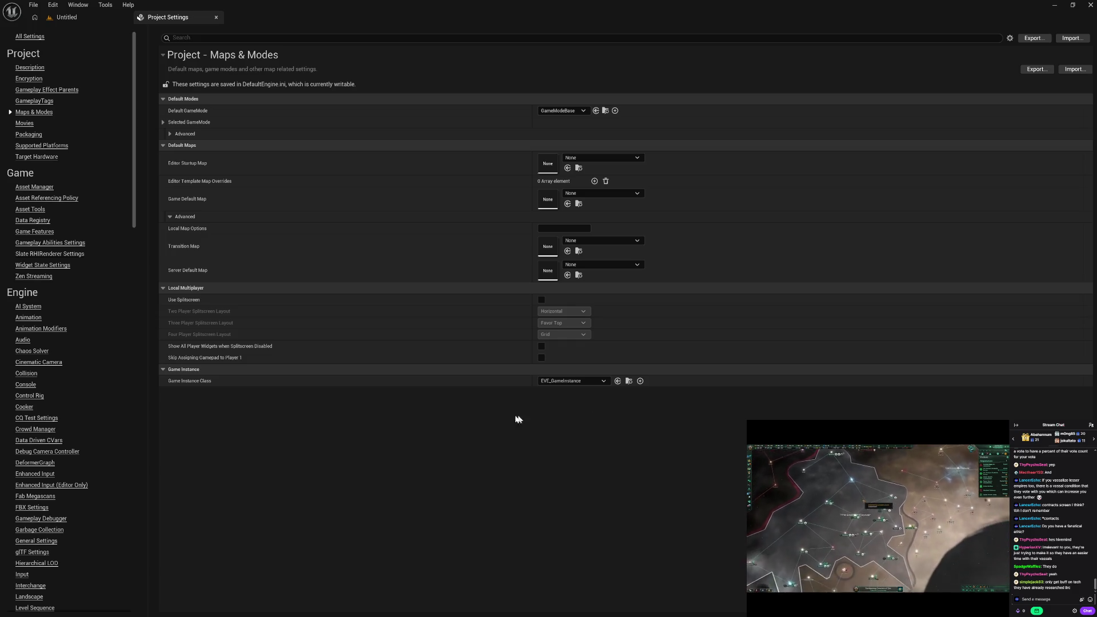
Return to the Untitled level editor with the Content Drawer showing the Spectator folder.
{"action": "left_click", "coordinate": [66, 17]}
{"action": "key", "text": "ctrl+space"}
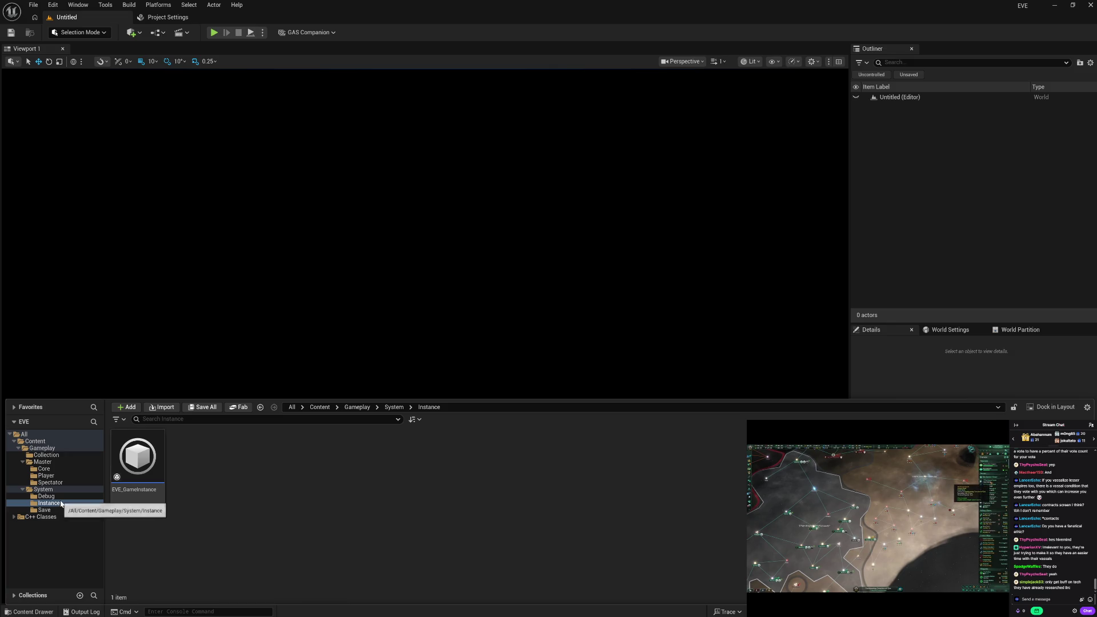
{"action": "left_click", "coordinate": [50, 482]}
Rename the spectator blueprints to PCM_Spectator, P_Spectator and PC_Spectator.
{"action": "left_click", "coordinate": [137, 468]}
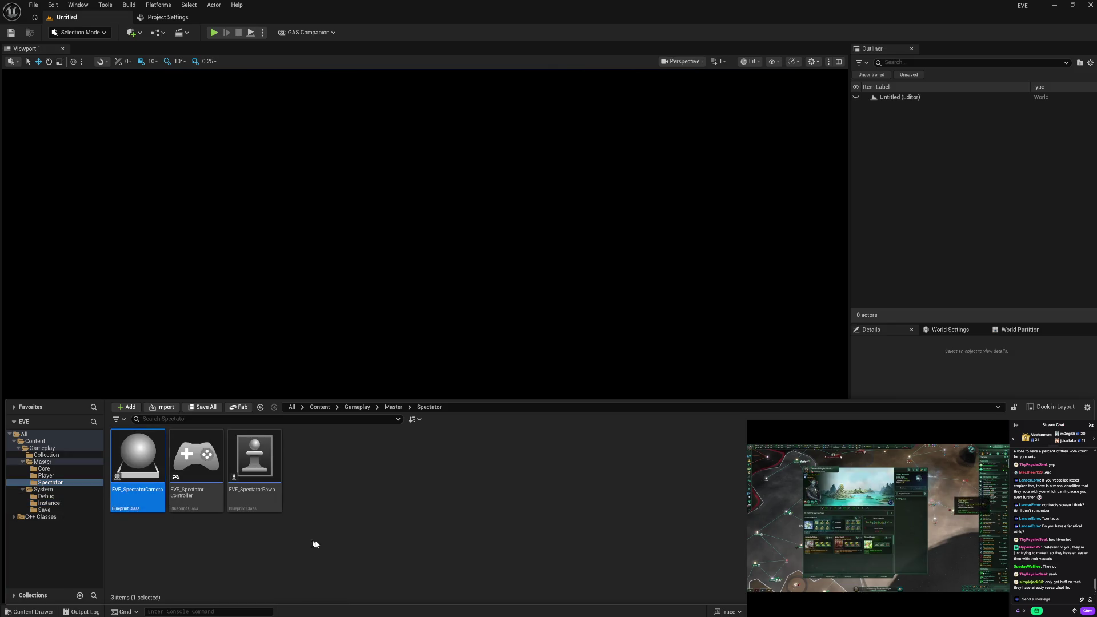
{"action": "key", "text": "F2"}
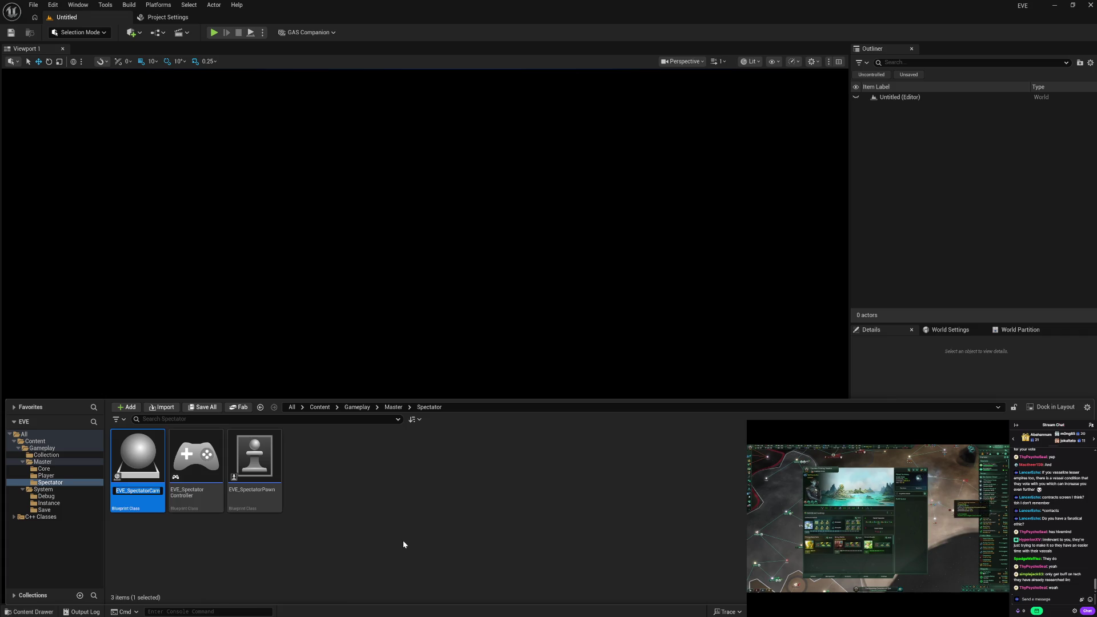
{"action": "type", "text": "PC"}
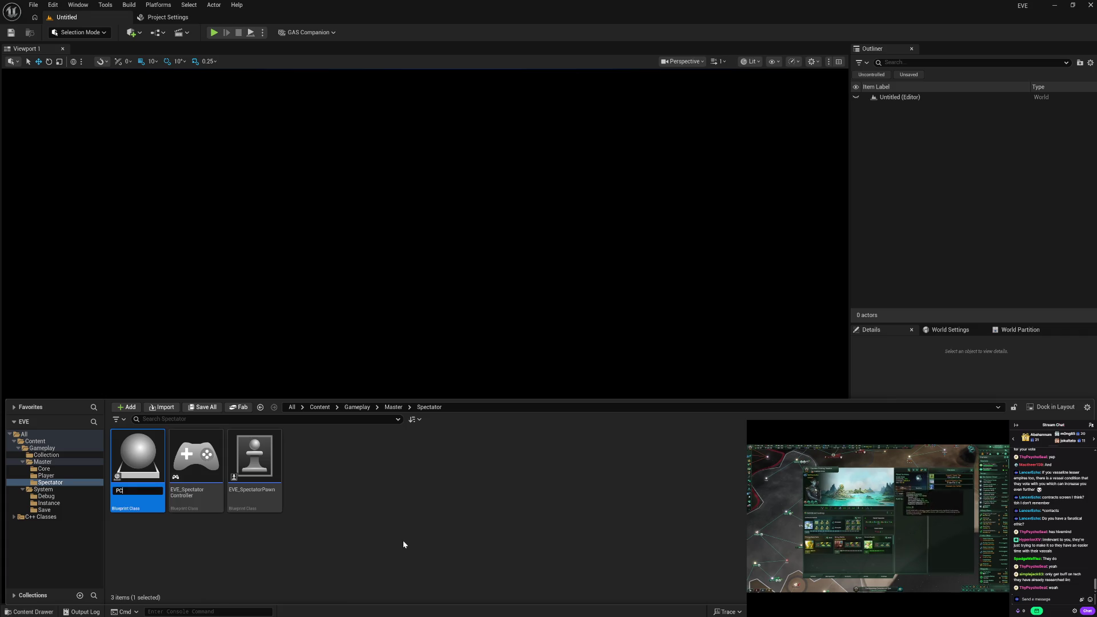
{"action": "type", "text": "M_Spectator"}
{"action": "key", "text": "Return"}
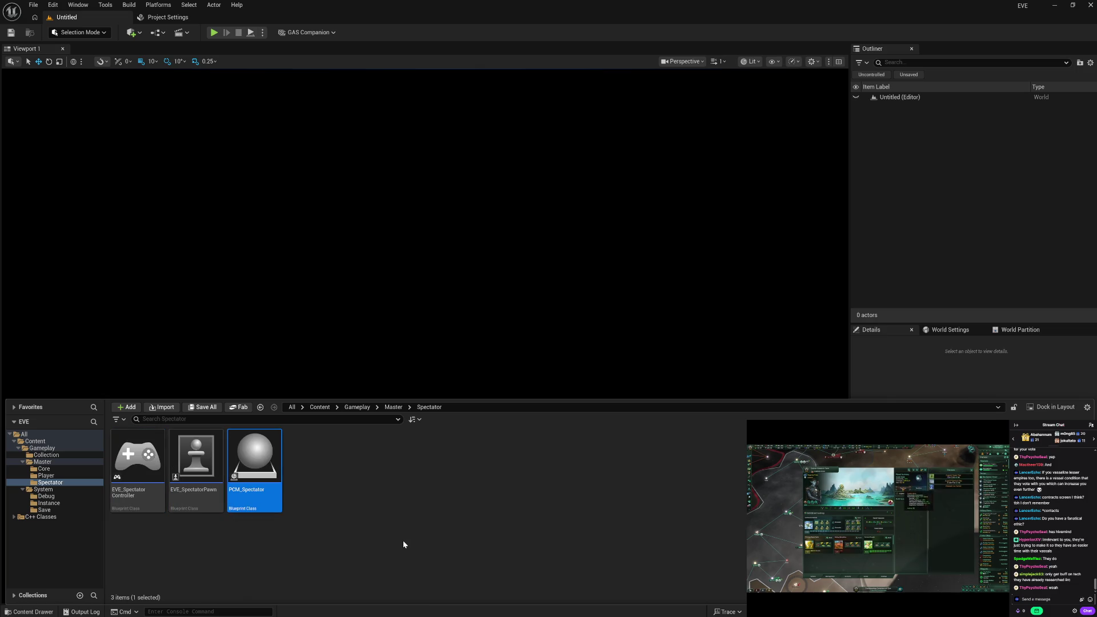
{"action": "key", "text": "Left"}
{"action": "key", "text": "F2"}
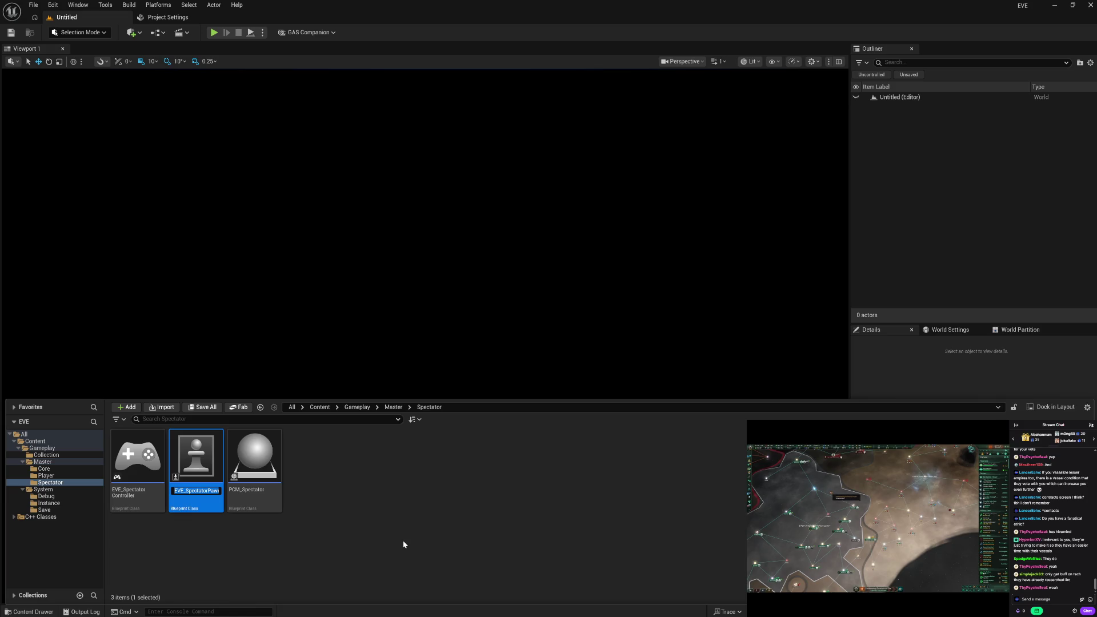
{"action": "type", "text": "P"}
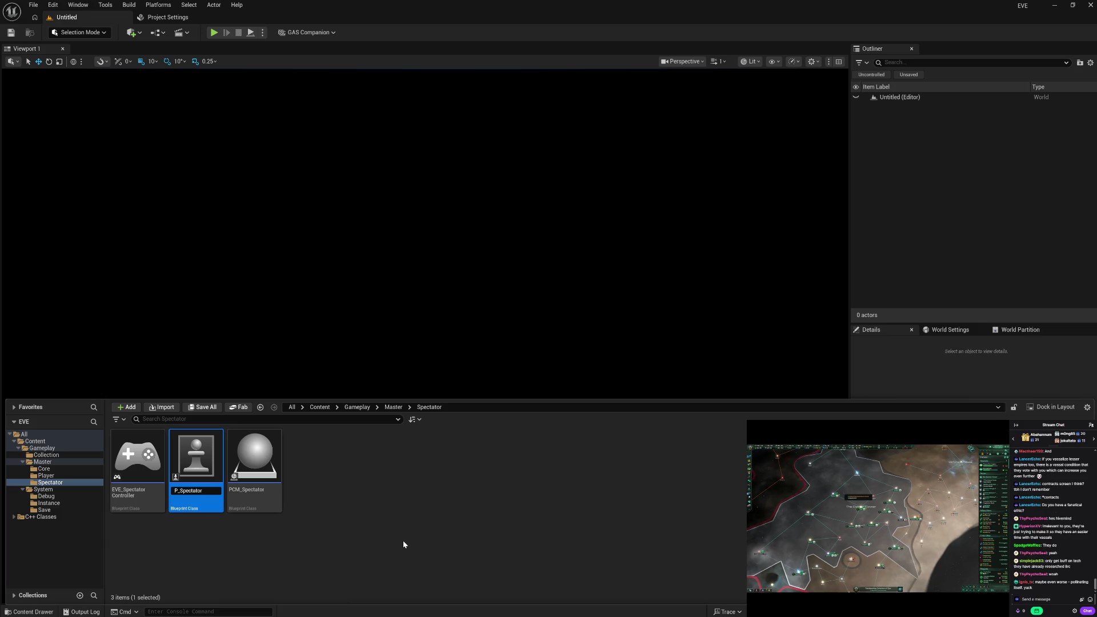
{"action": "key", "text": "Return"}
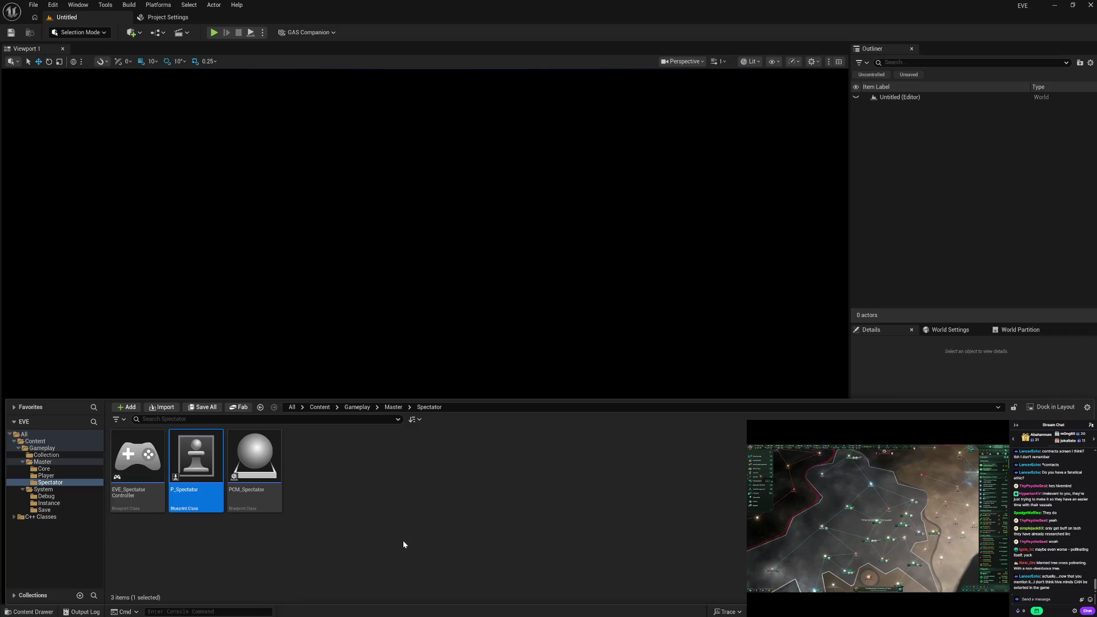
{"action": "key", "text": "Left"}
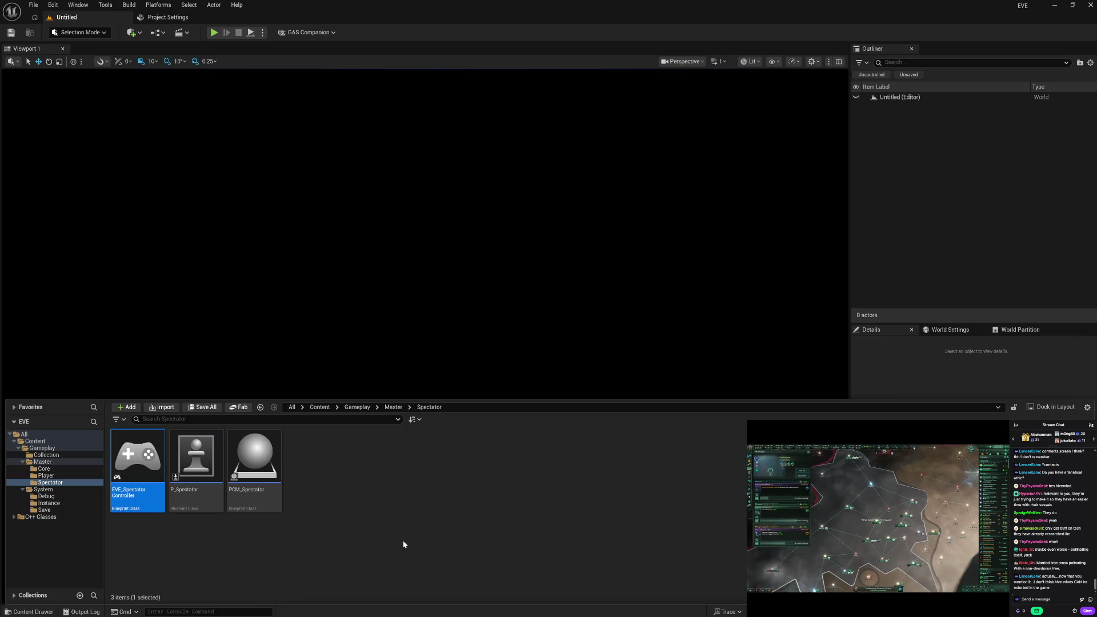
{"action": "key", "text": "F2"}
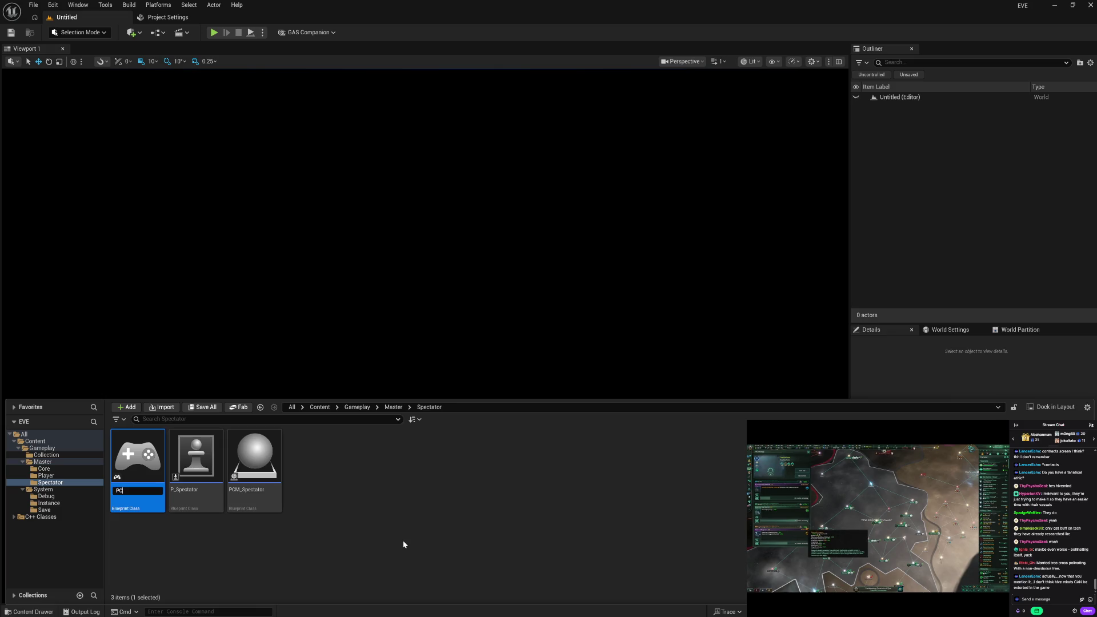
{"action": "type", "text": "_Spect"}
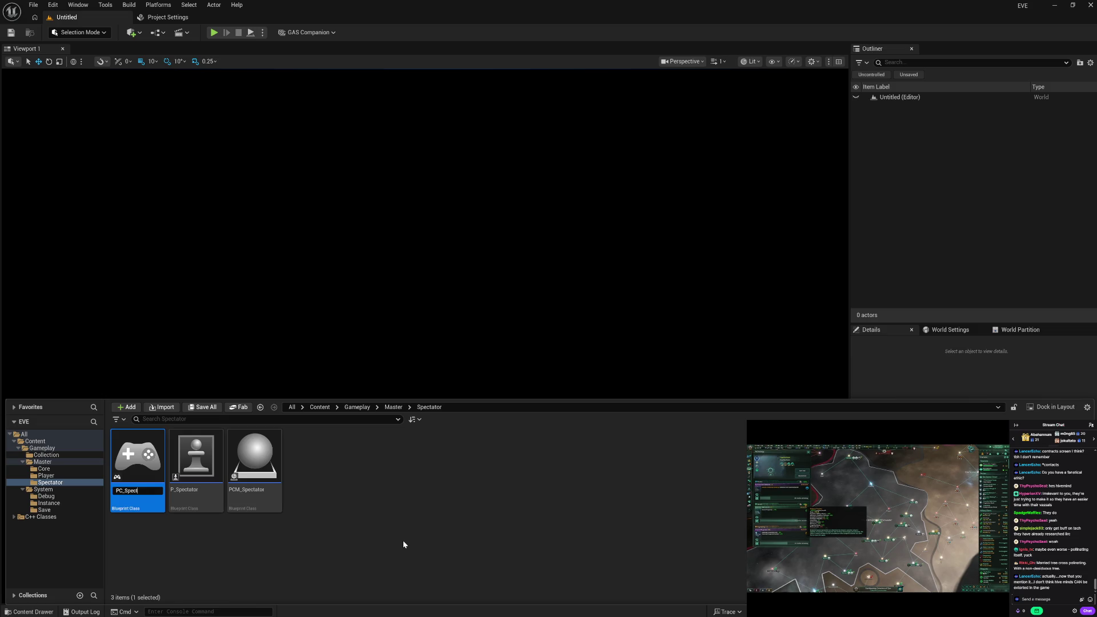
{"action": "key", "text": "Return"}
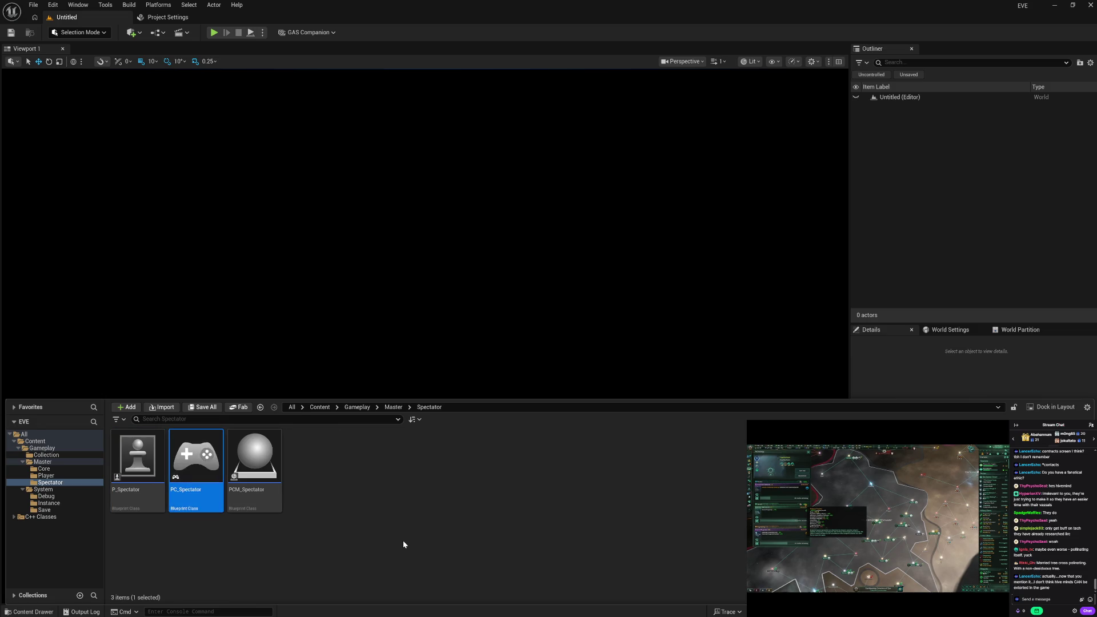
{"action": "left_click", "coordinate": [393, 497]}
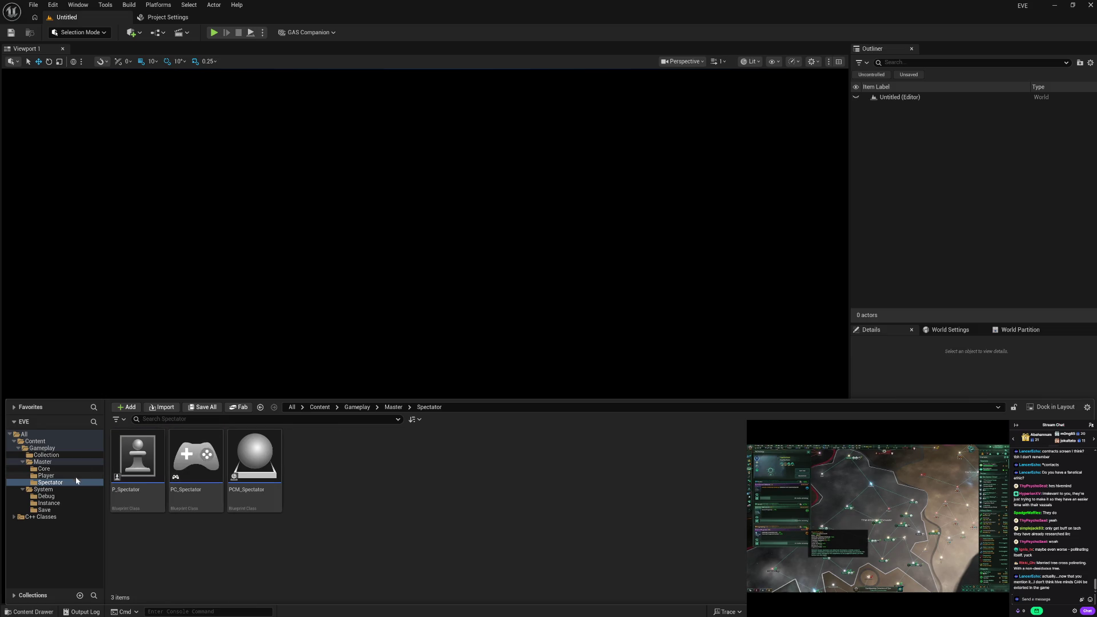
Rename P_Spectator to SP_Spectator by adding an 'S' prefix.
{"action": "left_click", "coordinate": [57, 476]}
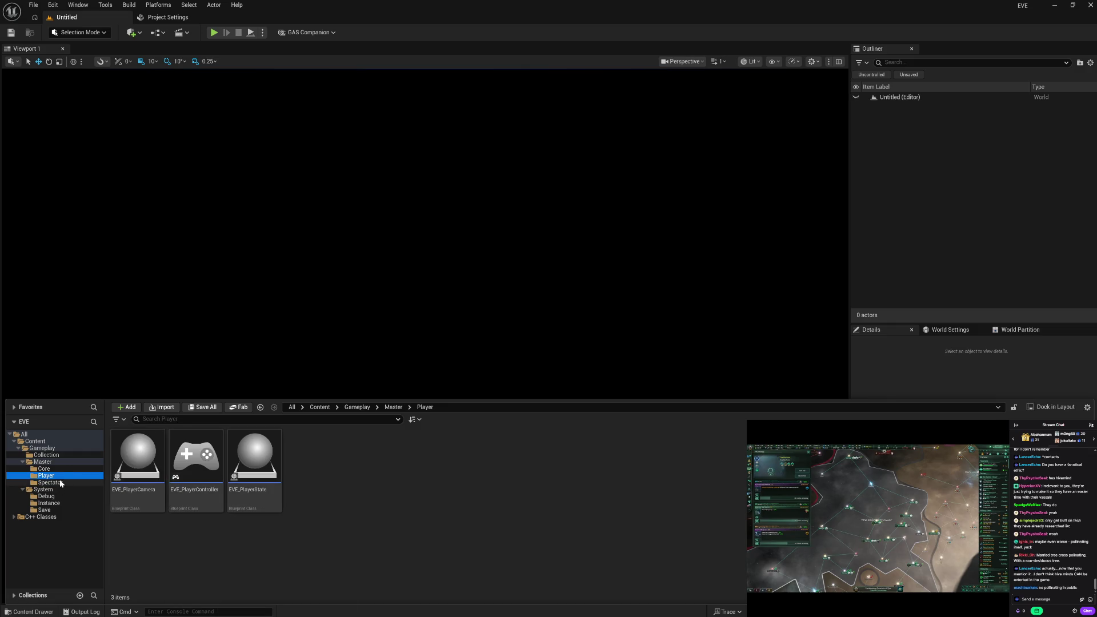
{"action": "left_click", "coordinate": [59, 482]}
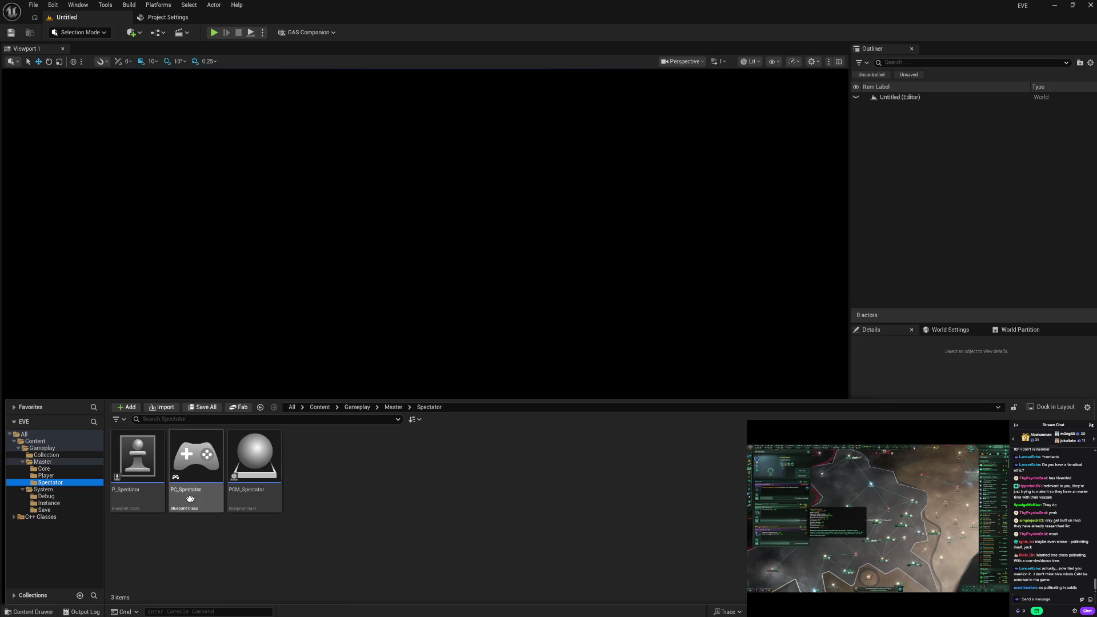
{"action": "mouse_move", "coordinate": [138, 502]}
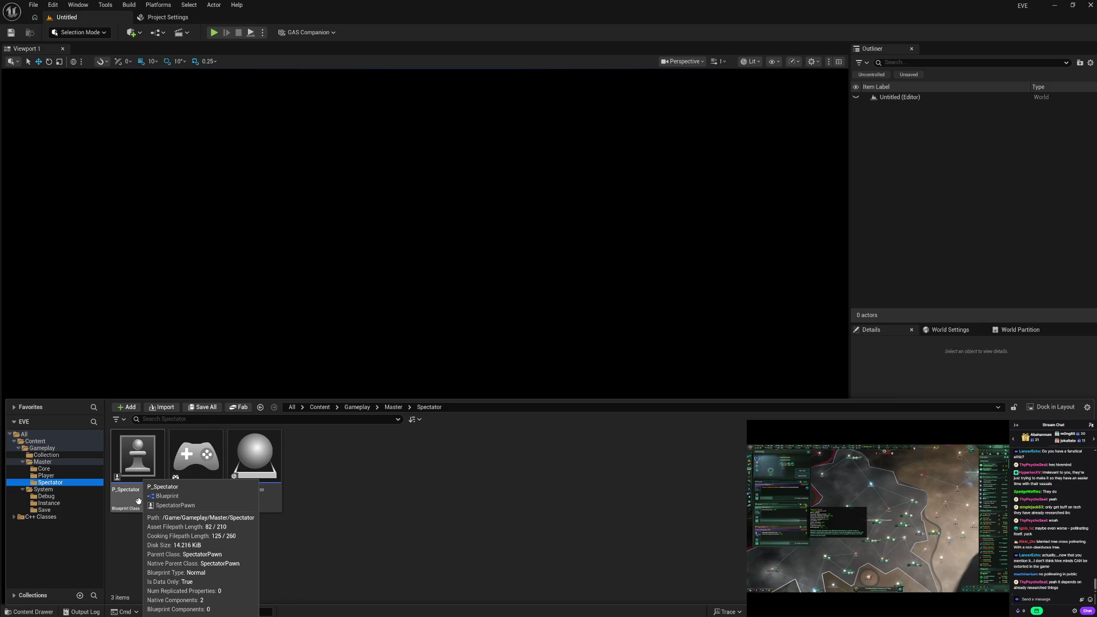
{"action": "left_click", "coordinate": [138, 501]}
{"action": "key", "text": "F2"}
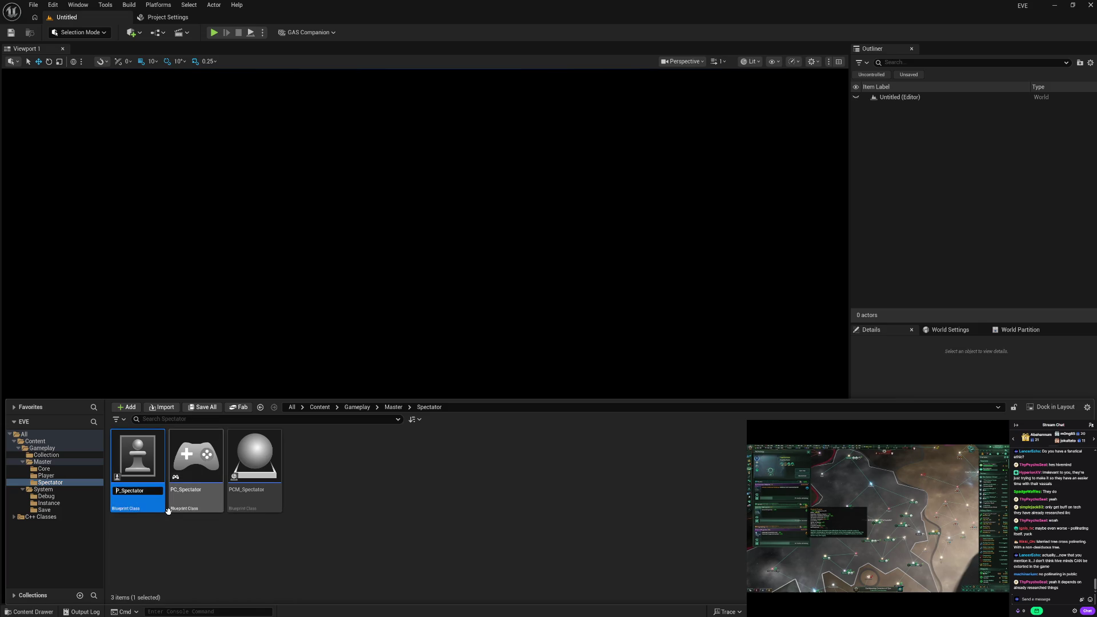
{"action": "key", "text": "Home"}
{"action": "type", "text": "S"}
{"action": "key", "text": "Return"}
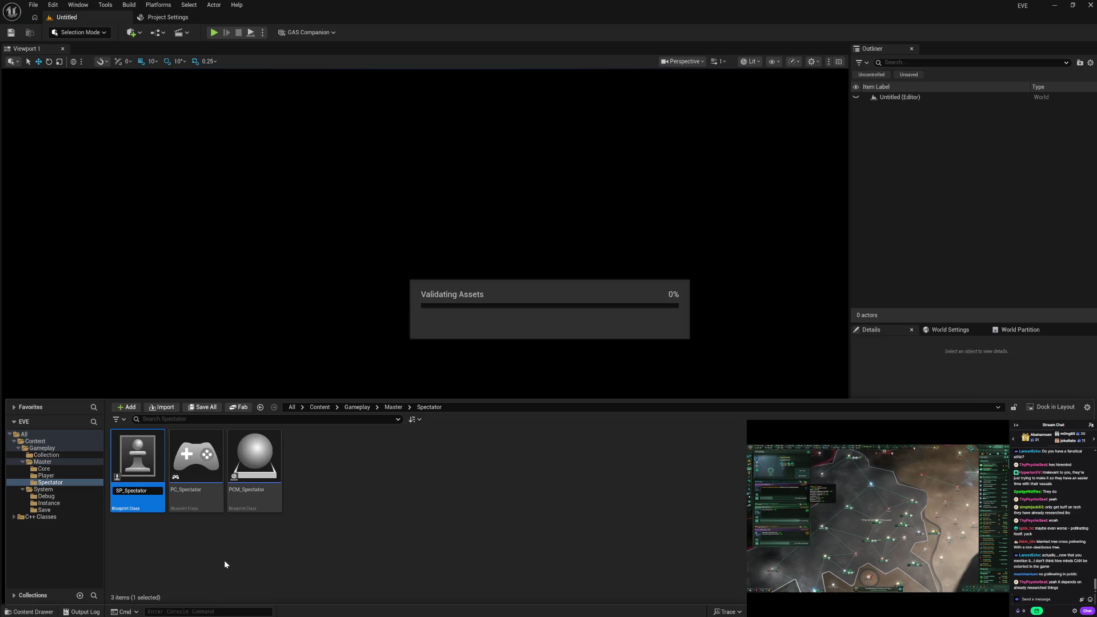
{"action": "left_click", "coordinate": [224, 563]}
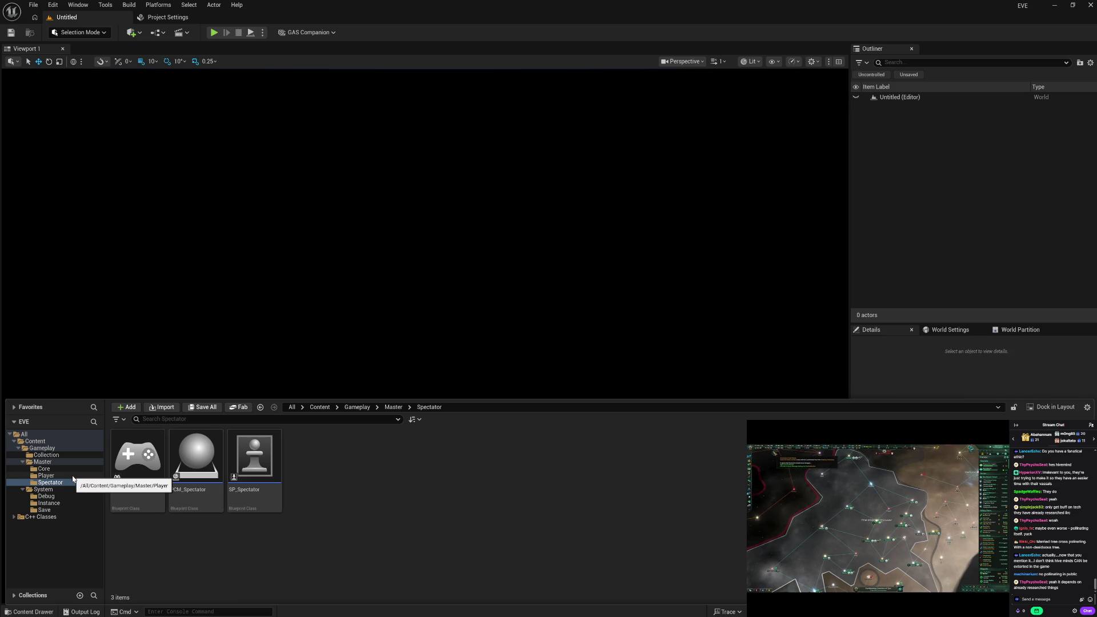
Rename the Player folder blueprints to PCM_Player, PC_Player and PS_Player.
{"action": "left_click", "coordinate": [74, 476]}
{"action": "left_click", "coordinate": [137, 469]}
{"action": "key", "text": "F2"}
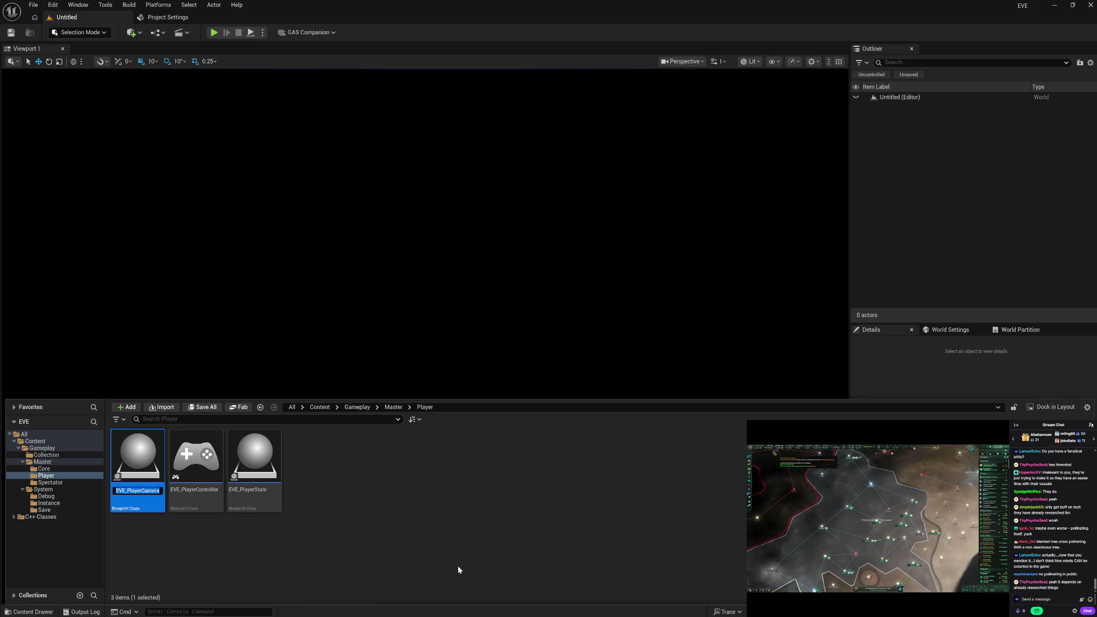
{"action": "type", "text": "PCM_P"}
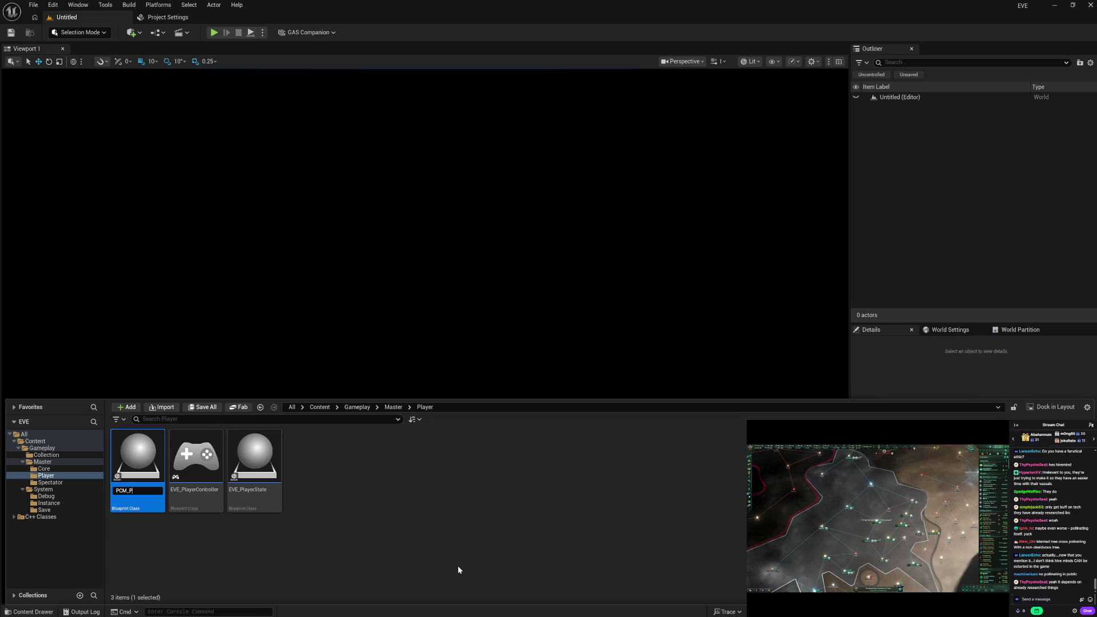
{"action": "type", "text": "layer"}
{"action": "key", "text": "Return"}
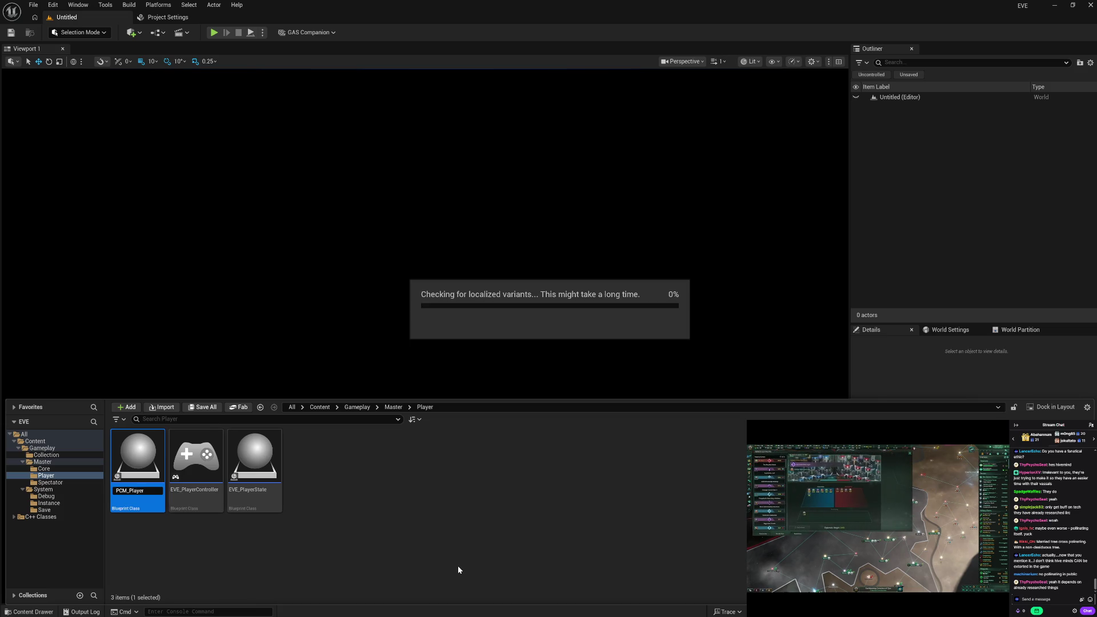
{"action": "key", "text": "Left"}
{"action": "key", "text": "Left"}
{"action": "key", "text": "F2"}
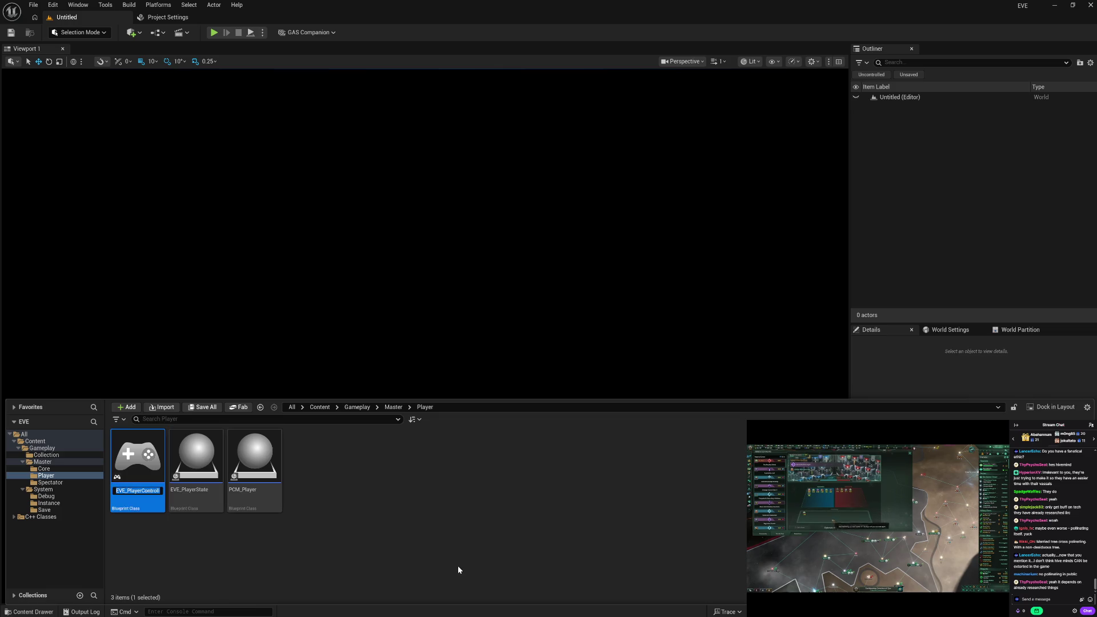
{"action": "type", "text": "PC_Player"}
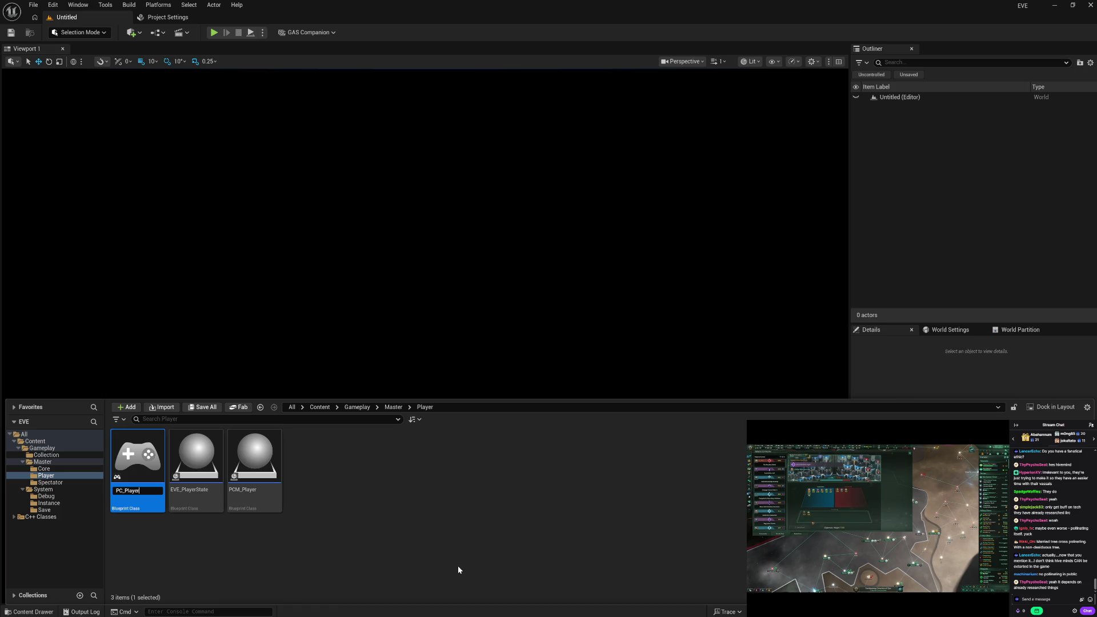
{"action": "key", "text": "Return"}
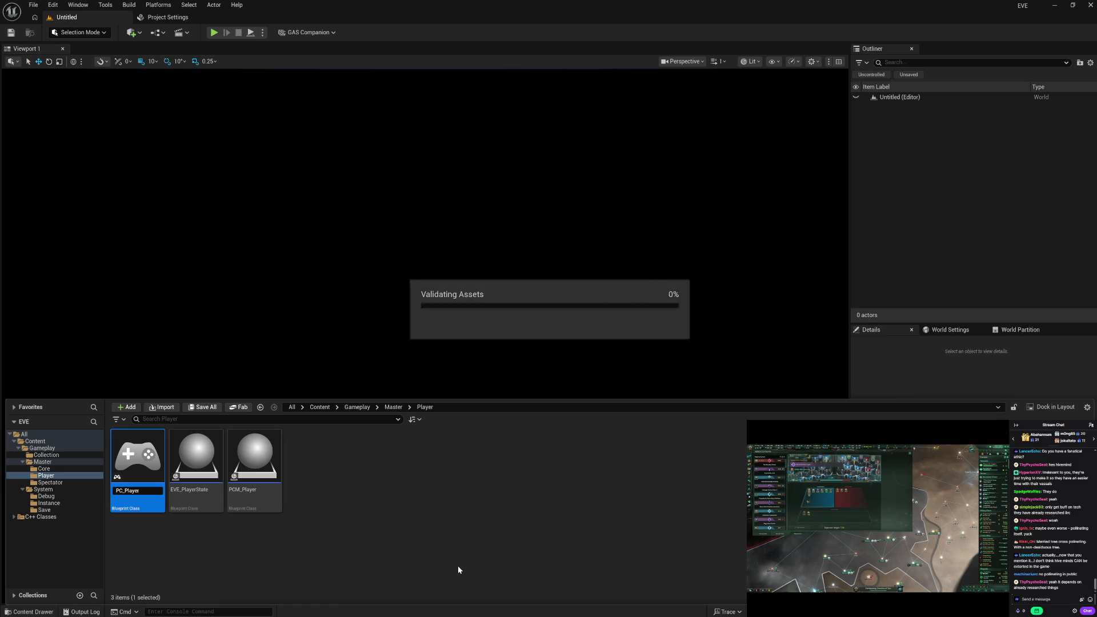
{"action": "key", "text": "Left"}
{"action": "key", "text": "F2"}
{"action": "type", "text": "PS_Player"}
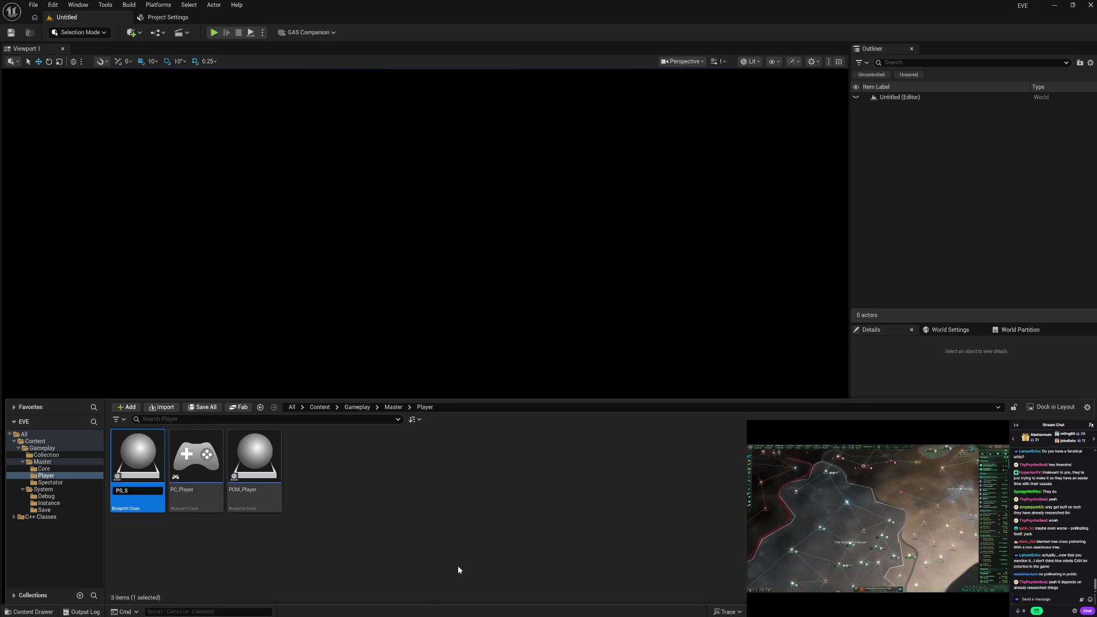
{"action": "key", "text": "Return"}
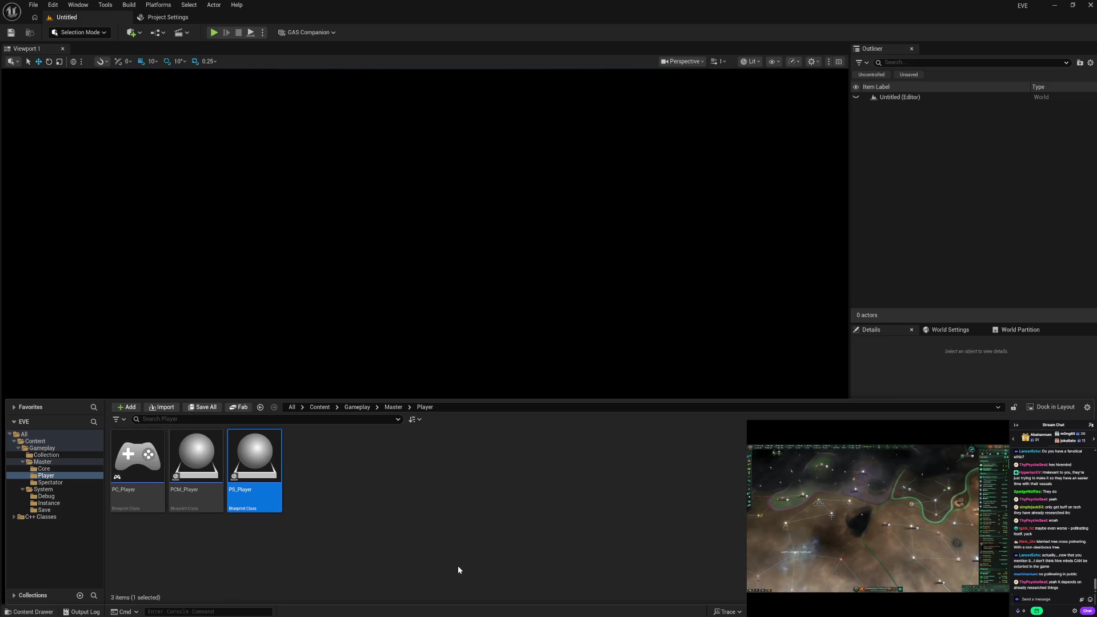
Replace 'Player' with 'Master' to get PC_Master, PCM_Master and PS_Master.
{"action": "key", "text": "Left"}
{"action": "key", "text": "Left"}
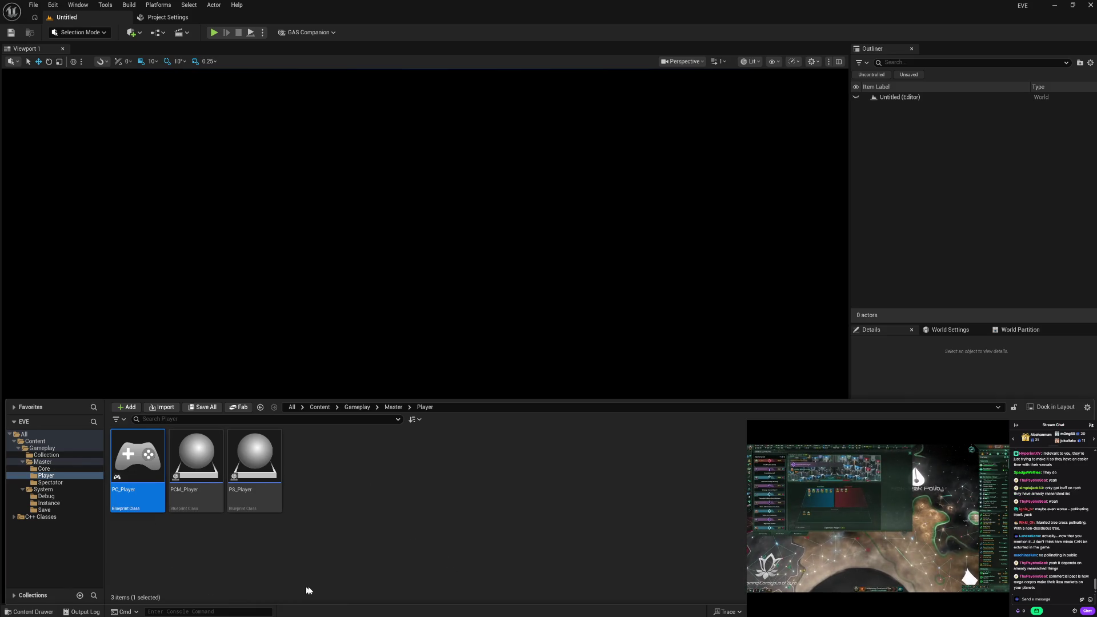
{"action": "key", "text": "F2"}
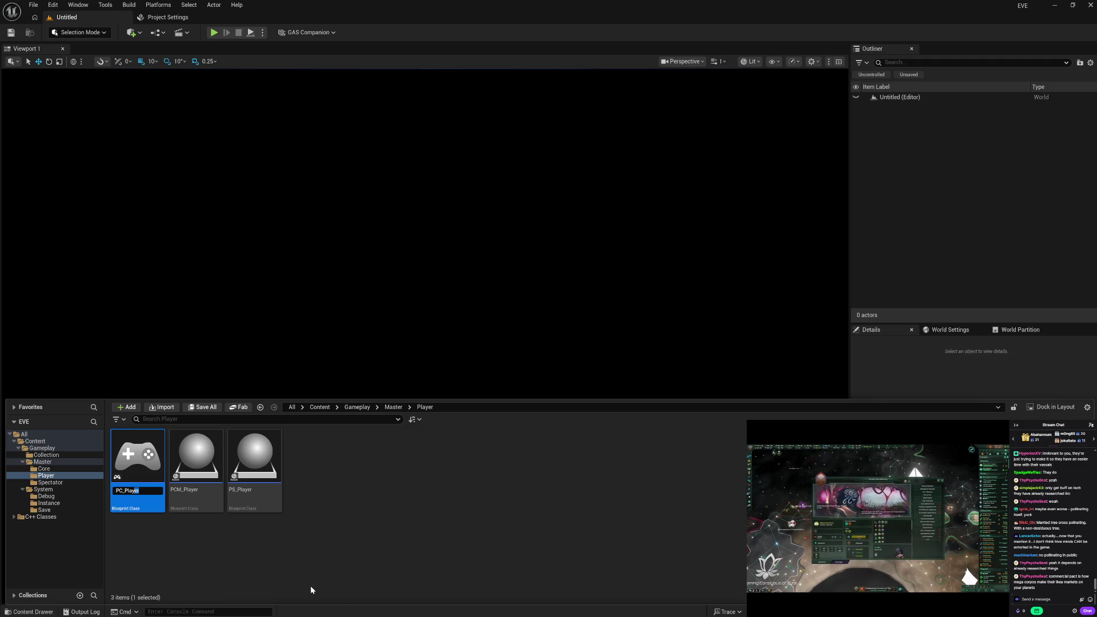
{"action": "key", "text": "shift+Left"}
{"action": "key", "text": "shift+Left"}
{"action": "key", "text": "shift+Left"}
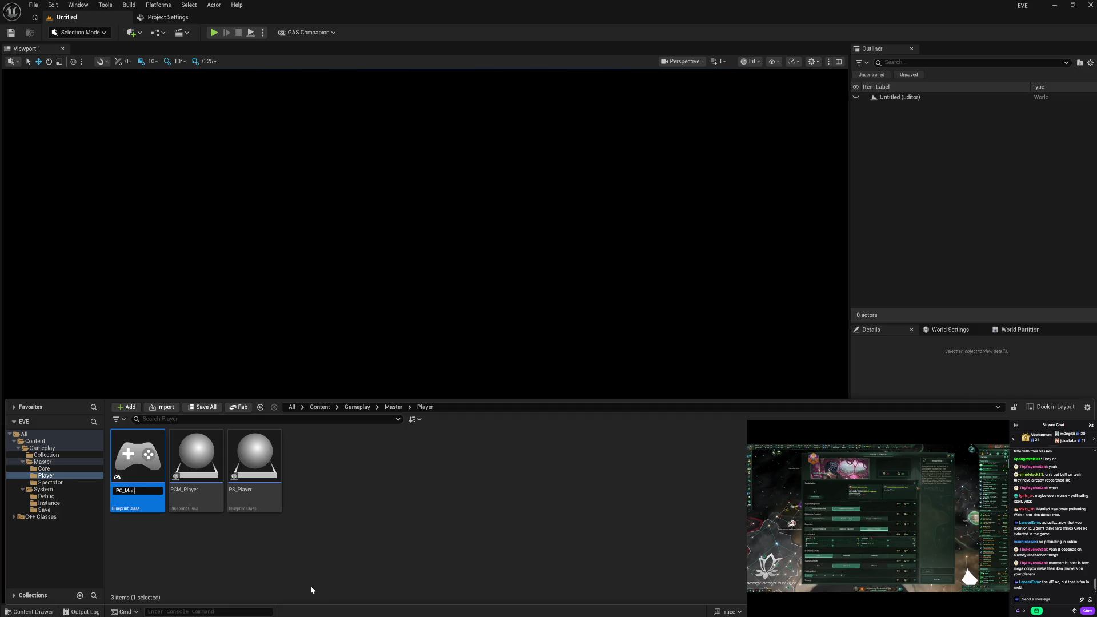
{"action": "key", "text": "Return"}
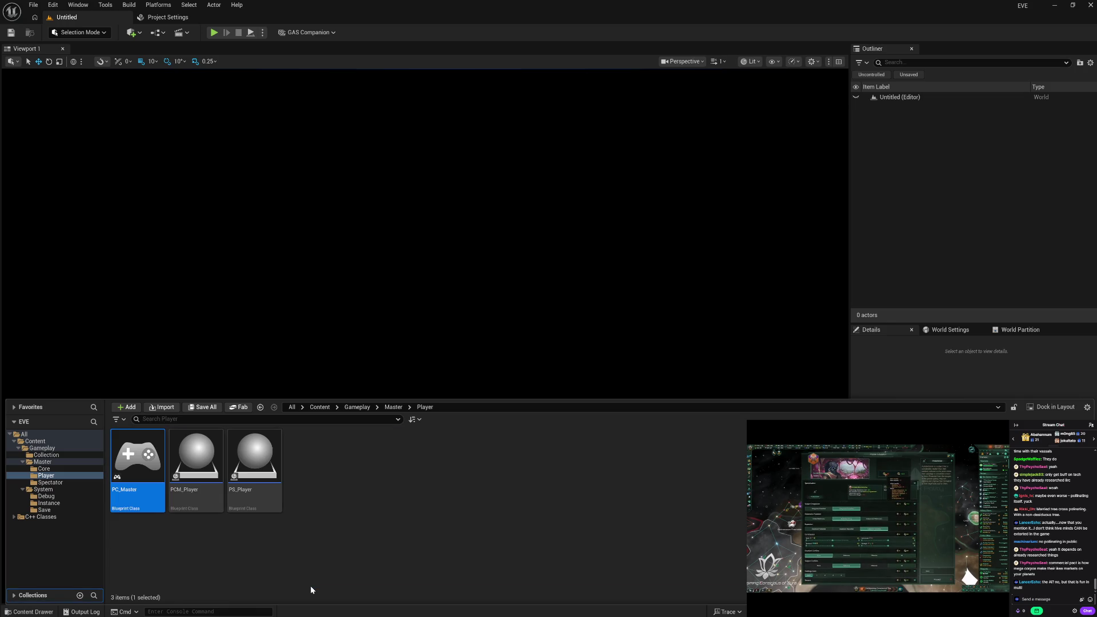
{"action": "left_click", "coordinate": [216, 507]}
{"action": "key", "text": "F2"}
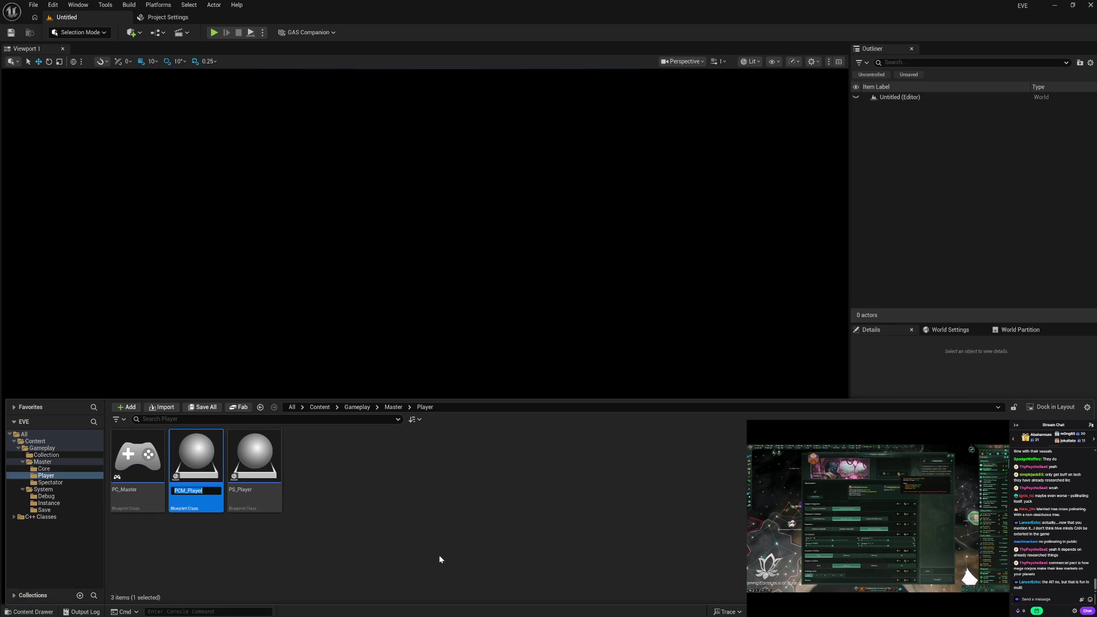
{"action": "key", "text": "End"}
{"action": "key", "text": "Return"}
{"action": "key", "text": "Right"}
{"action": "key", "text": "F2"}
{"action": "key", "text": "End"}
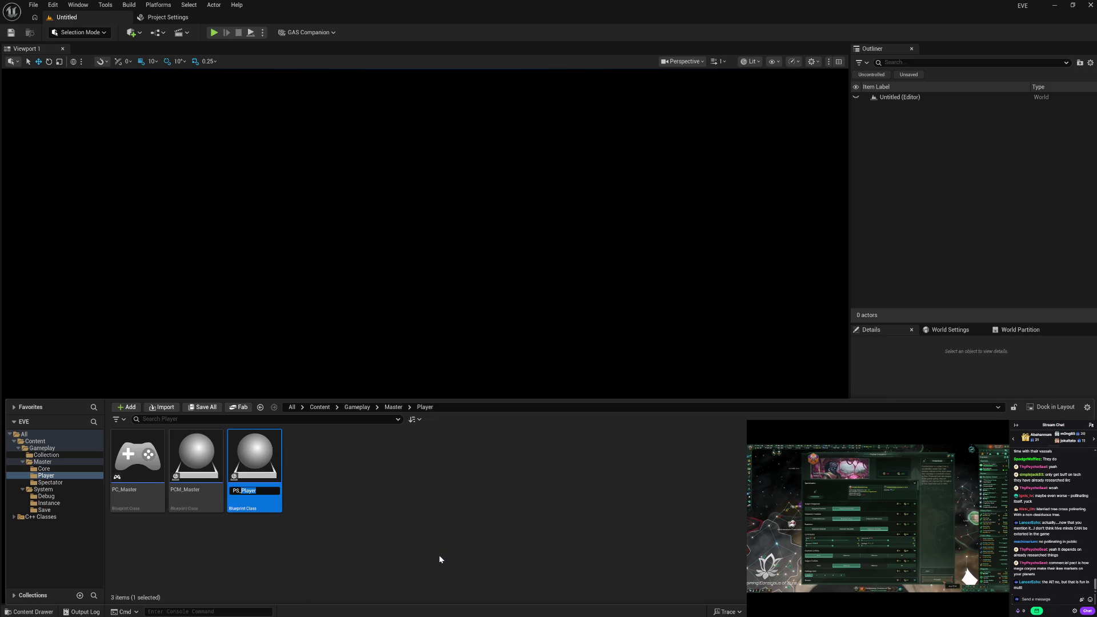
{"action": "type", "text": "Master"}
{"action": "key", "text": "Return"}
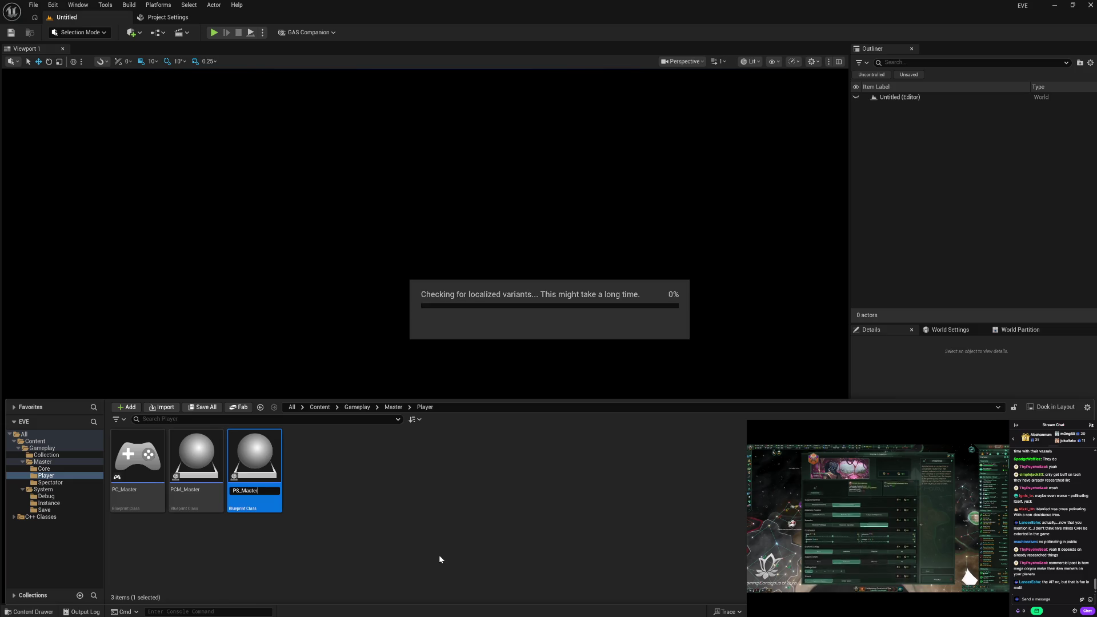
{"action": "left_click", "coordinate": [406, 526]}
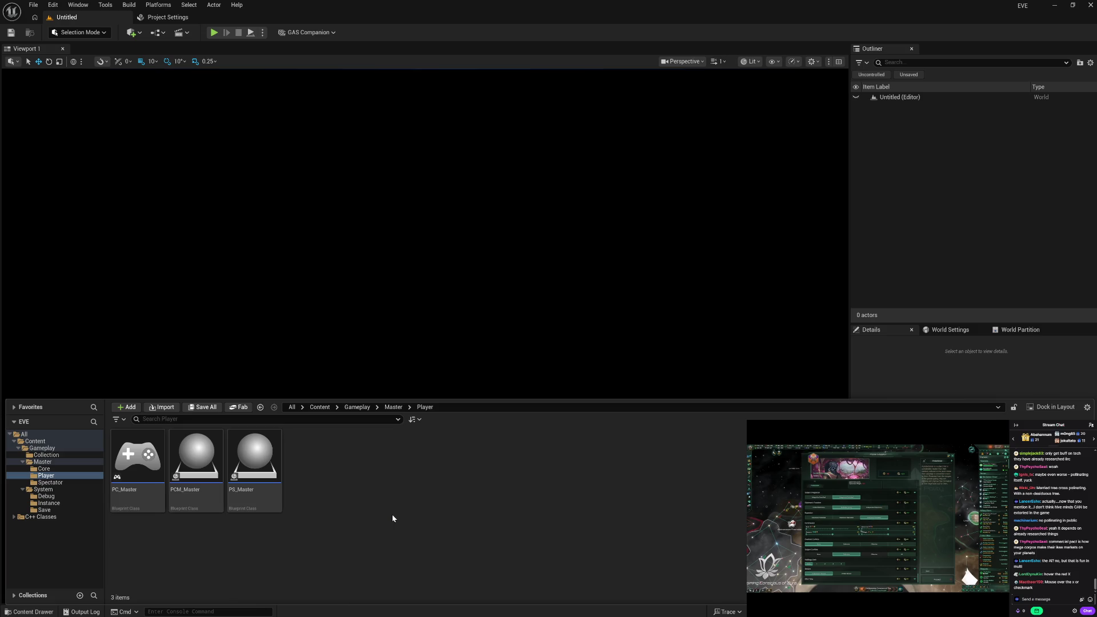
Check the contents of the Spectator, Player, Debug, Instance and Save folders.
{"action": "left_click", "coordinate": [51, 483]}
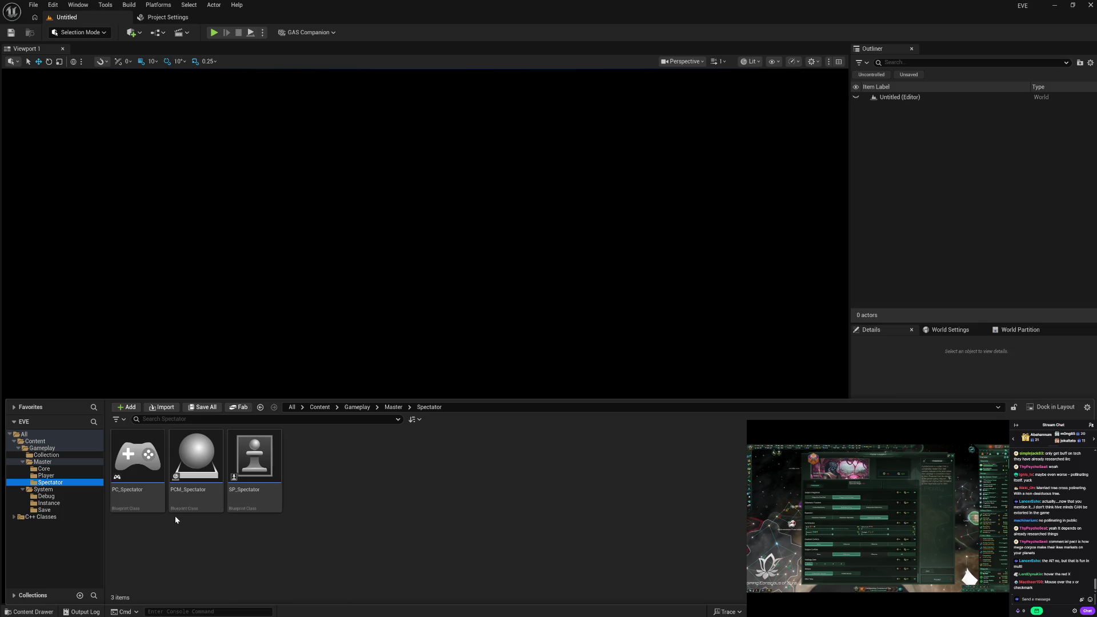
{"action": "left_click", "coordinate": [51, 476]}
{"action": "left_click", "coordinate": [62, 497]}
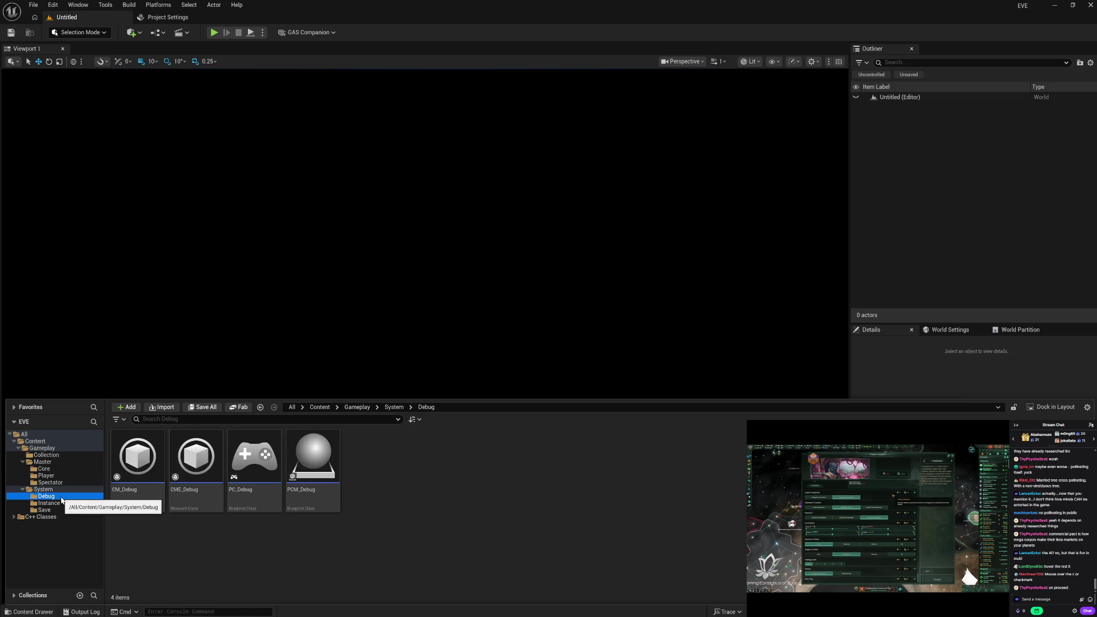
{"action": "left_click", "coordinate": [60, 504]}
{"action": "left_click", "coordinate": [62, 511]}
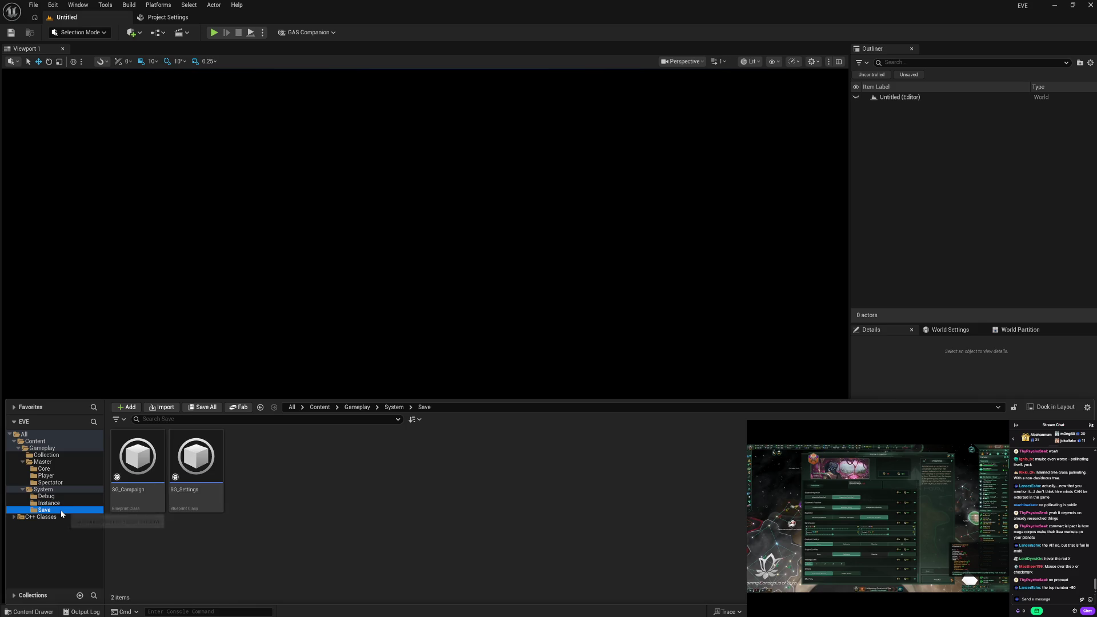
In the Master Core folder, rename EVE_GameMode to GM_Master.
{"action": "left_click", "coordinate": [45, 469]}
{"action": "left_click", "coordinate": [137, 460]}
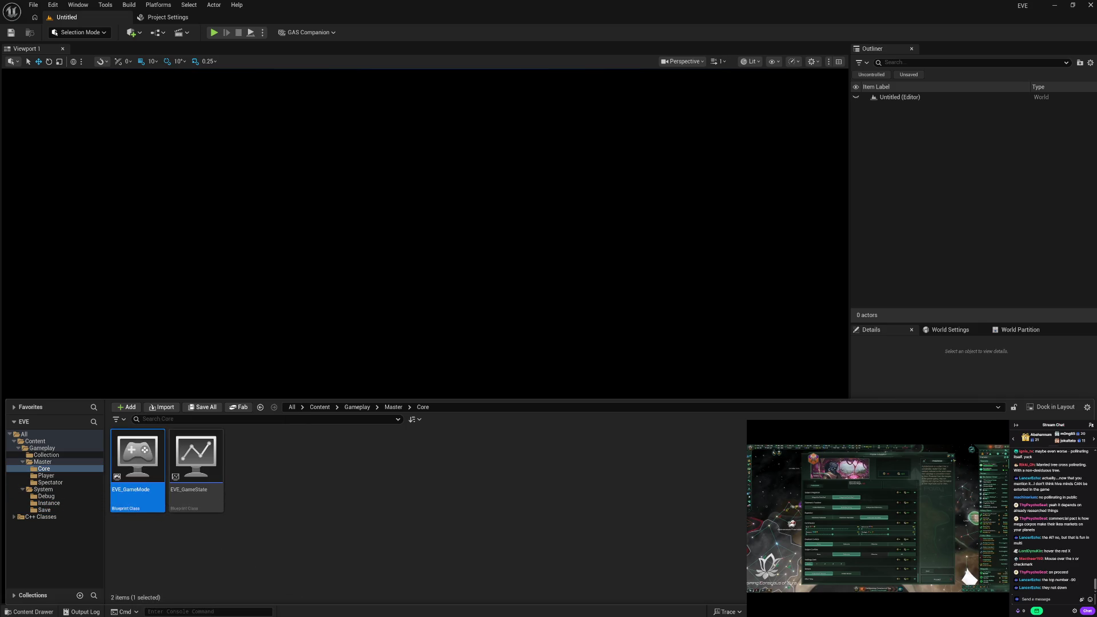
{"action": "key", "text": "F2"}
{"action": "type", "text": "GM_"}
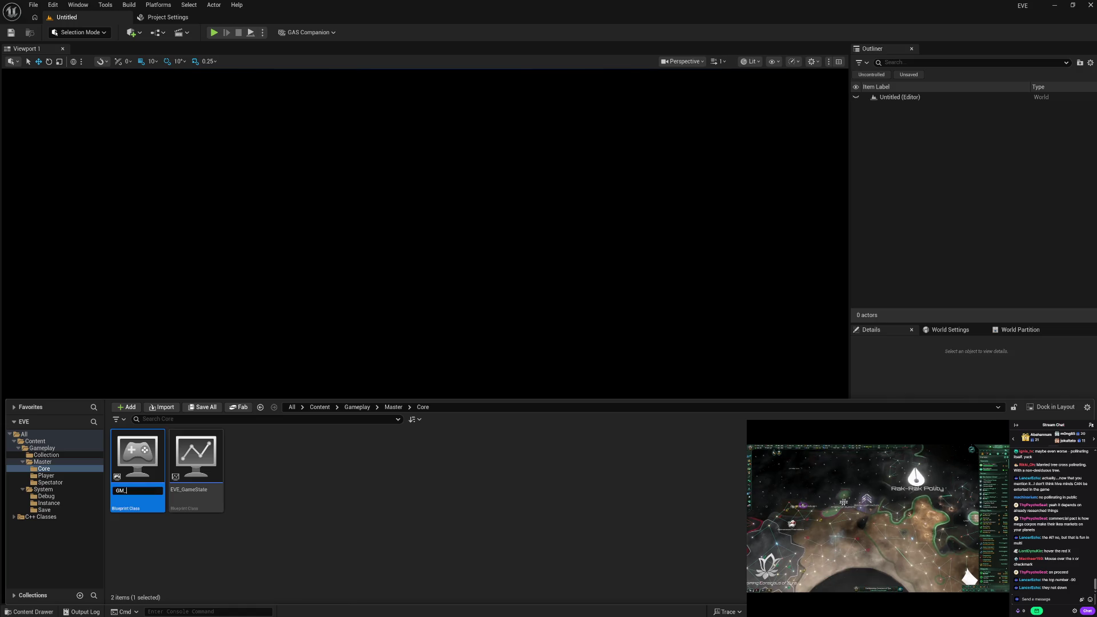
{"action": "type", "text": "Master"}
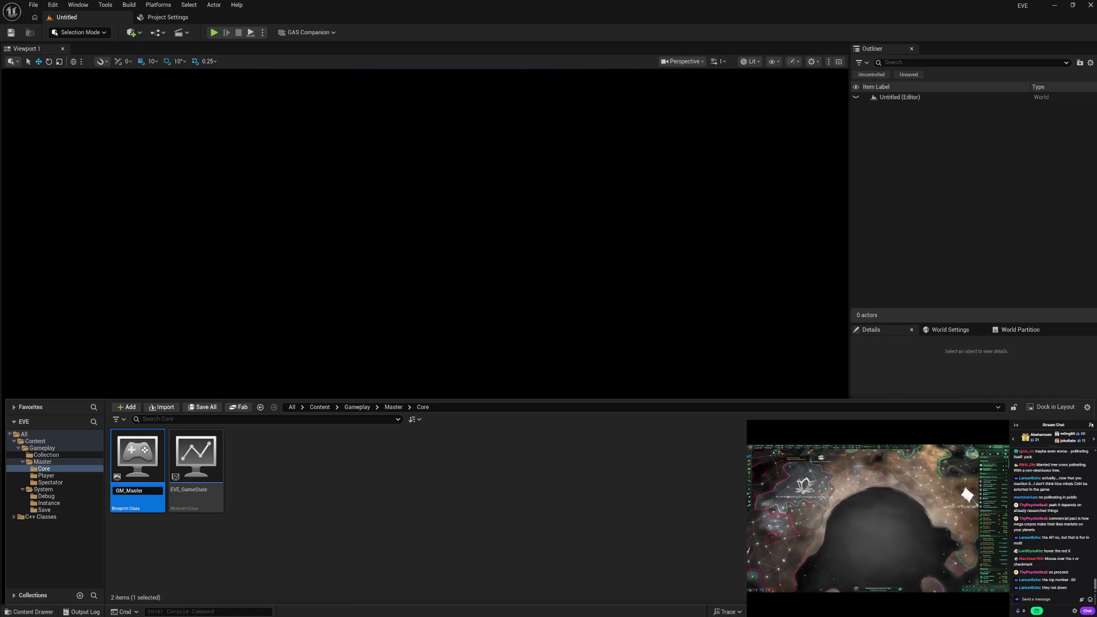
{"action": "key", "text": "Return"}
{"action": "left_click", "coordinate": [137, 460]}
{"action": "key", "text": "F2"}
{"action": "type", "text": "GS_Master"}
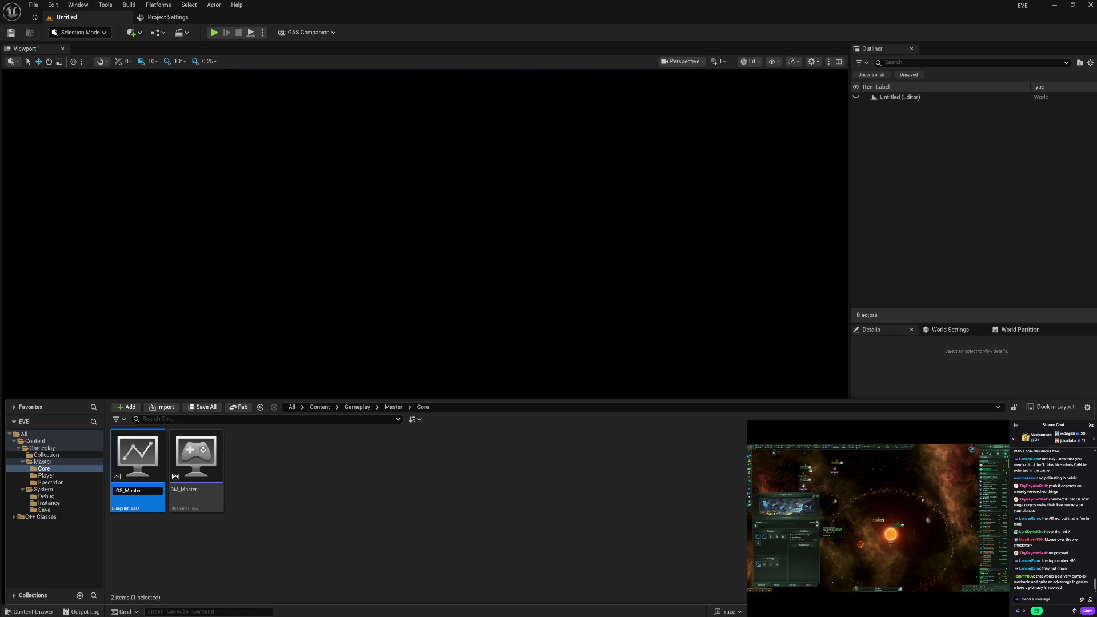
{"action": "key", "text": "Return"}
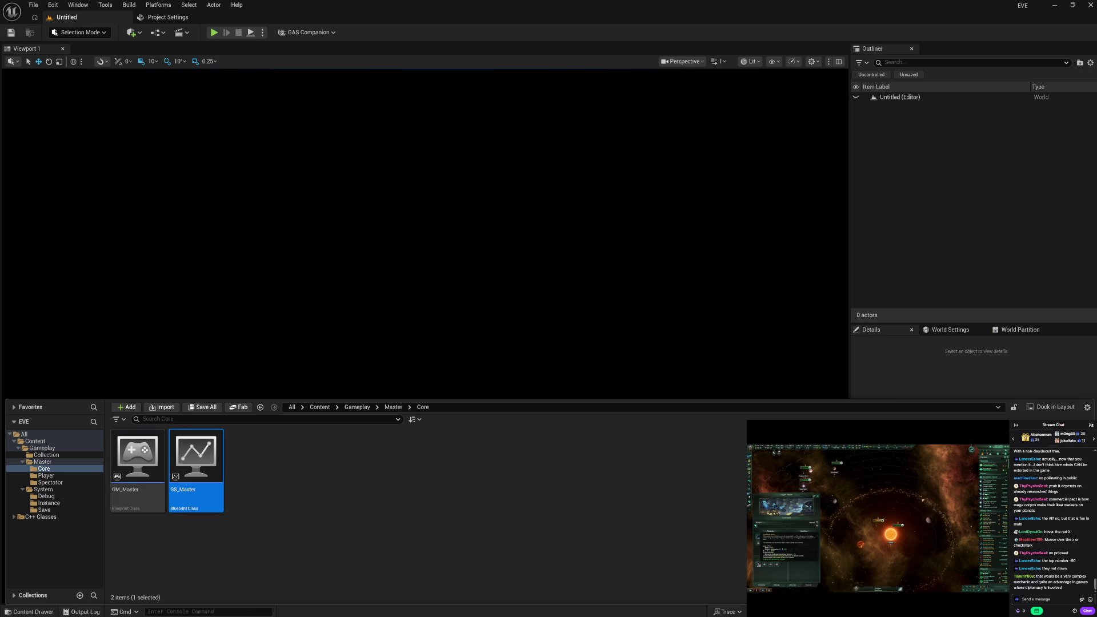
{"action": "left_click", "coordinate": [387, 502]}
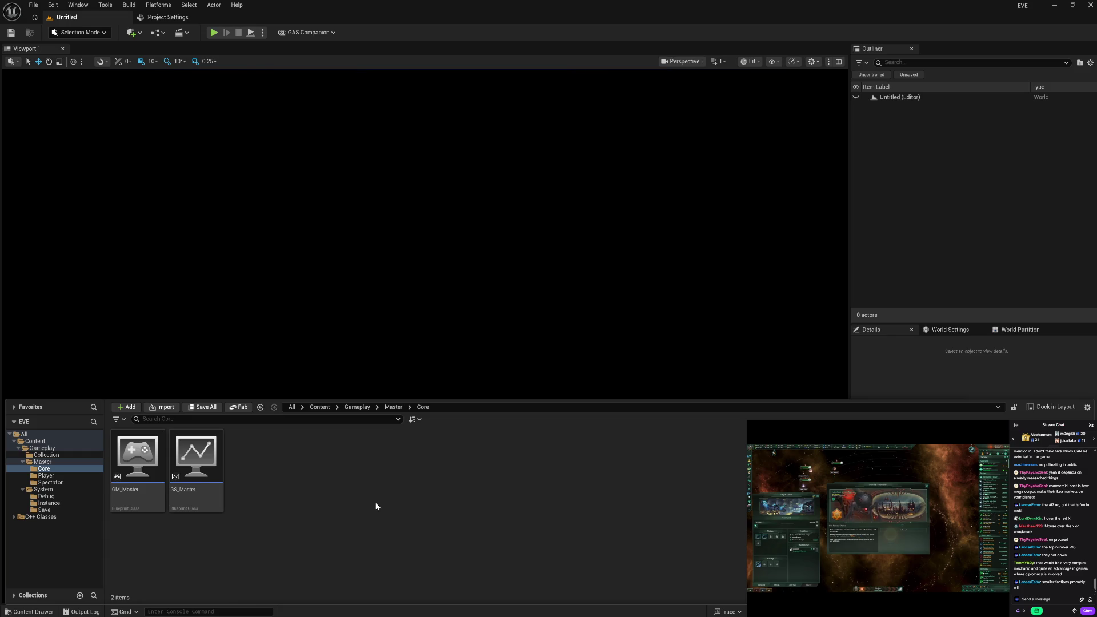
{"action": "left_click", "coordinate": [75, 477]}
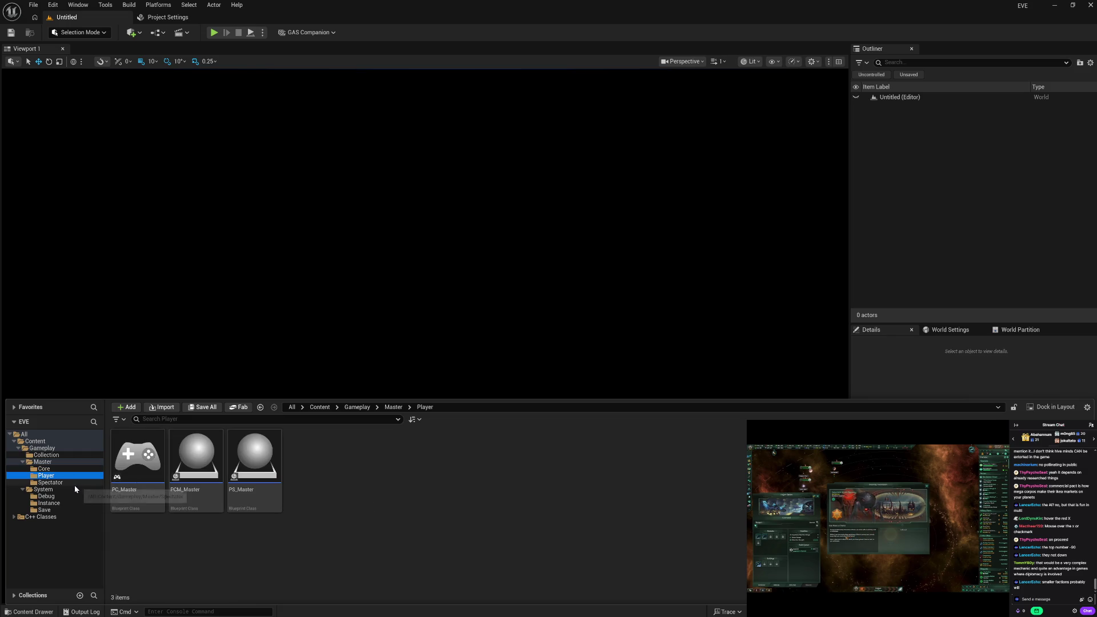
{"action": "left_click", "coordinate": [74, 484]}
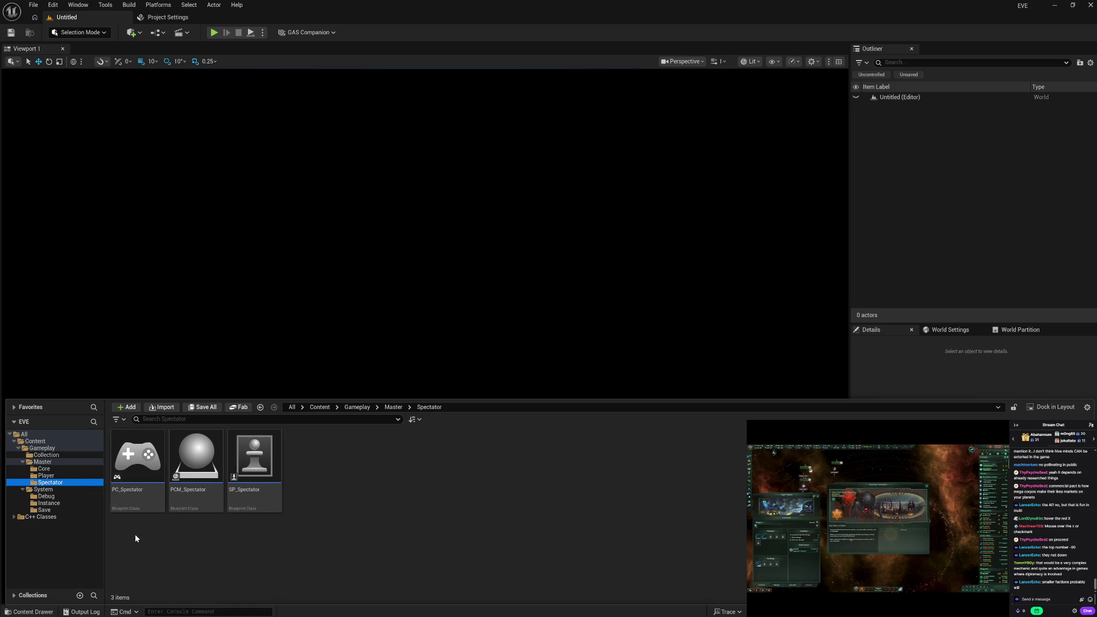
{"action": "left_click", "coordinate": [76, 475]}
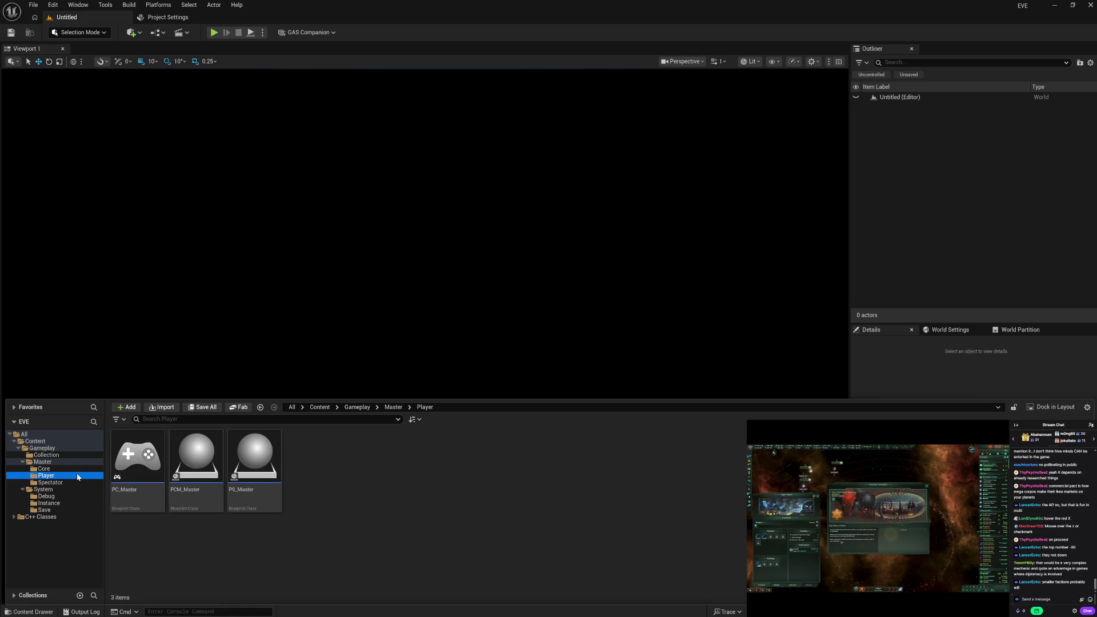
{"action": "left_click", "coordinate": [77, 468]}
{"action": "left_click", "coordinate": [84, 482]}
{"action": "left_click", "coordinate": [86, 477]}
{"action": "left_click", "coordinate": [88, 469]}
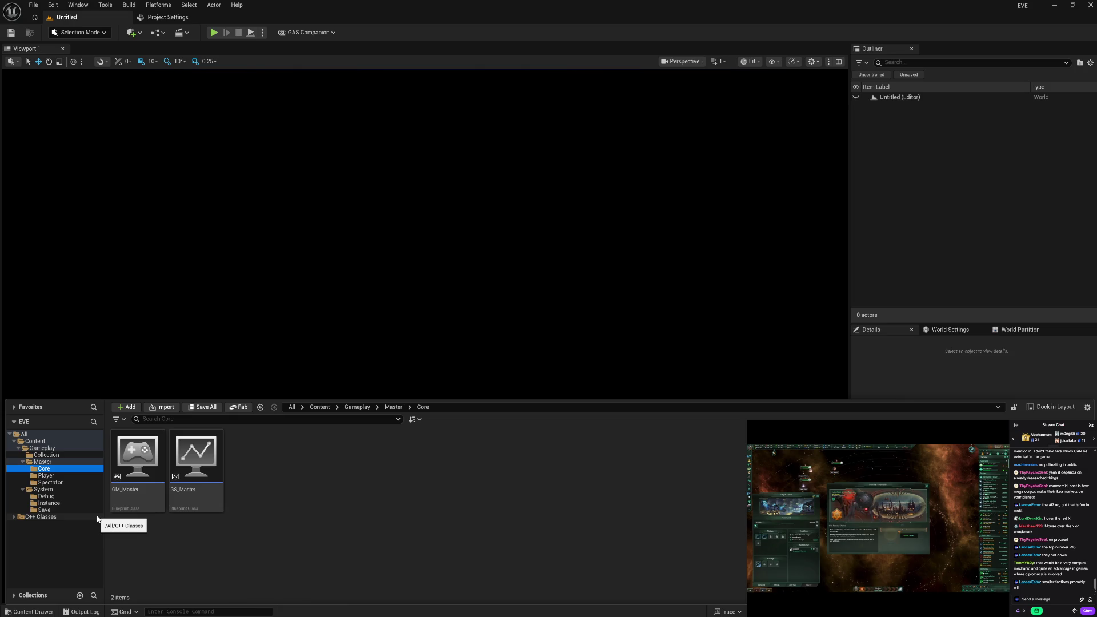
{"action": "left_click", "coordinate": [83, 504]}
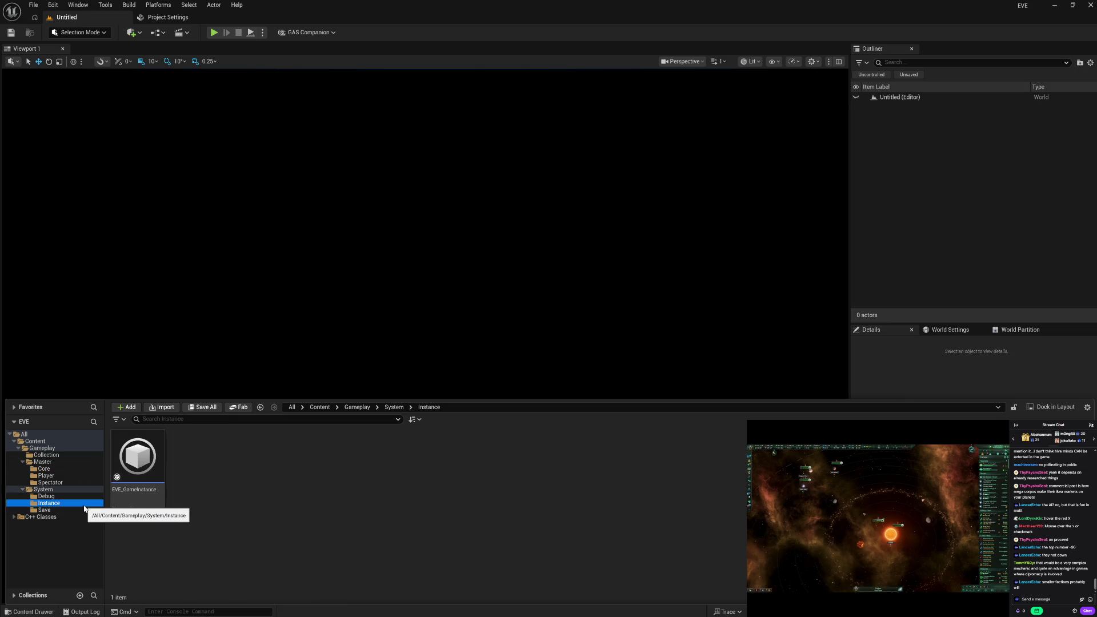
{"action": "left_click", "coordinate": [80, 495]}
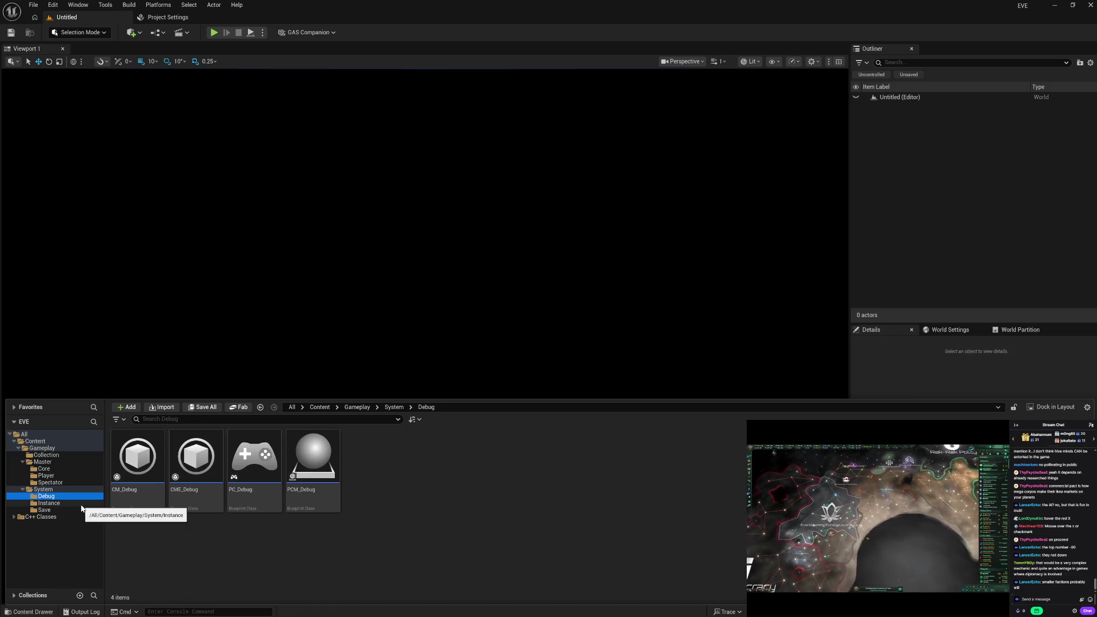
{"action": "left_click", "coordinate": [80, 504]}
{"action": "left_click", "coordinate": [80, 509]}
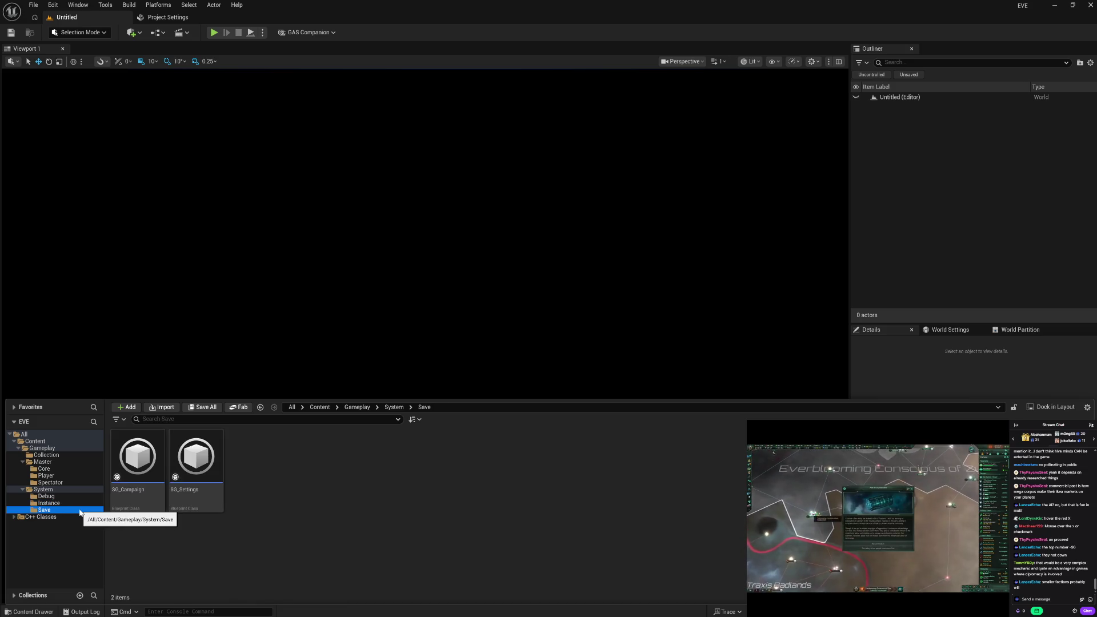
{"action": "left_click", "coordinate": [80, 498]}
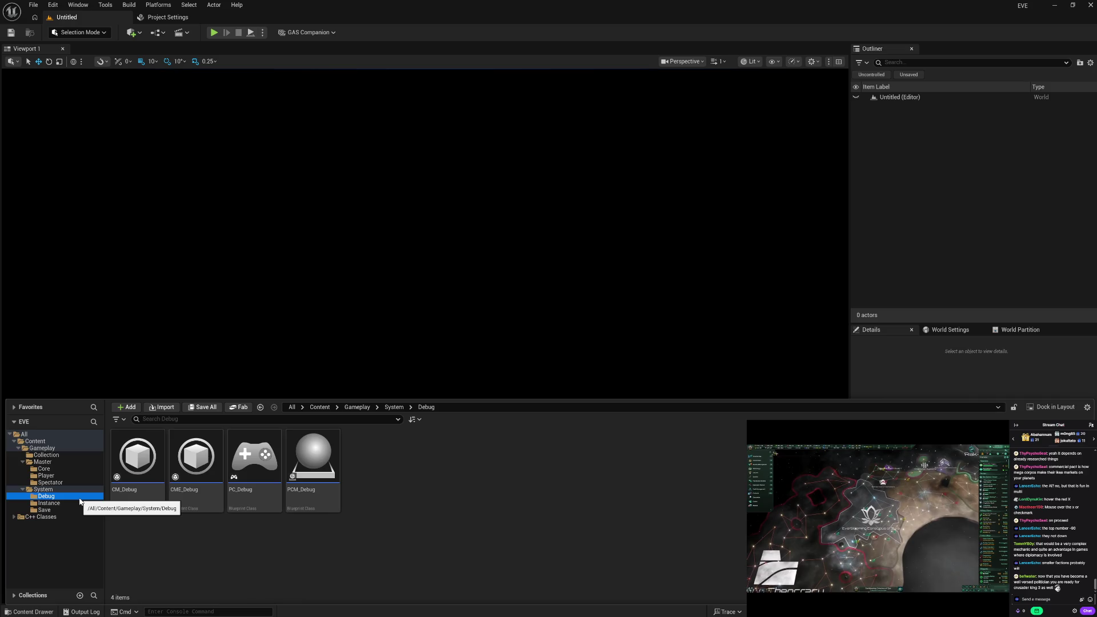
{"action": "left_click", "coordinate": [80, 470]}
{"action": "left_click", "coordinate": [147, 501]}
{"action": "double_click", "coordinate": [147, 502]}
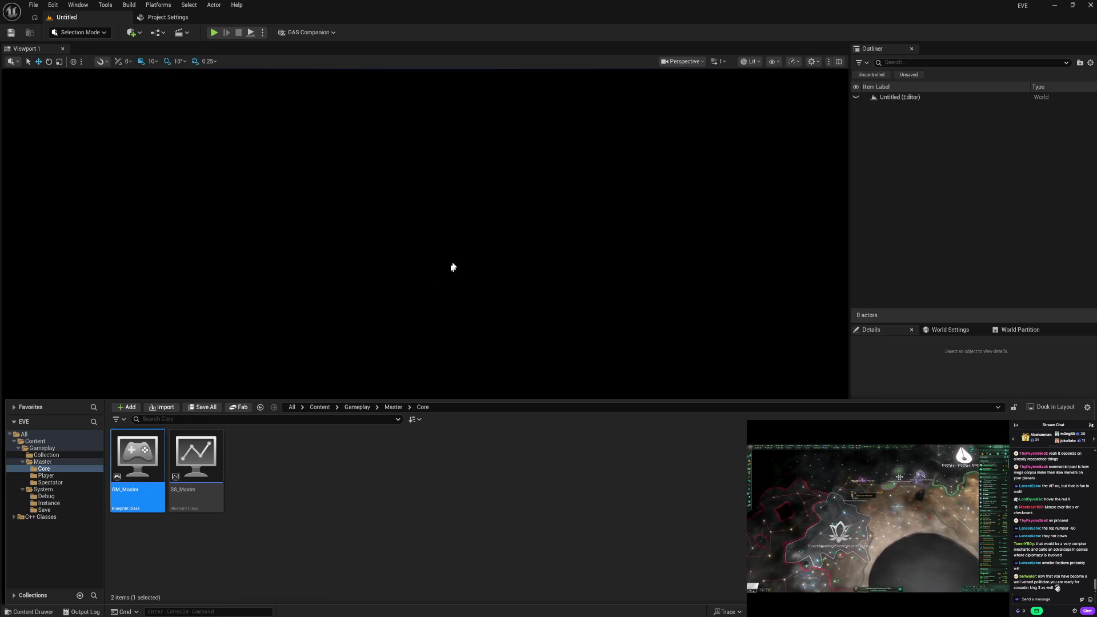
Set GM_Master's Game State, Player Controller and Player State classes to GS_Master, PC_Master and PS_Master.
{"action": "left_click", "coordinate": [501, 264]}
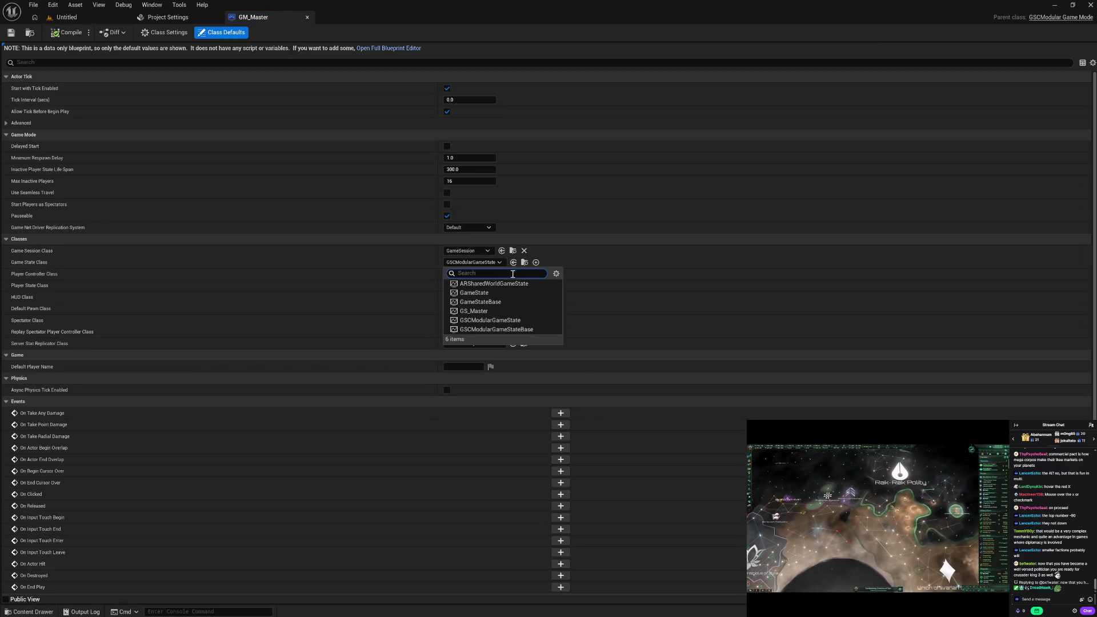
{"action": "left_click", "coordinate": [506, 312]}
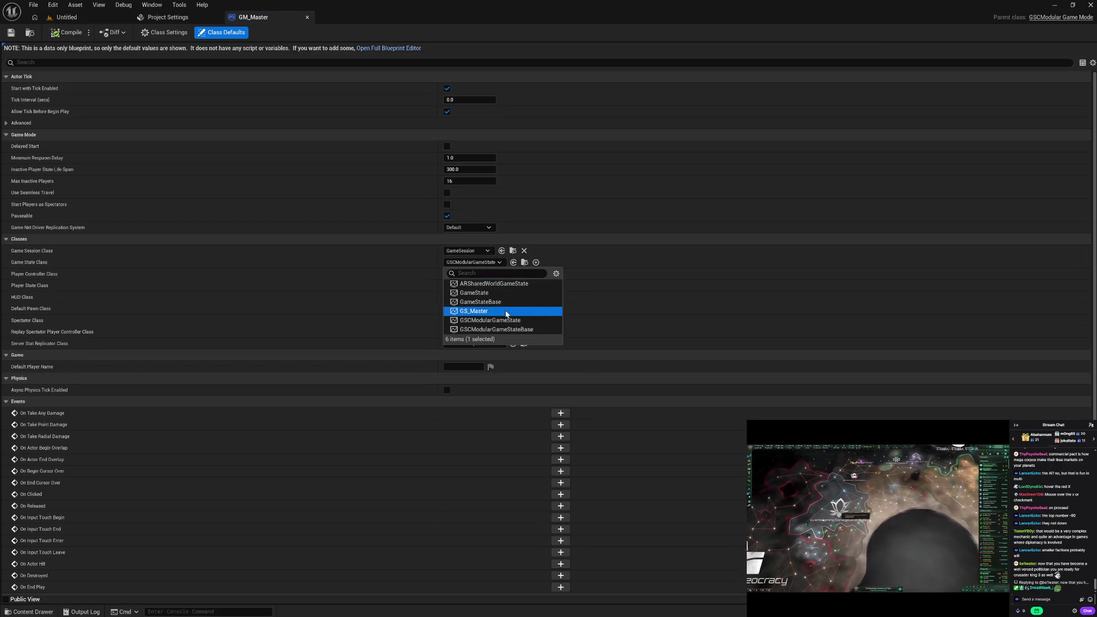
{"action": "left_click", "coordinate": [479, 275]}
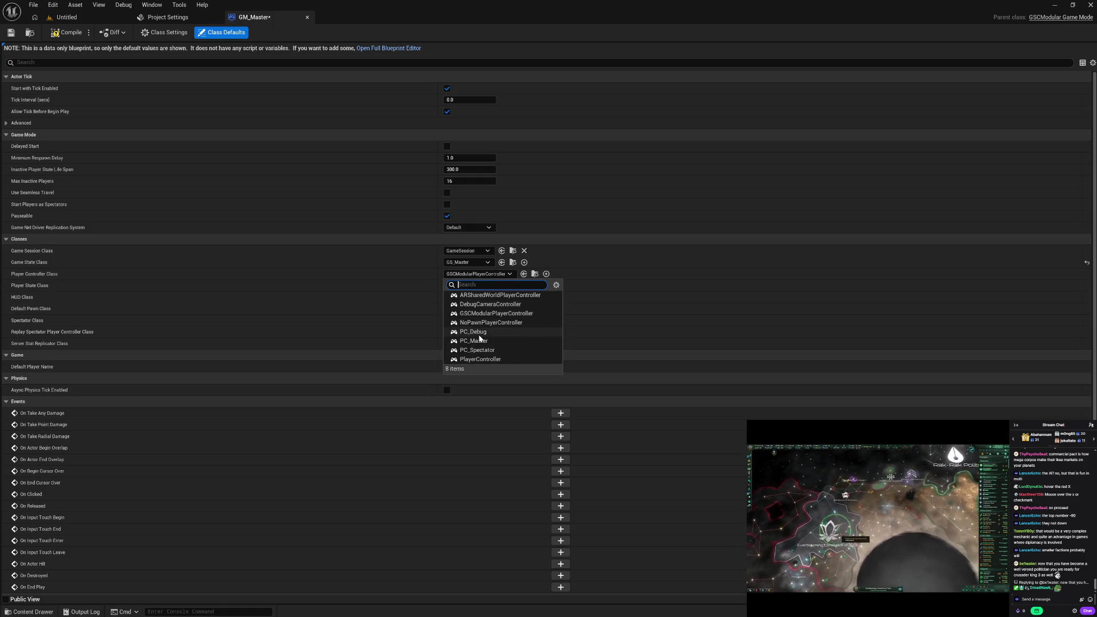
{"action": "left_click", "coordinate": [476, 341]}
{"action": "left_click", "coordinate": [467, 286]}
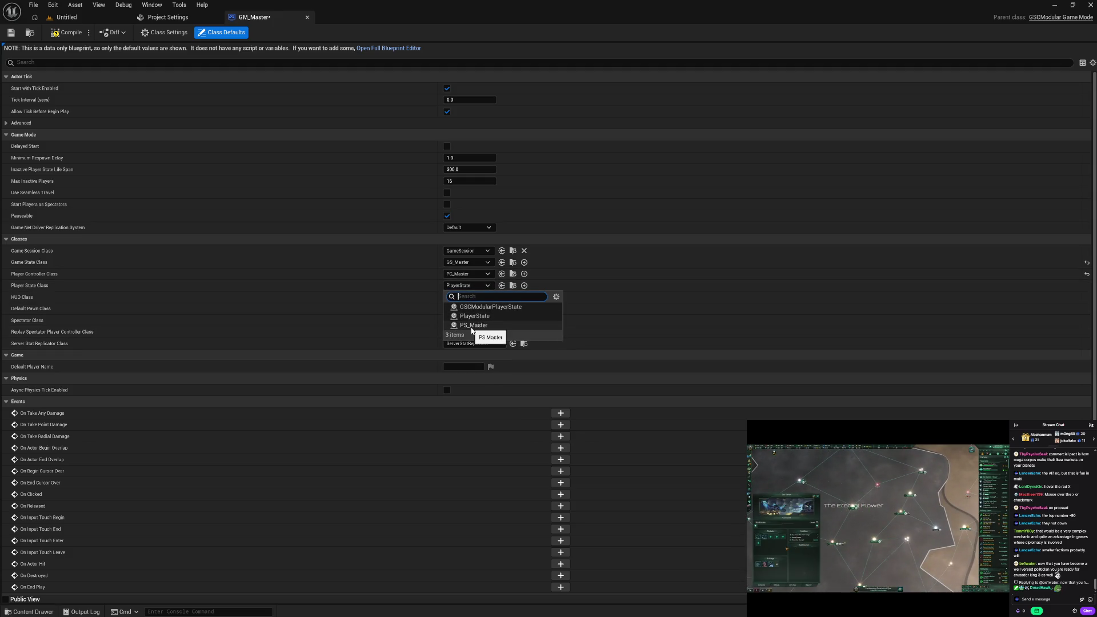
{"action": "left_click", "coordinate": [472, 327]}
Set HUD and Default Pawn to None, spectator SP_Spectator, replay spectator PC_Spectator, then compile.
{"action": "left_click", "coordinate": [461, 297]}
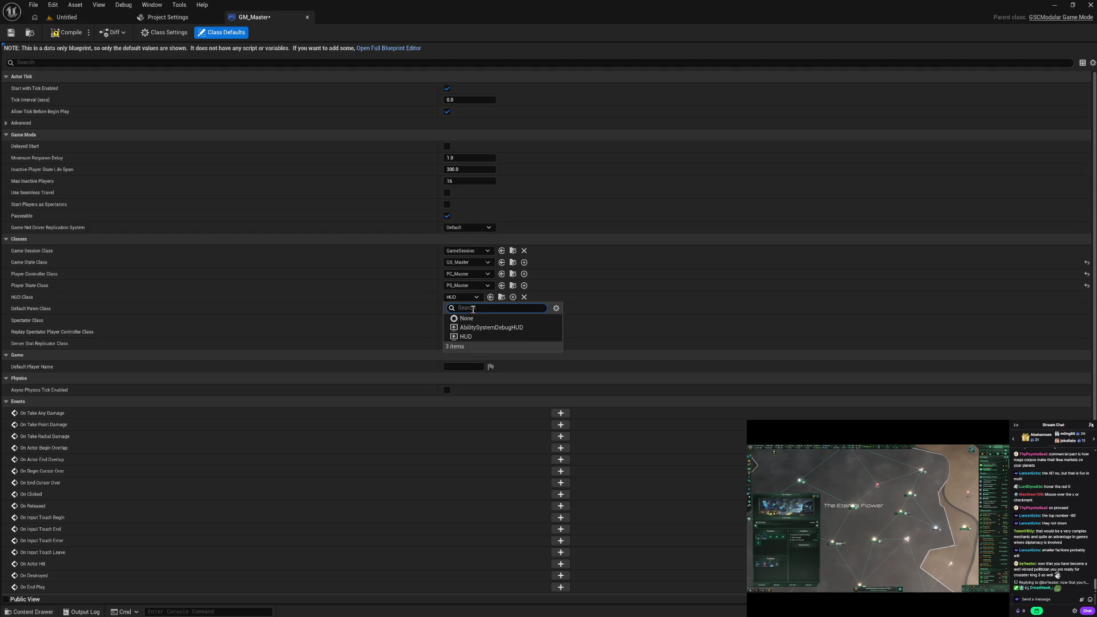
{"action": "left_click", "coordinate": [470, 322]}
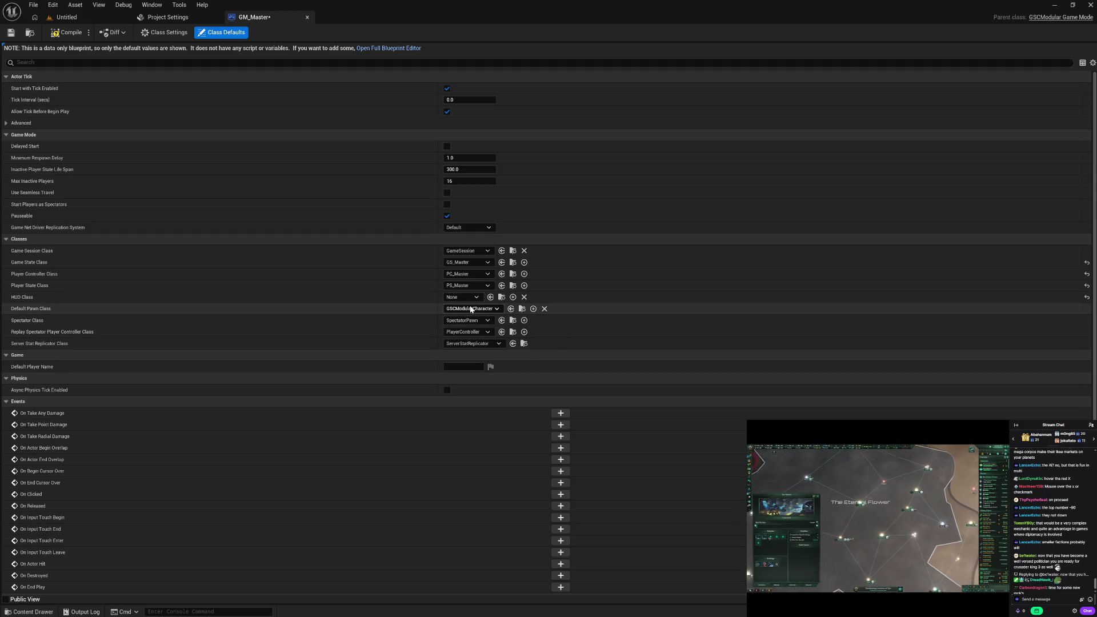
{"action": "left_click", "coordinate": [463, 309]}
{"action": "left_click", "coordinate": [474, 330]}
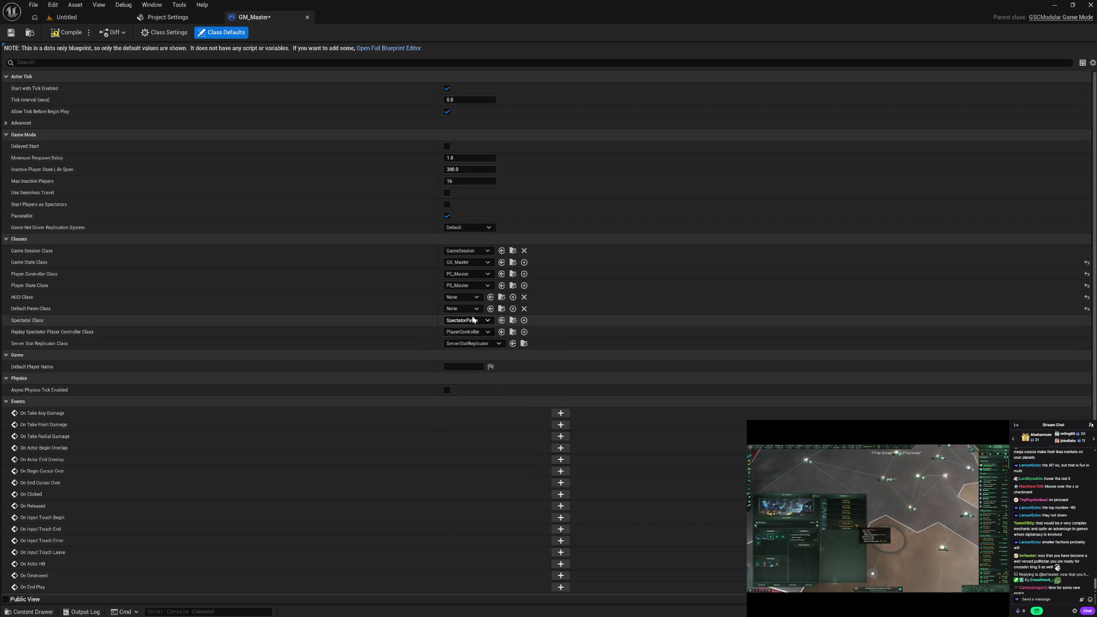
{"action": "left_click", "coordinate": [473, 321]}
{"action": "left_click", "coordinate": [478, 341]}
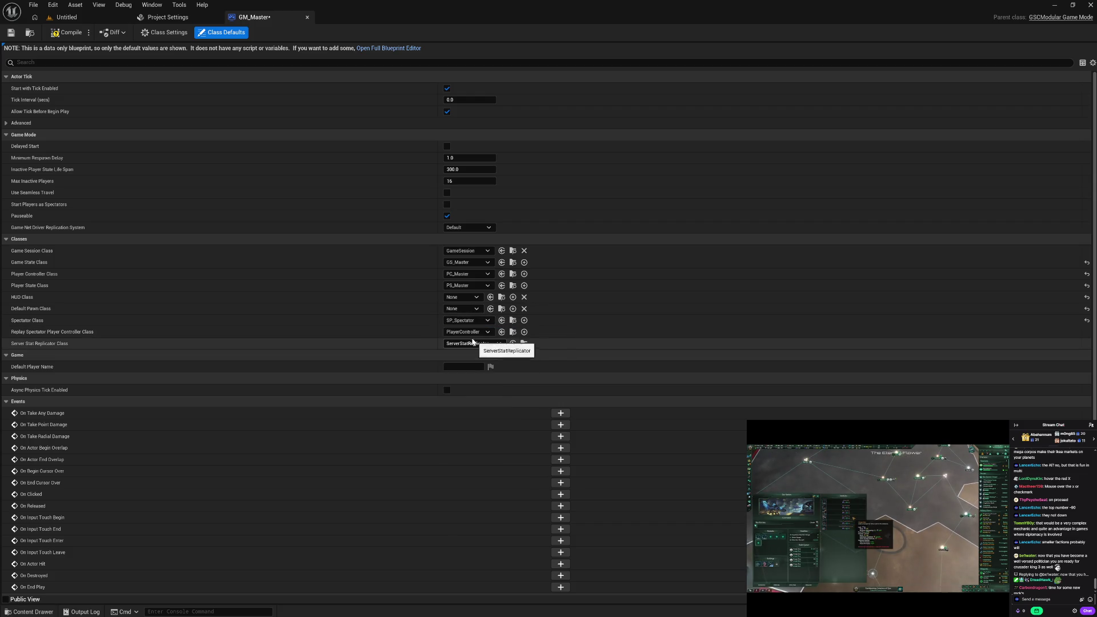
{"action": "left_click", "coordinate": [466, 332]}
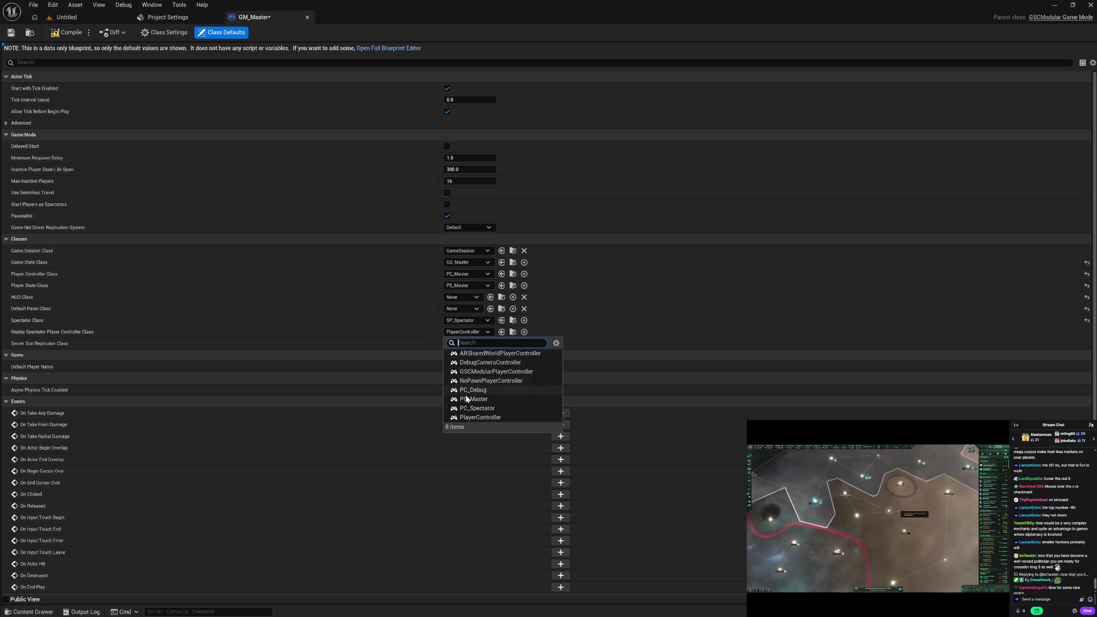
{"action": "left_click", "coordinate": [476, 408]}
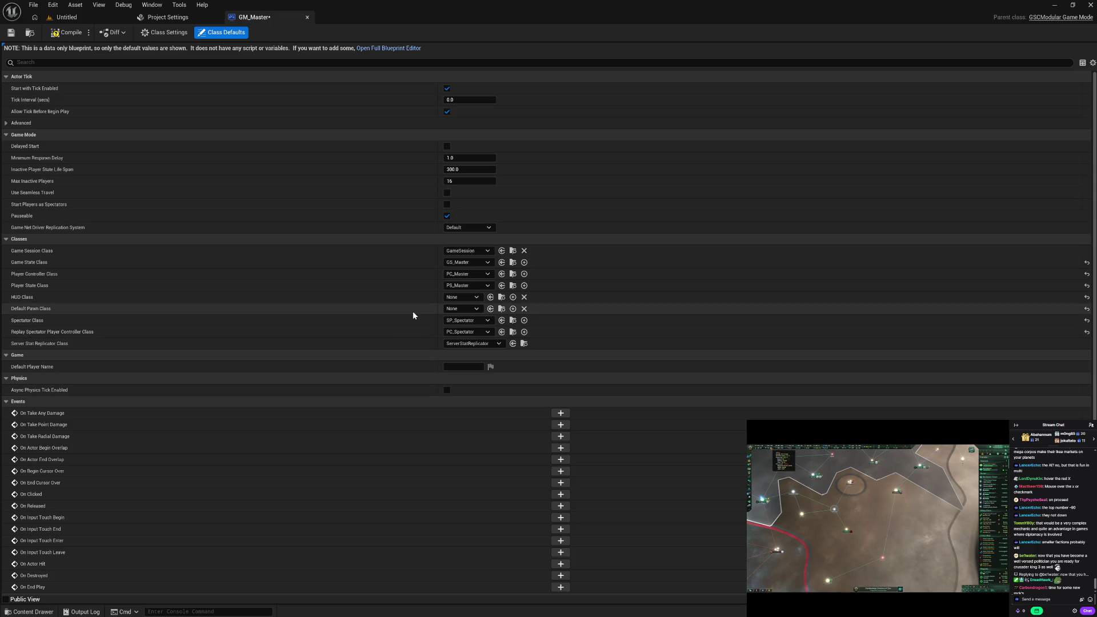
{"action": "left_click", "coordinate": [68, 34]}
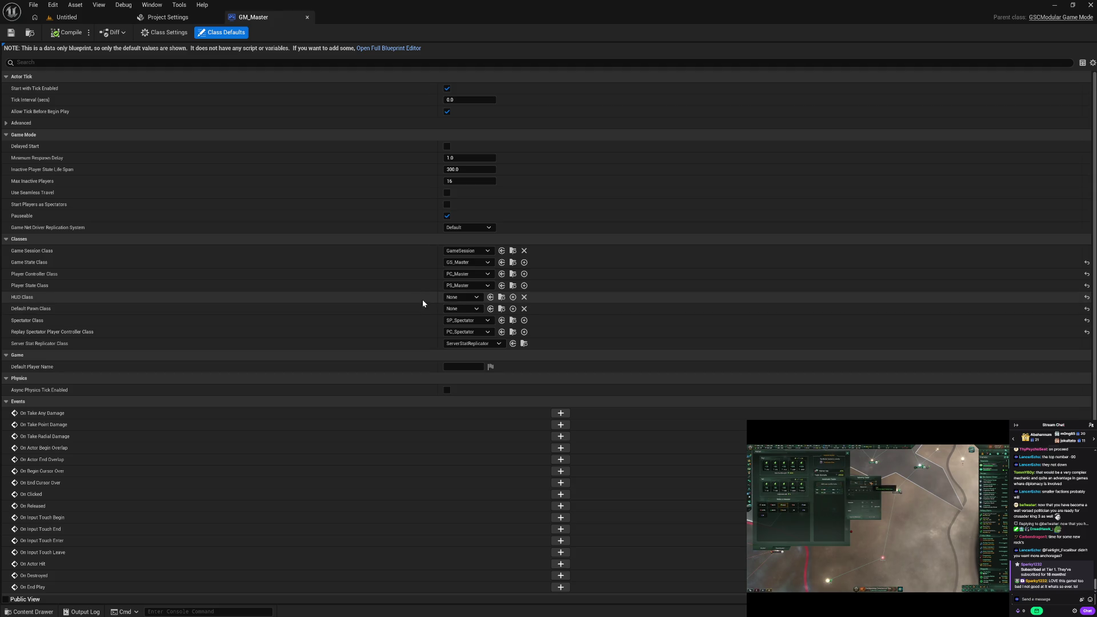
Close the GM_Master editor, set Default GameMode to GM_Master, and close Project Settings.
{"action": "left_click", "coordinate": [308, 18]}
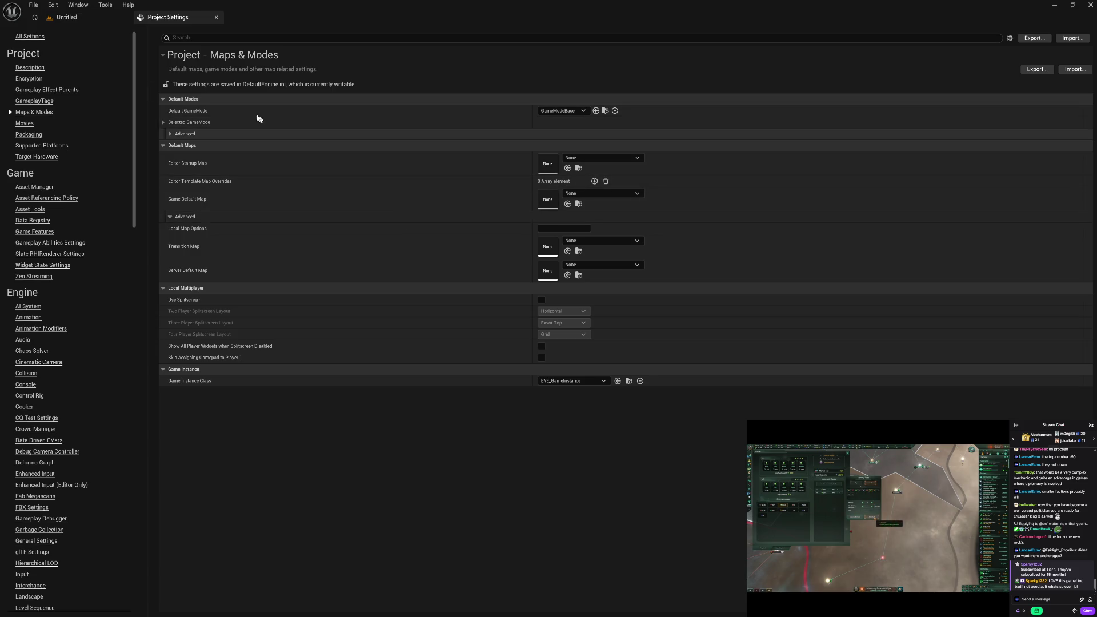
{"action": "left_click", "coordinate": [557, 111]}
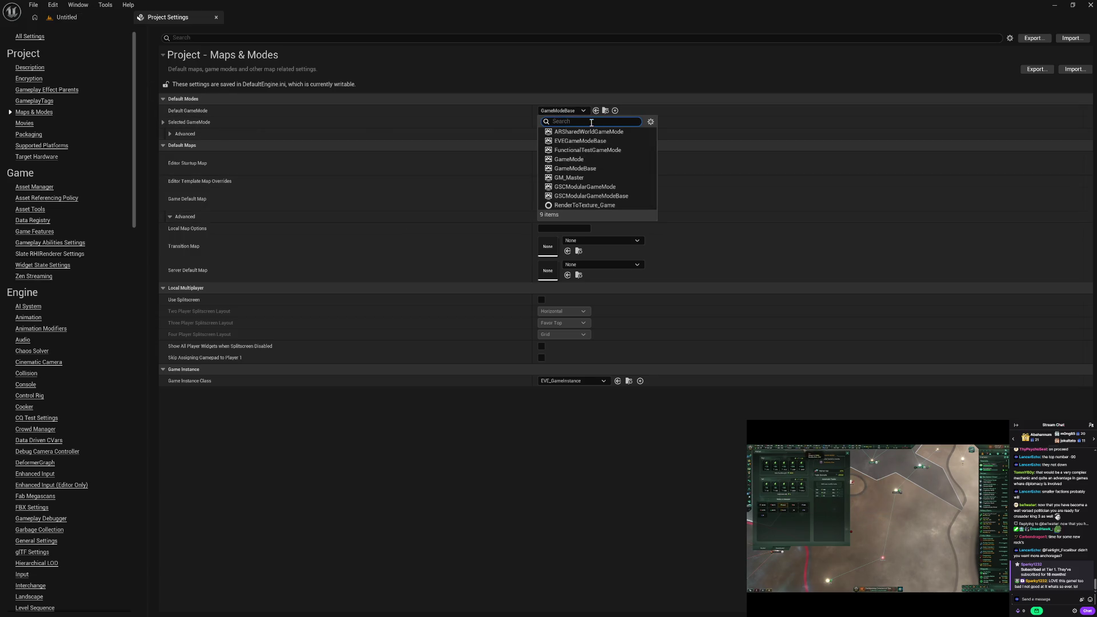
{"action": "left_click", "coordinate": [571, 178]}
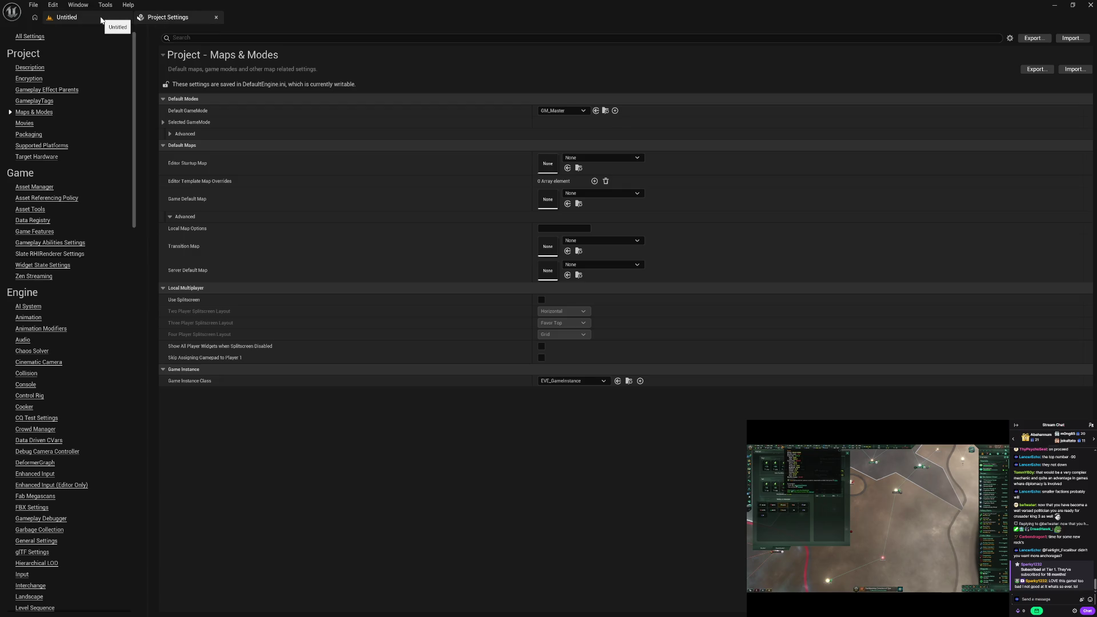
{"action": "left_click", "coordinate": [216, 17]}
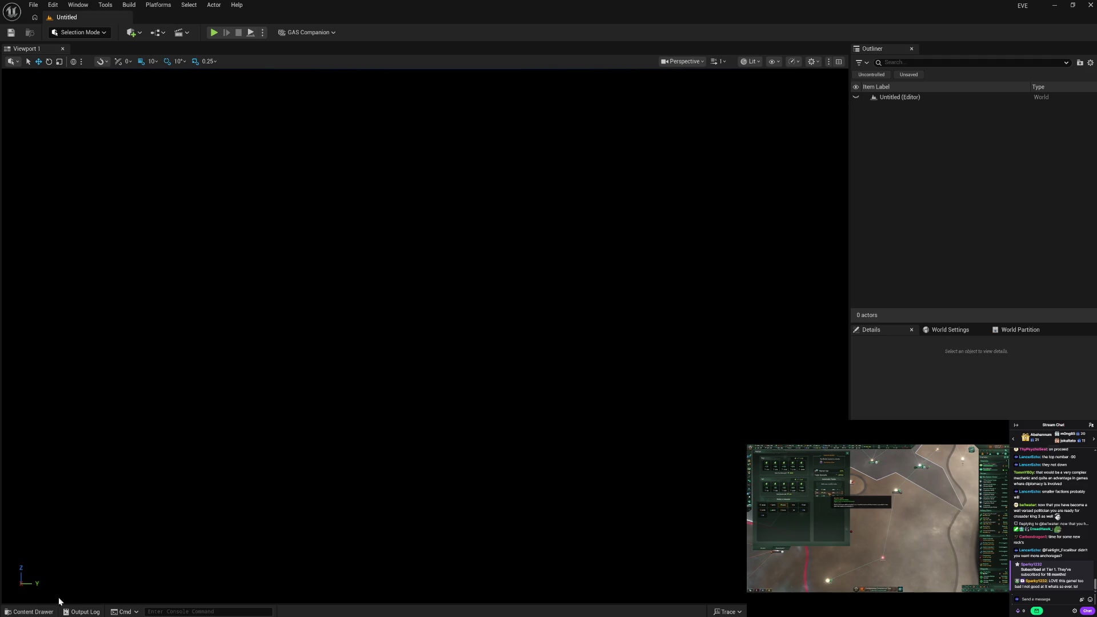
Browse the Spectator, Debug, Instance and Save folders, then open the empty Collection folder.
{"action": "left_click", "coordinate": [33, 612]}
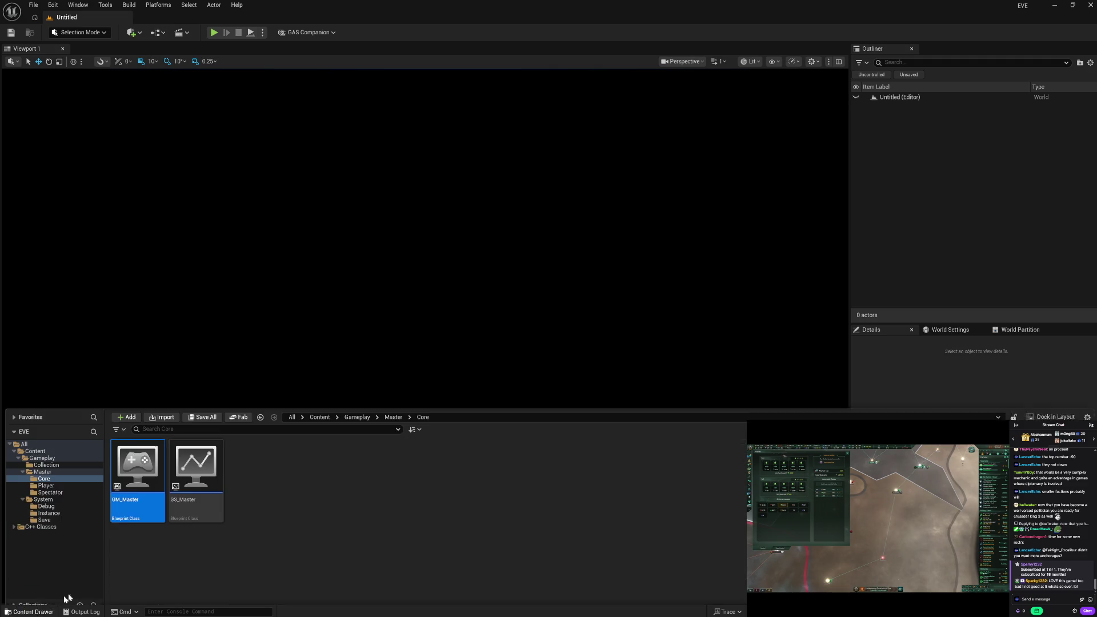
{"action": "left_click", "coordinate": [57, 483]}
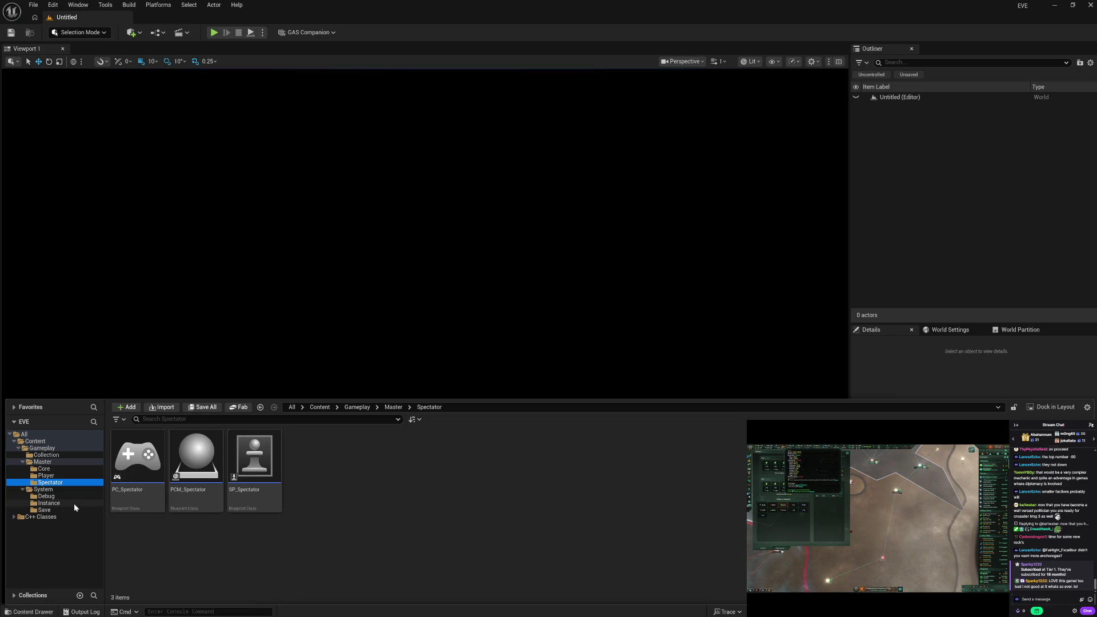
{"action": "left_click", "coordinate": [72, 496]}
{"action": "left_click", "coordinate": [63, 504]}
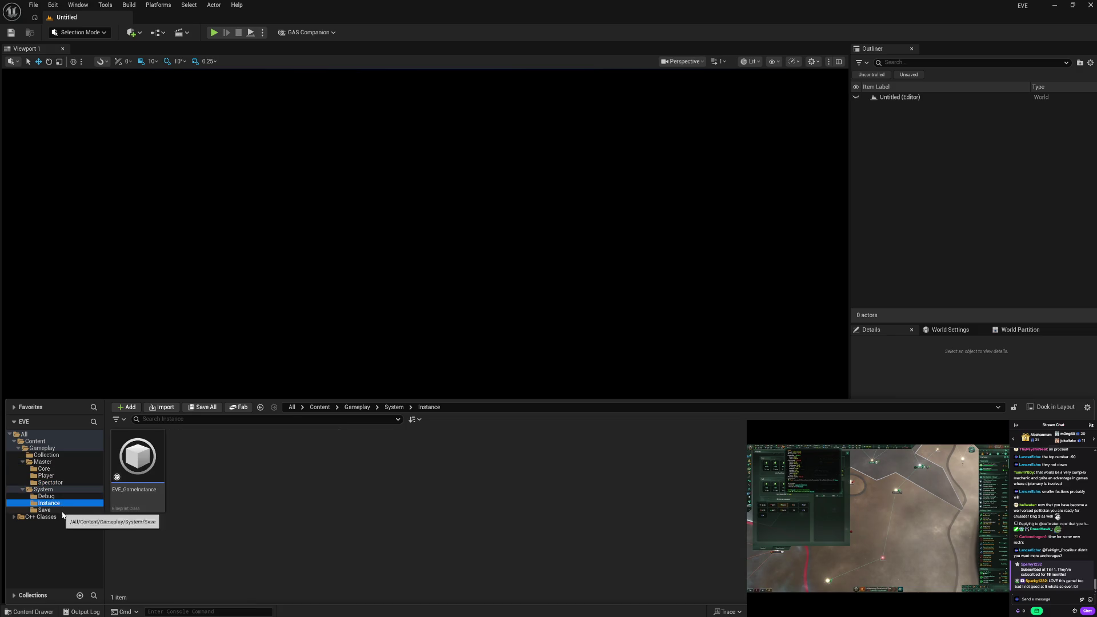
{"action": "left_click", "coordinate": [62, 510]}
{"action": "left_click", "coordinate": [21, 490]}
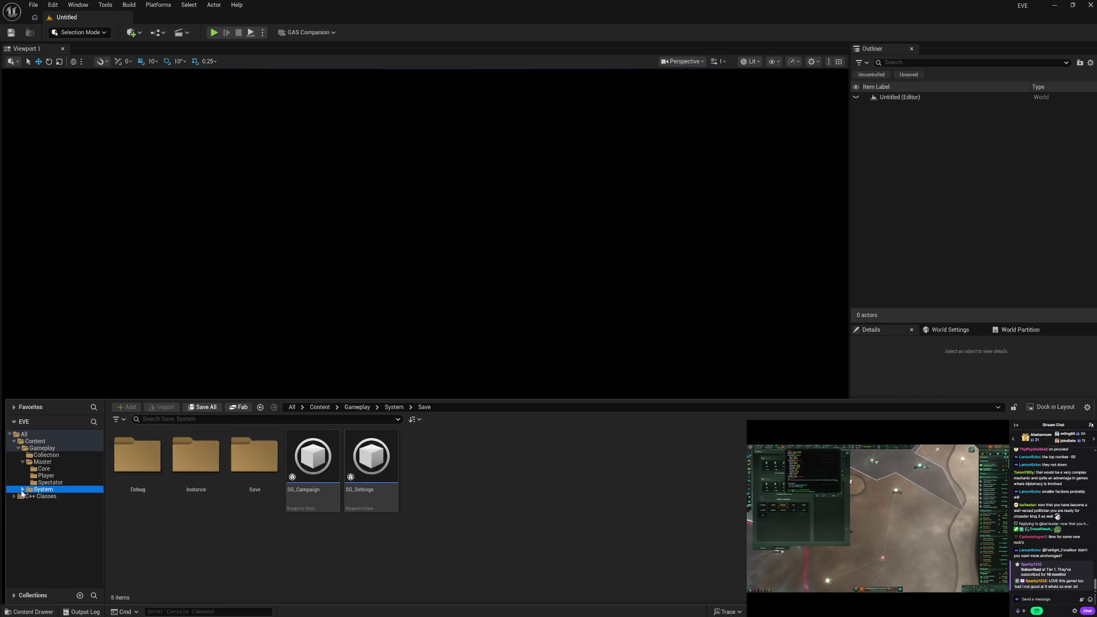
{"action": "left_click", "coordinate": [22, 463]}
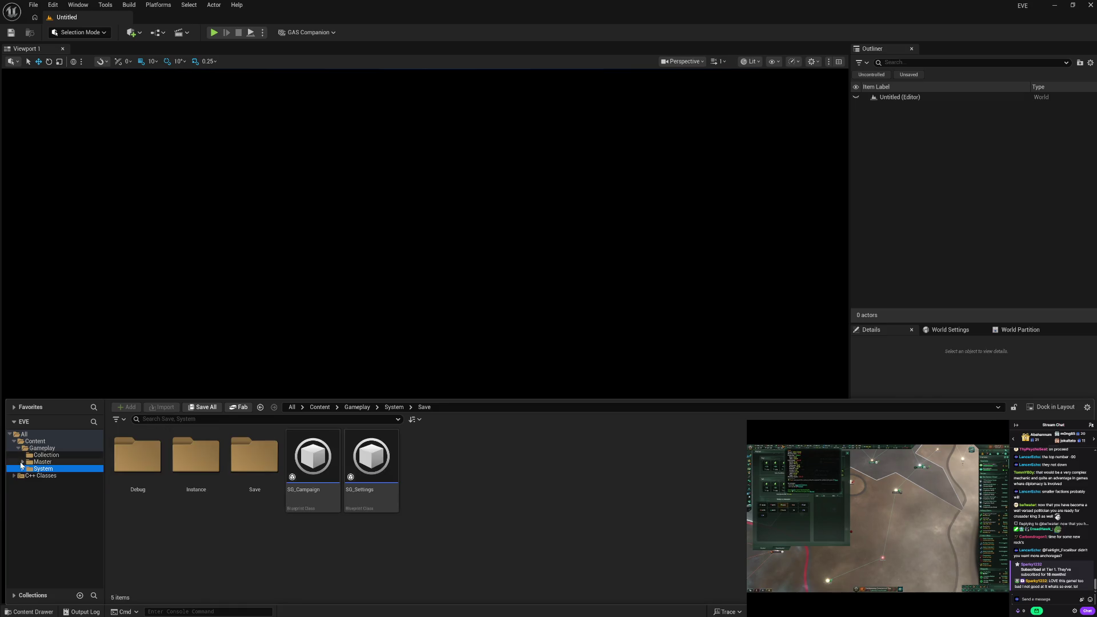
{"action": "left_click", "coordinate": [22, 462]}
{"action": "left_click", "coordinate": [46, 455]}
Create Entry, Menu and World folders inside Collection.
{"action": "right_click", "coordinate": [177, 484]}
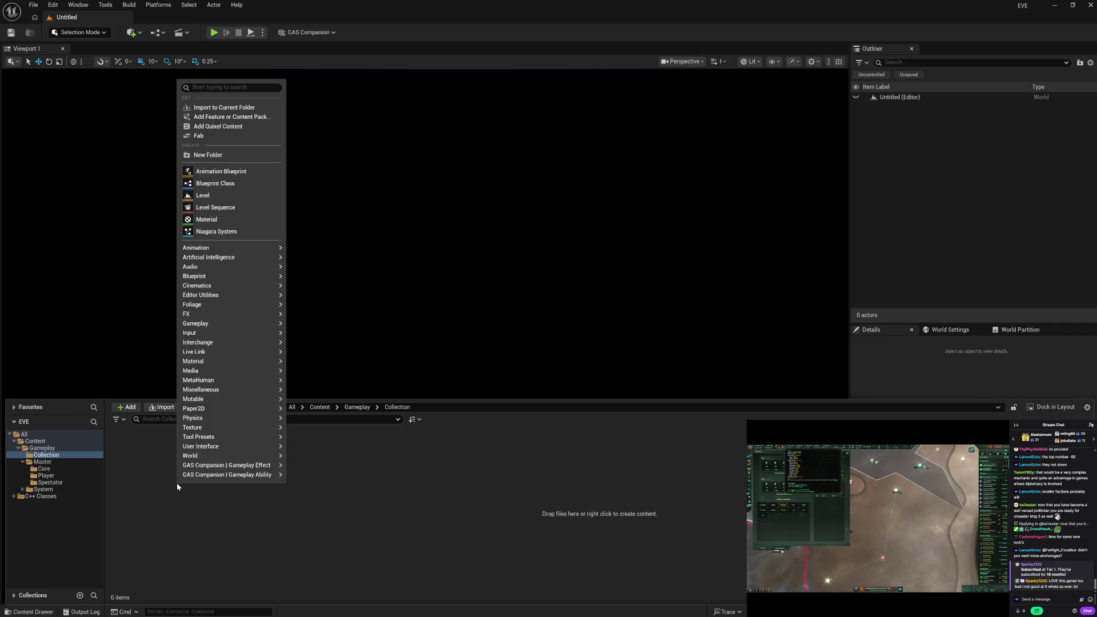
{"action": "left_click", "coordinate": [244, 156]}
{"action": "type", "text": "Entry"}
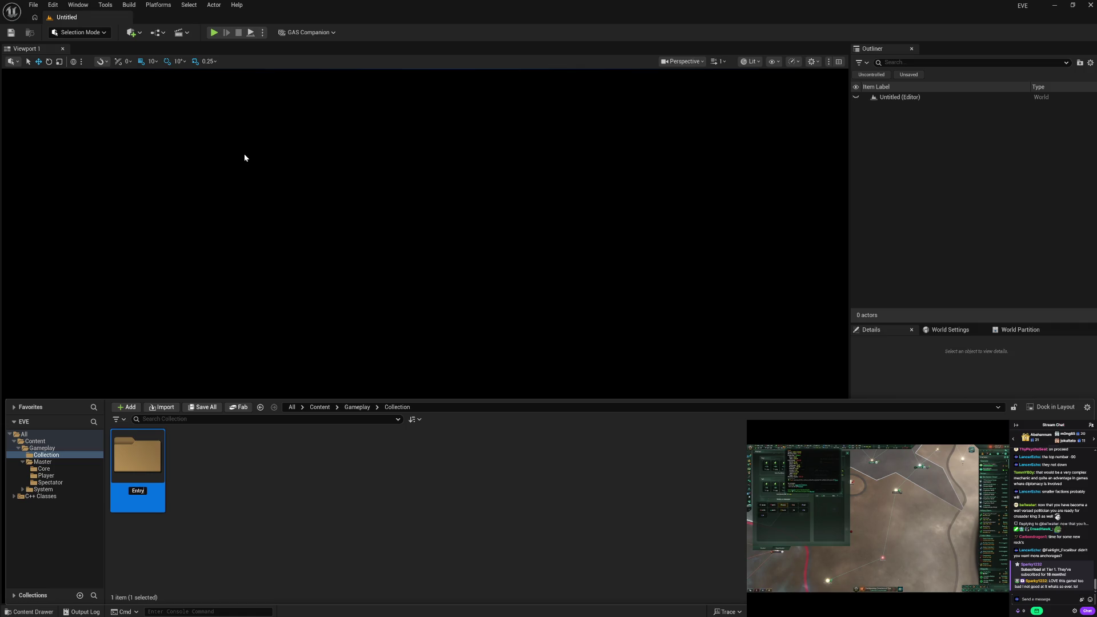
{"action": "right_click", "coordinate": [237, 487]}
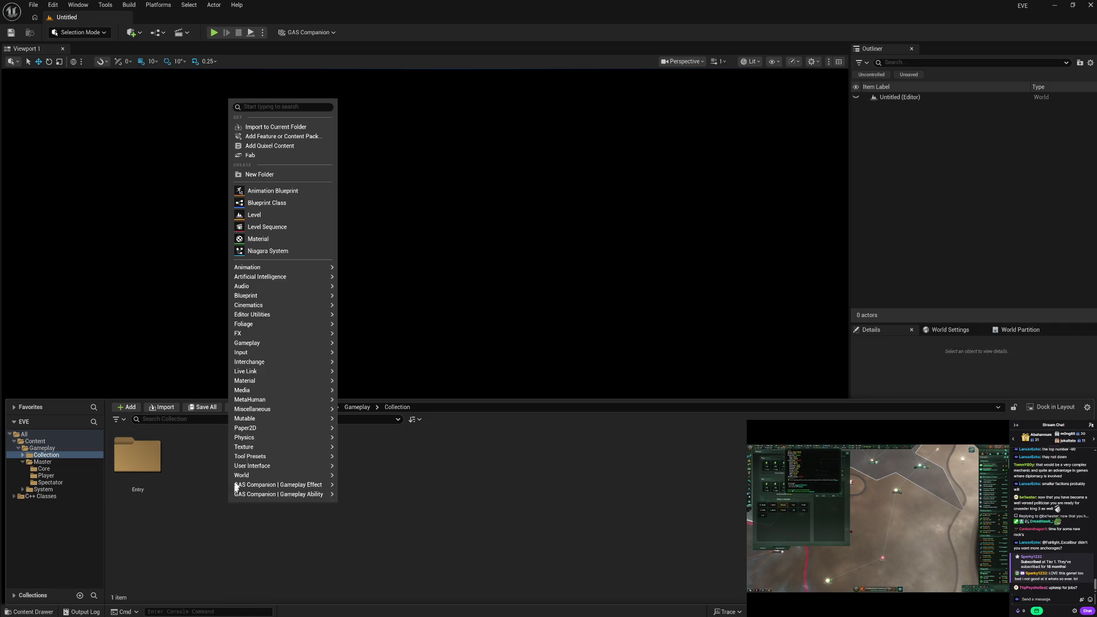
{"action": "left_click", "coordinate": [274, 176]}
{"action": "type", "text": "Menu"}
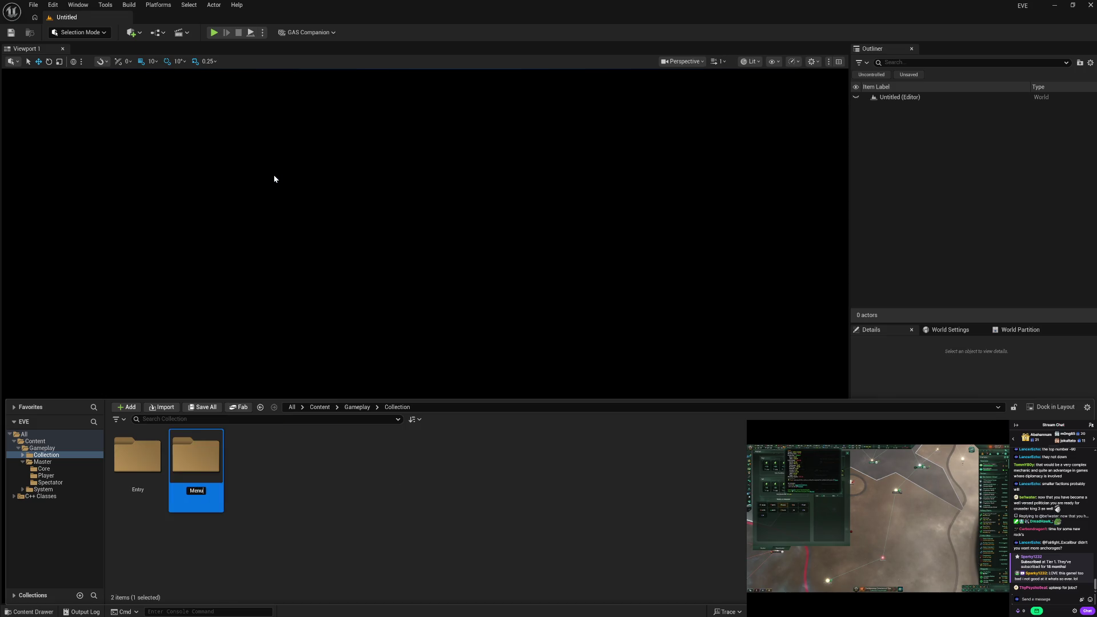
{"action": "right_click", "coordinate": [243, 512]}
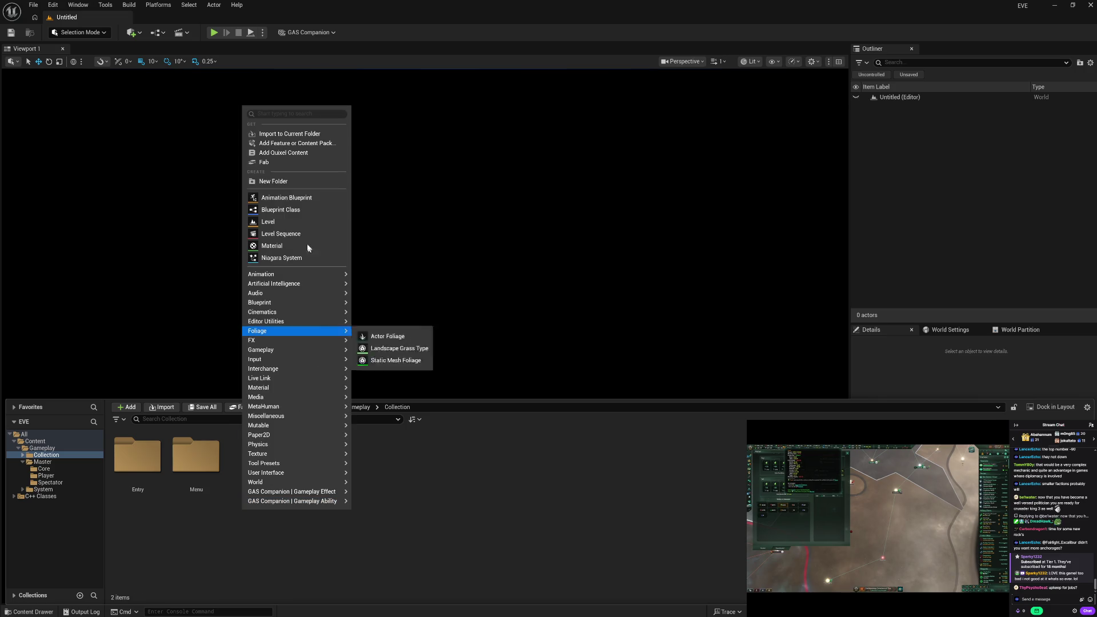
{"action": "left_click", "coordinate": [299, 179]}
{"action": "type", "text": "World"}
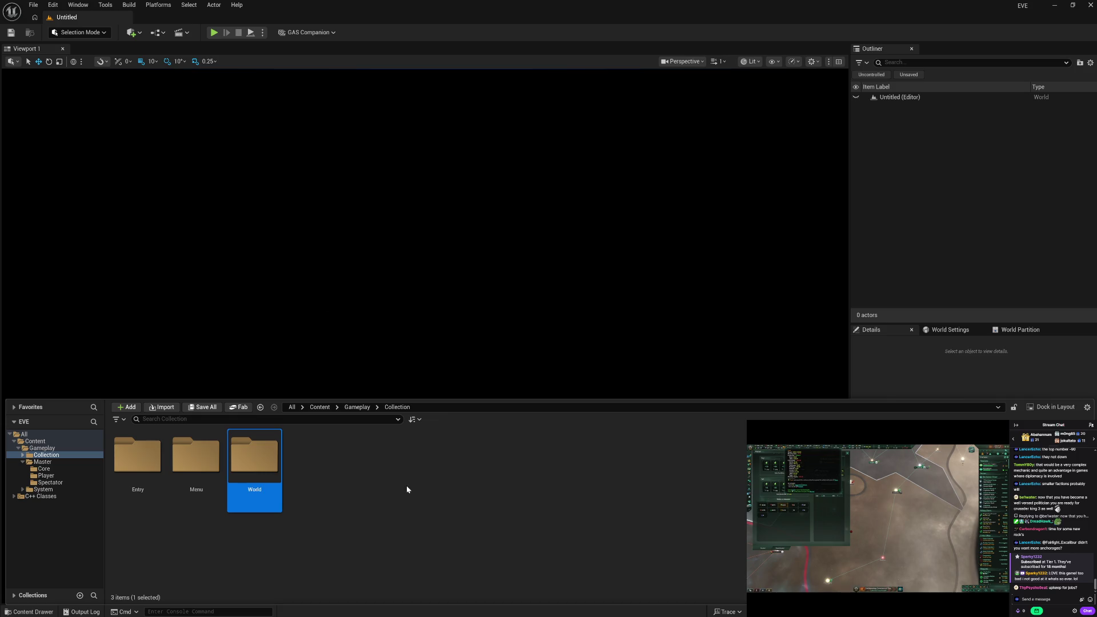
{"action": "left_click", "coordinate": [407, 486]}
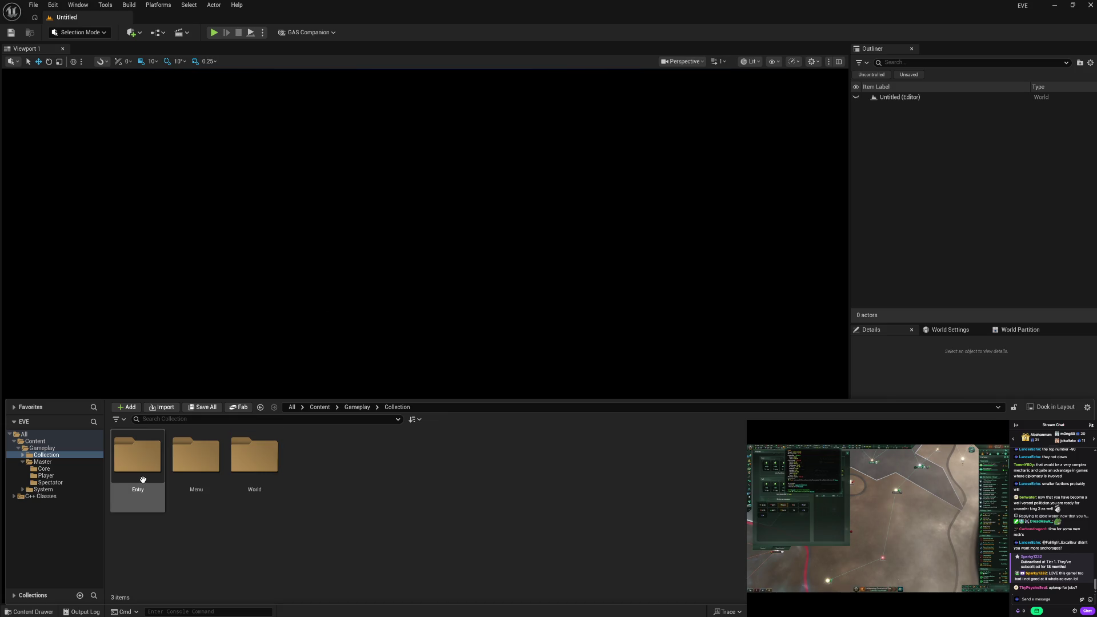
Open Entry and create a Core folder inside it.
{"action": "left_click", "coordinate": [22, 455]}
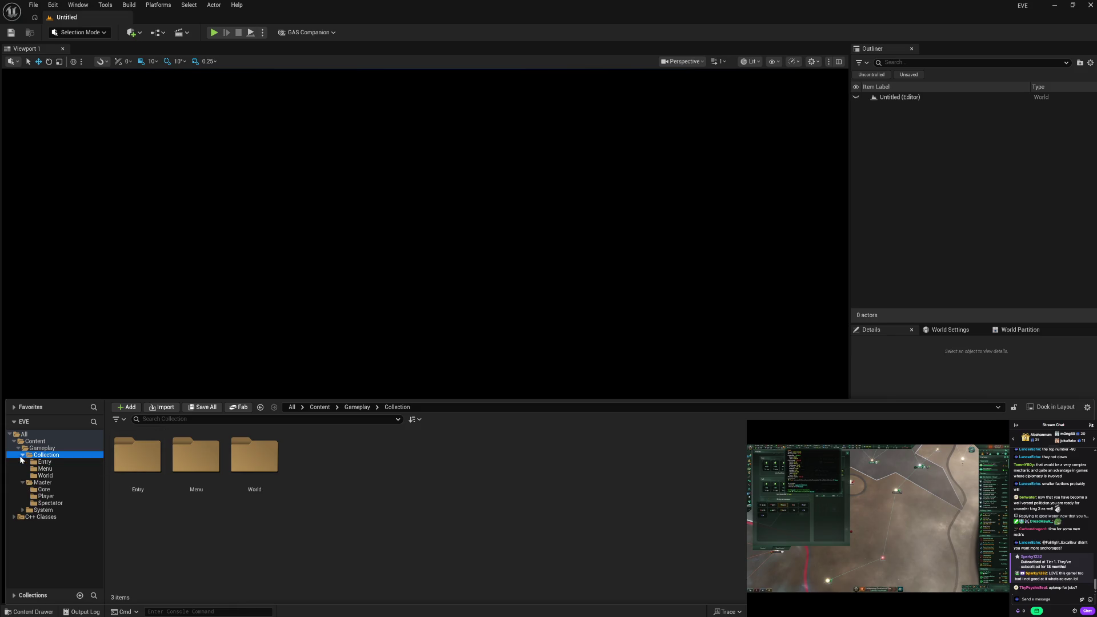
{"action": "left_click", "coordinate": [55, 463]}
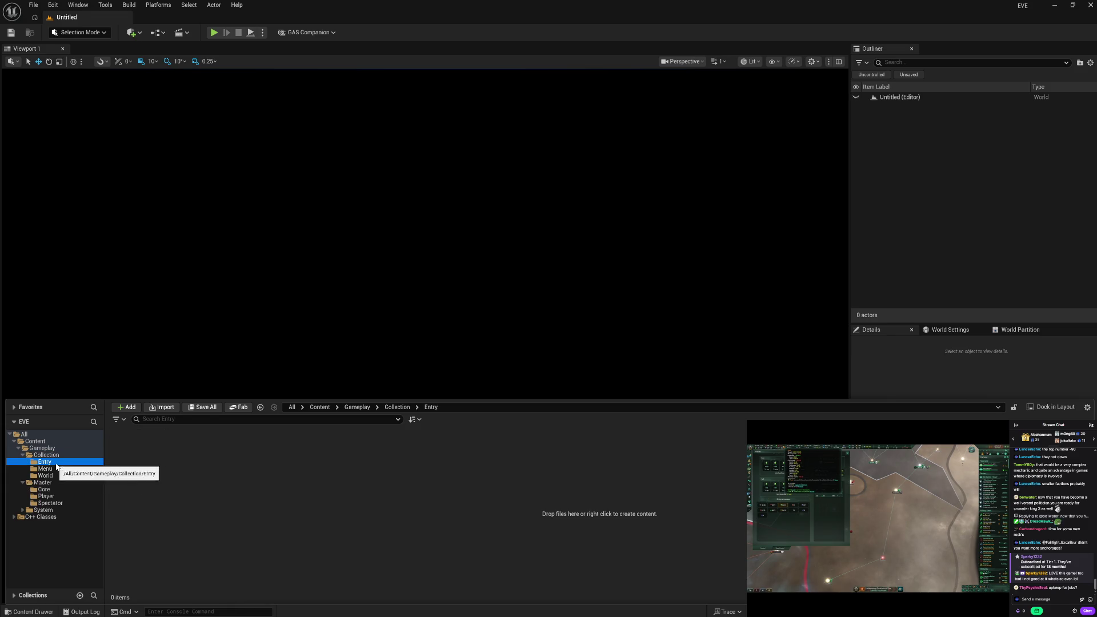
{"action": "right_click", "coordinate": [146, 481]}
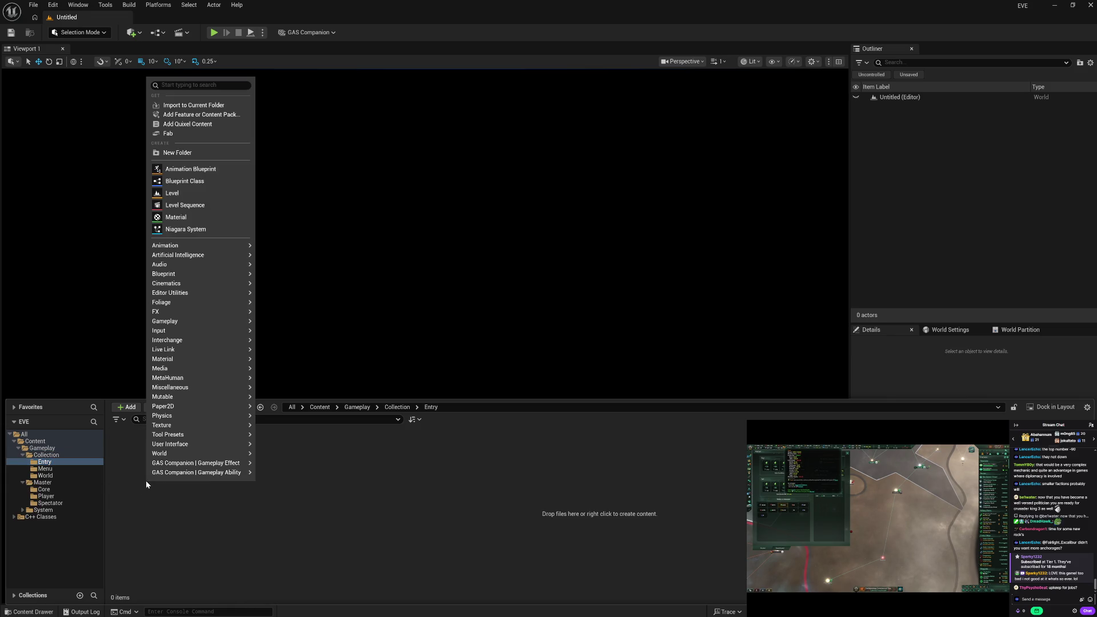
{"action": "left_click", "coordinate": [164, 152]}
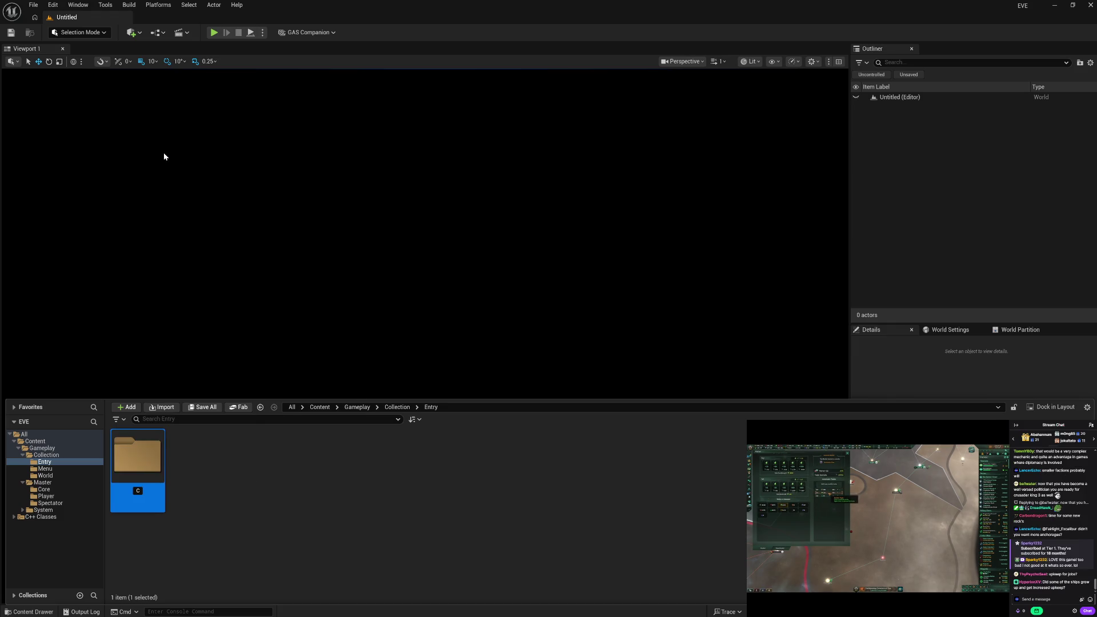
{"action": "type", "text": "ore"}
{"action": "key", "text": "Return"}
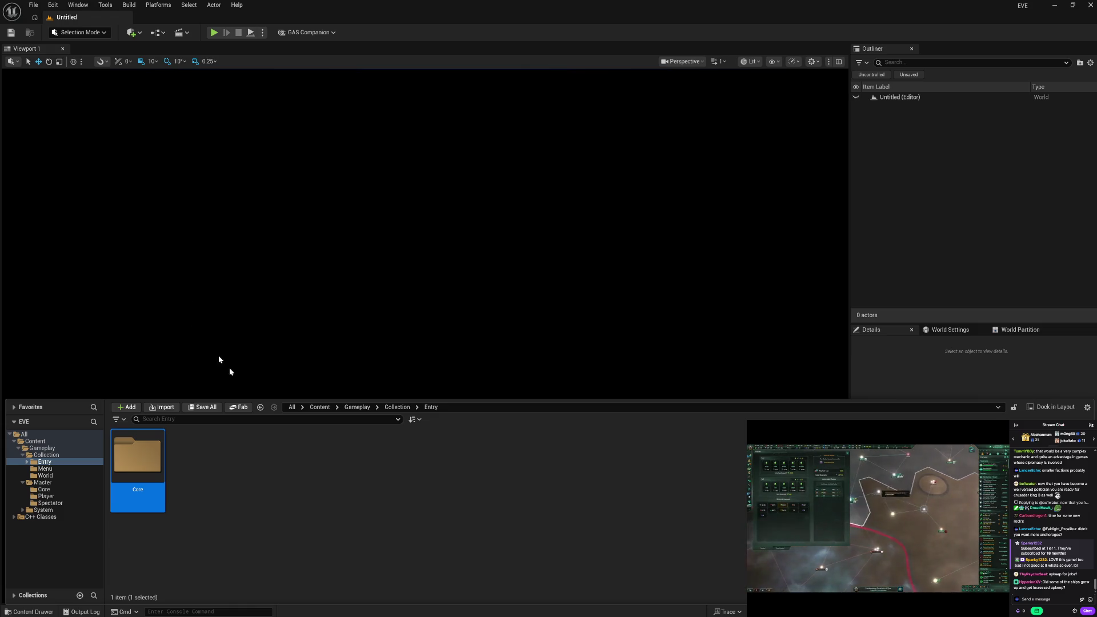
Add Player and Widget folders beside Core in Entry, then open Master's Player folder.
{"action": "right_click", "coordinate": [235, 482]}
{"action": "left_click", "coordinate": [261, 160]}
{"action": "type", "text": "Player"}
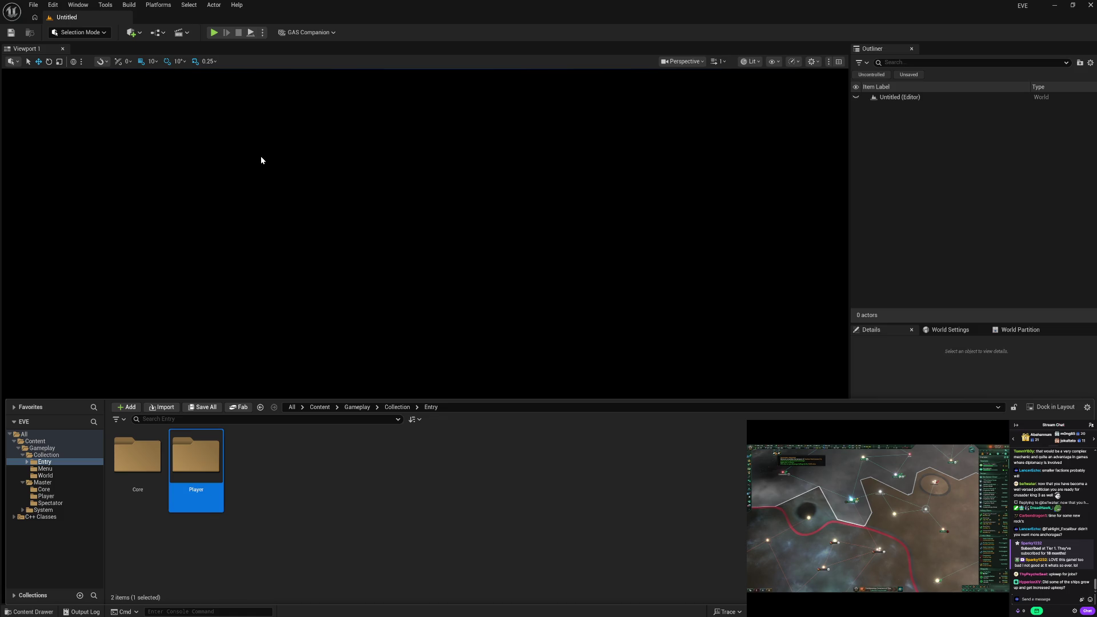
{"action": "left_click", "coordinate": [324, 491]}
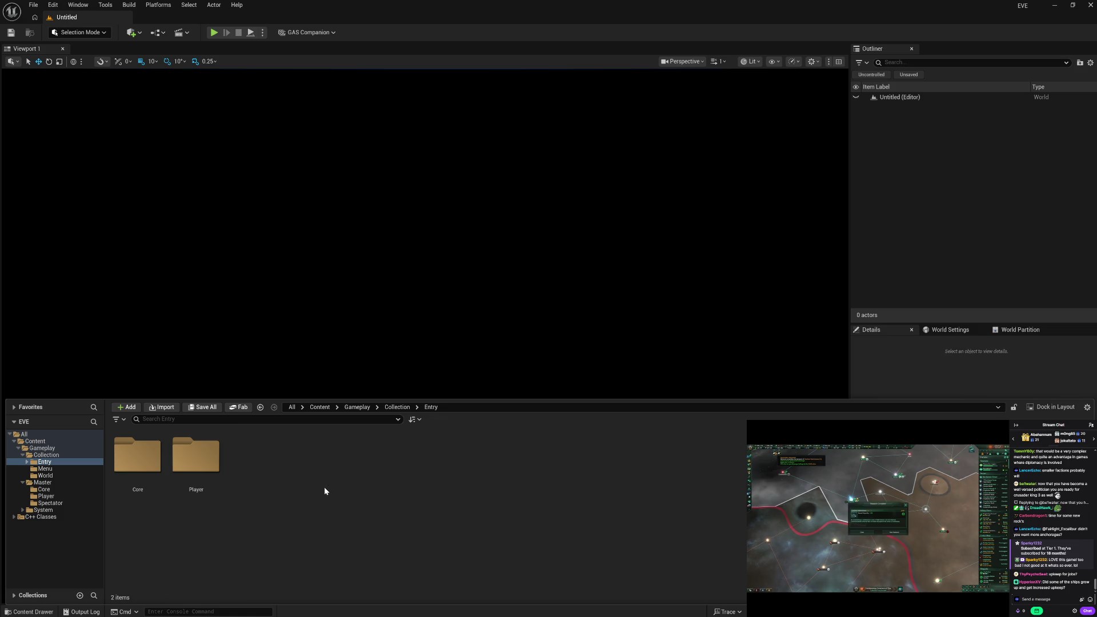
{"action": "right_click", "coordinate": [268, 475]}
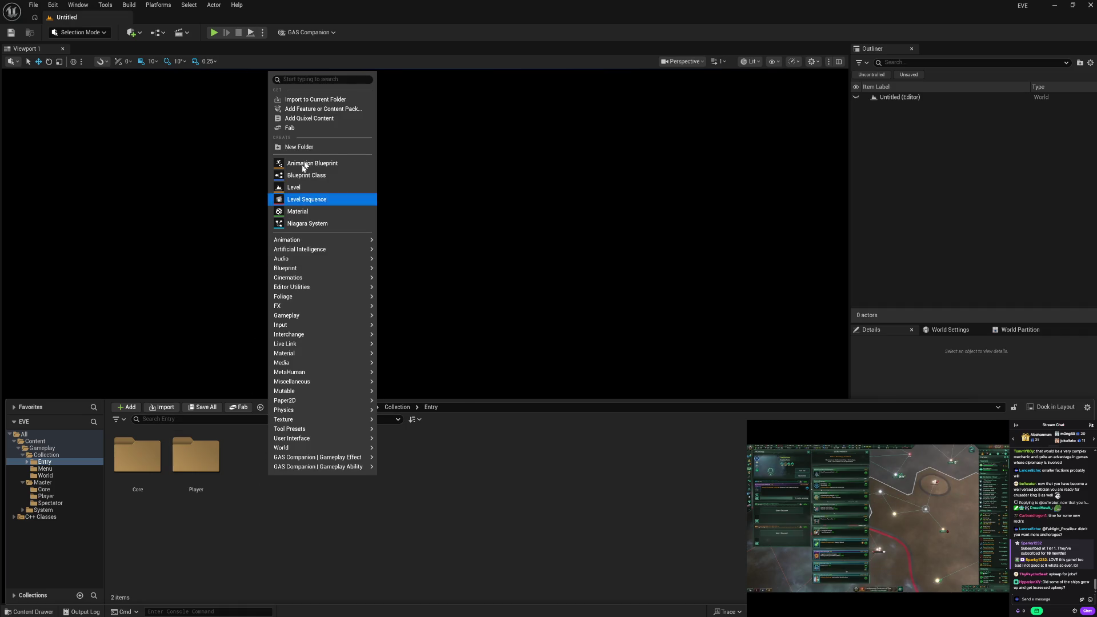
{"action": "left_click", "coordinate": [312, 147]}
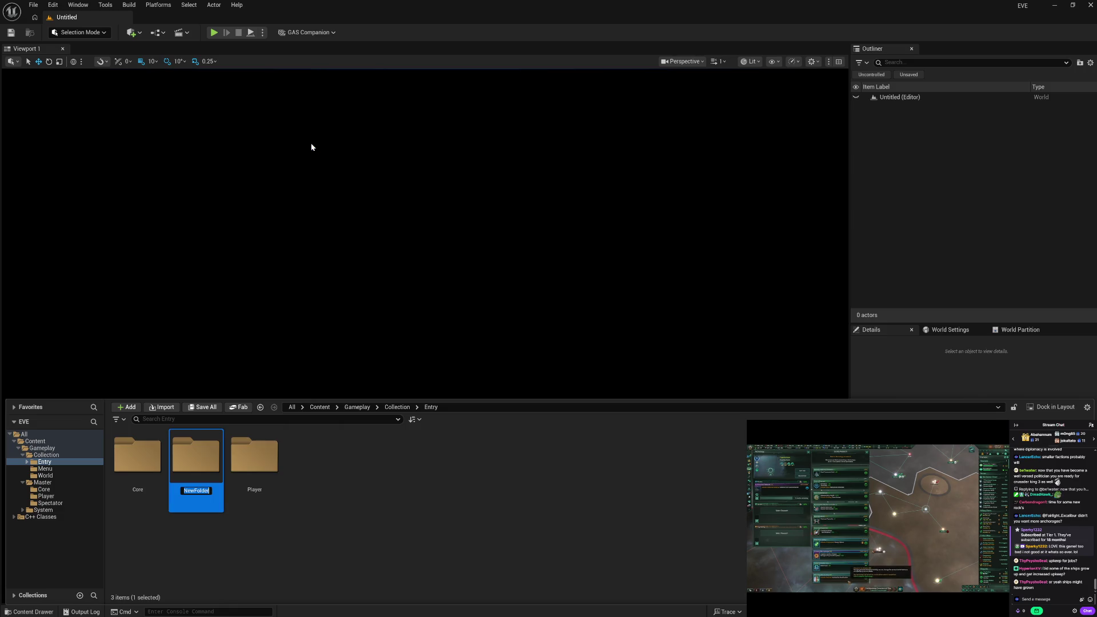
{"action": "type", "text": "idget"}
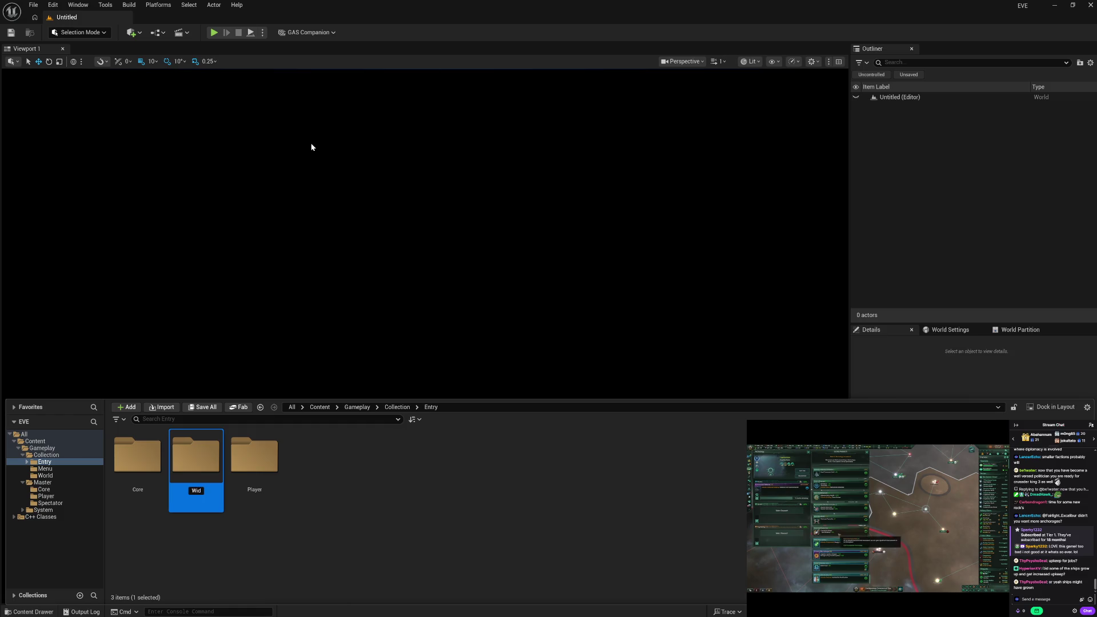
{"action": "key", "text": "Return"}
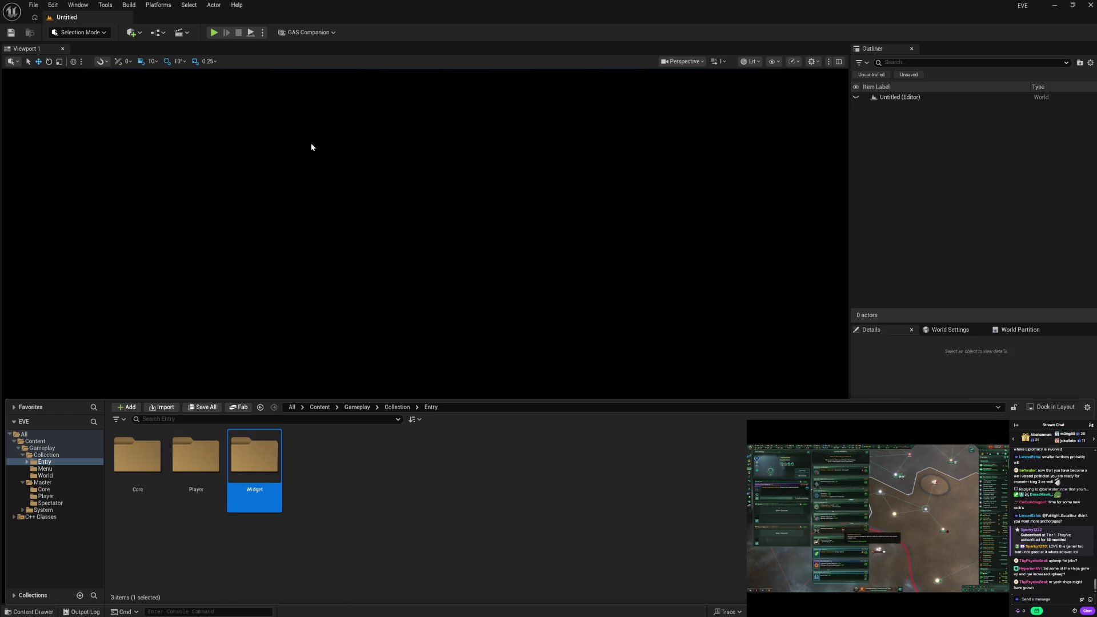
{"action": "left_click", "coordinate": [372, 554]}
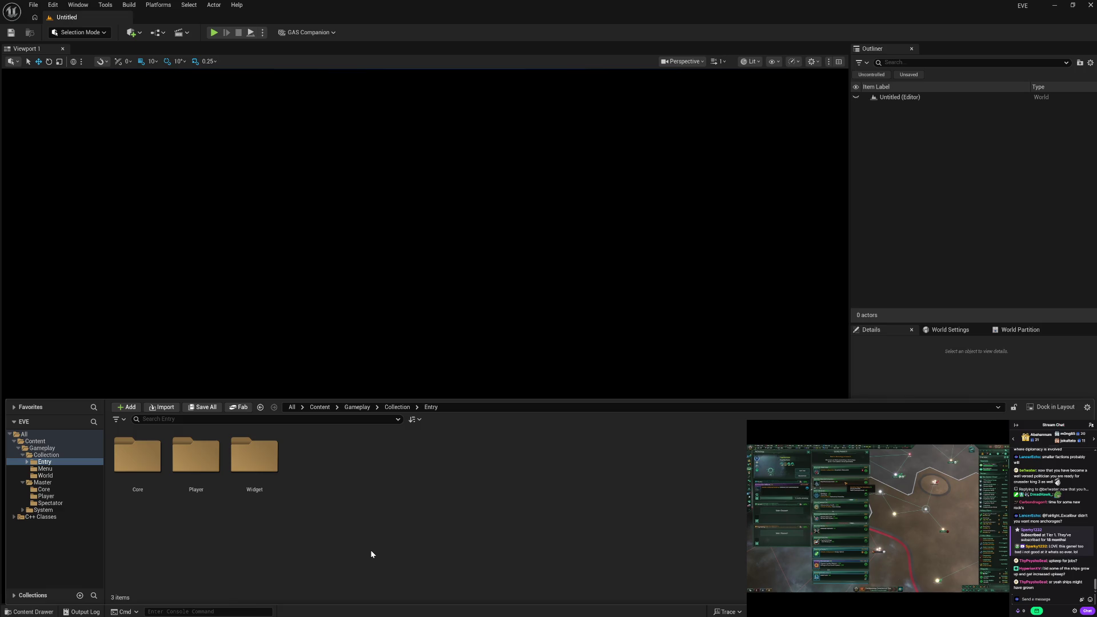
{"action": "left_click", "coordinate": [46, 496]}
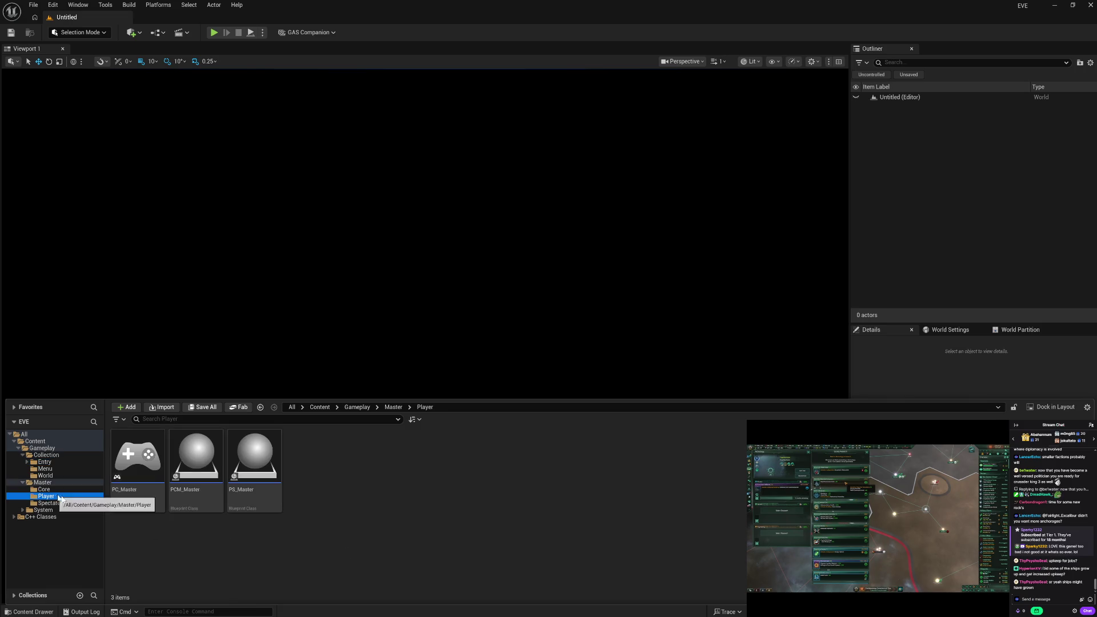
Create a HUD-based blueprint class named PH_Master in the Player folder.
{"action": "right_click", "coordinate": [318, 501]}
{"action": "left_click", "coordinate": [375, 200]}
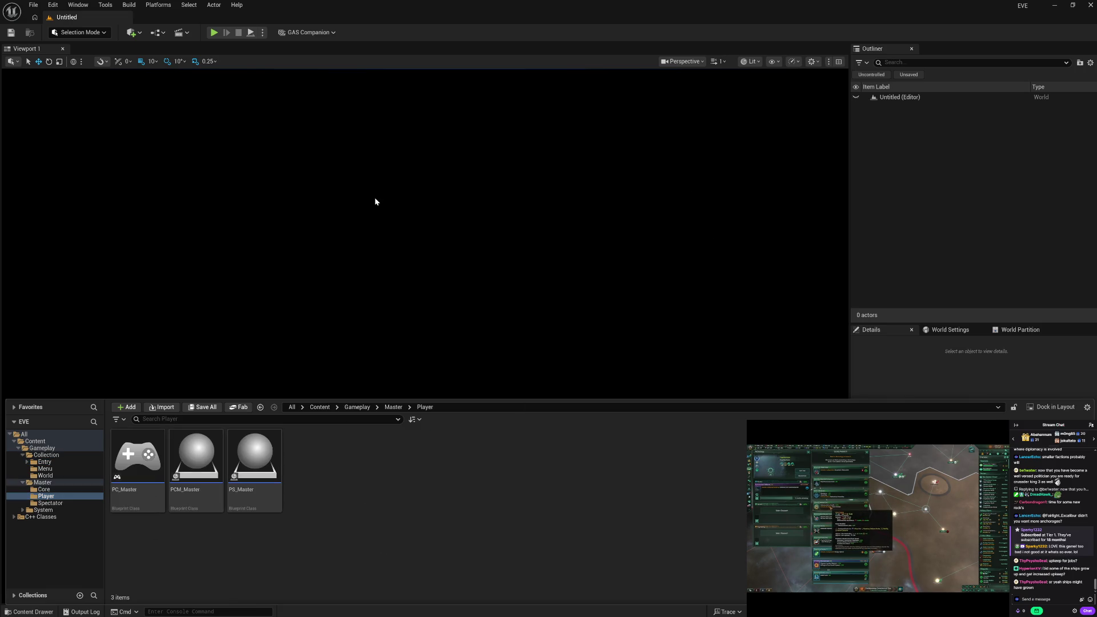
{"action": "type", "text": "hud"}
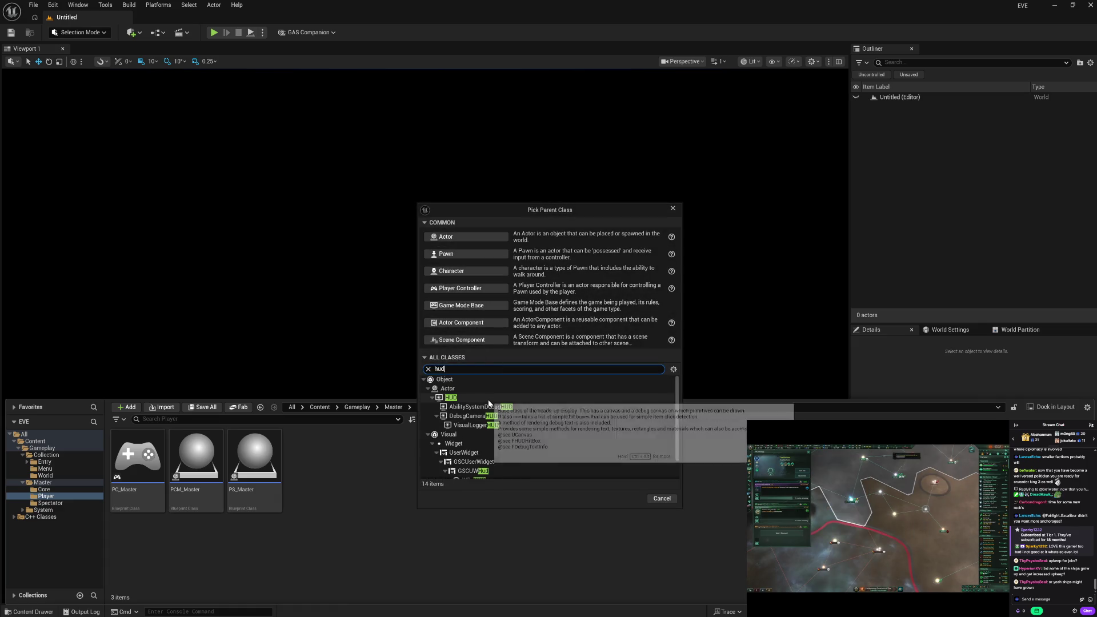
{"action": "left_click", "coordinate": [483, 398]}
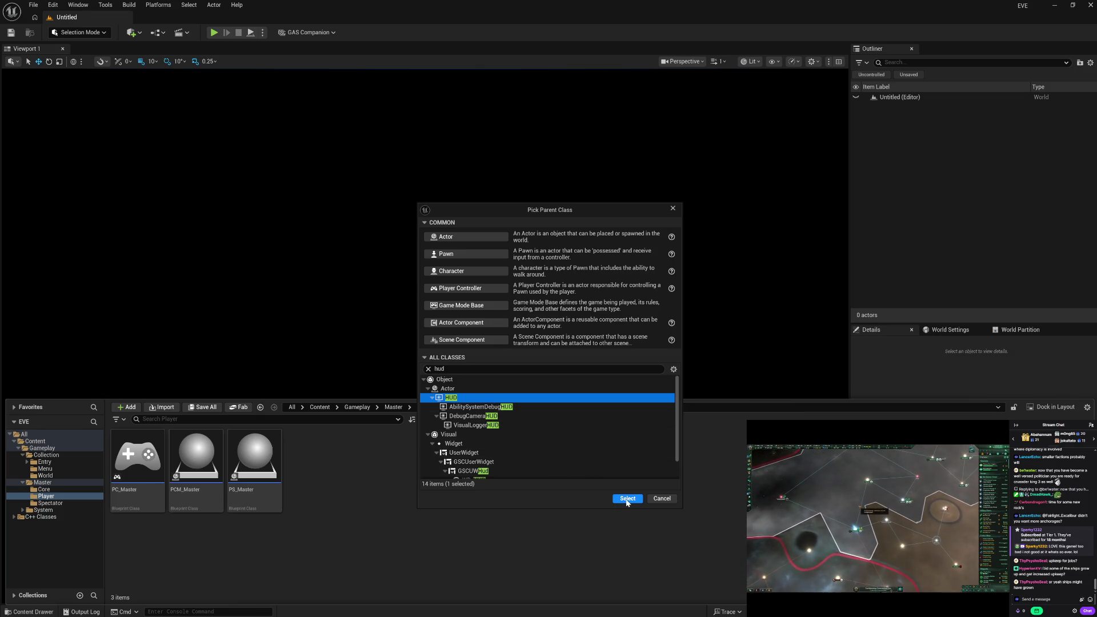
{"action": "left_click", "coordinate": [627, 499]}
{"action": "type", "text": "PH_mas"}
{"action": "type", "text": "e"}
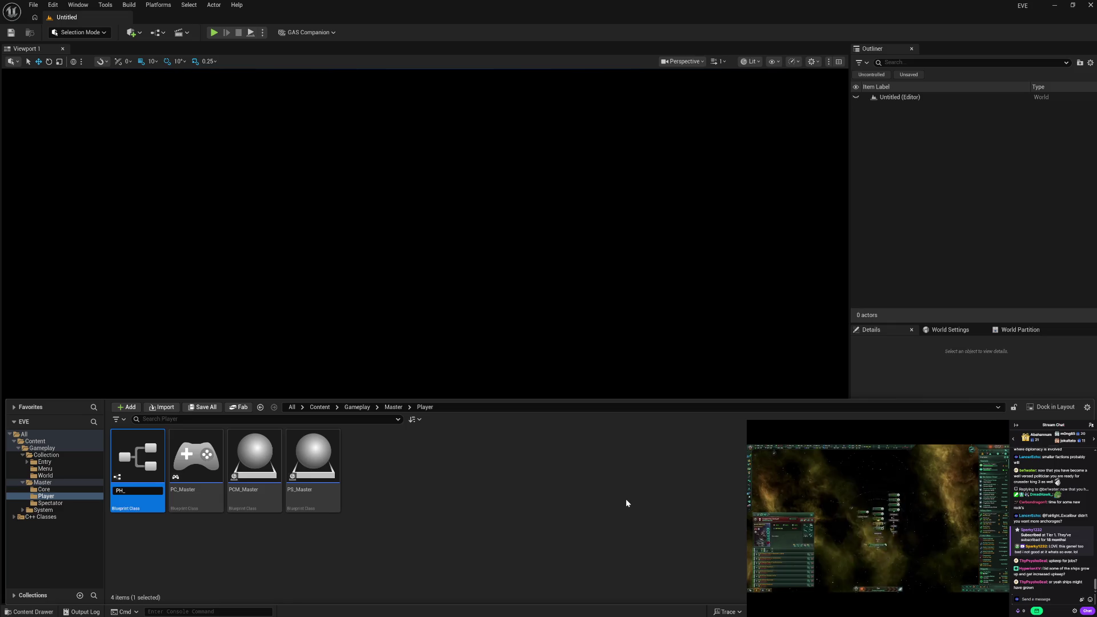
{"action": "type", "text": "r"}
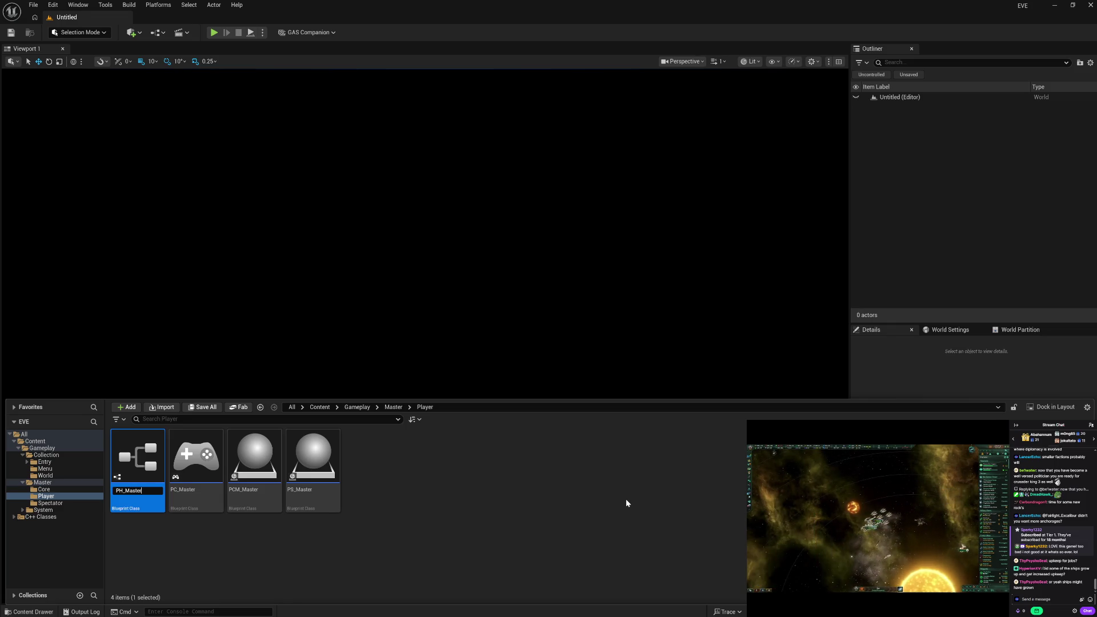
{"action": "key", "text": "Return"}
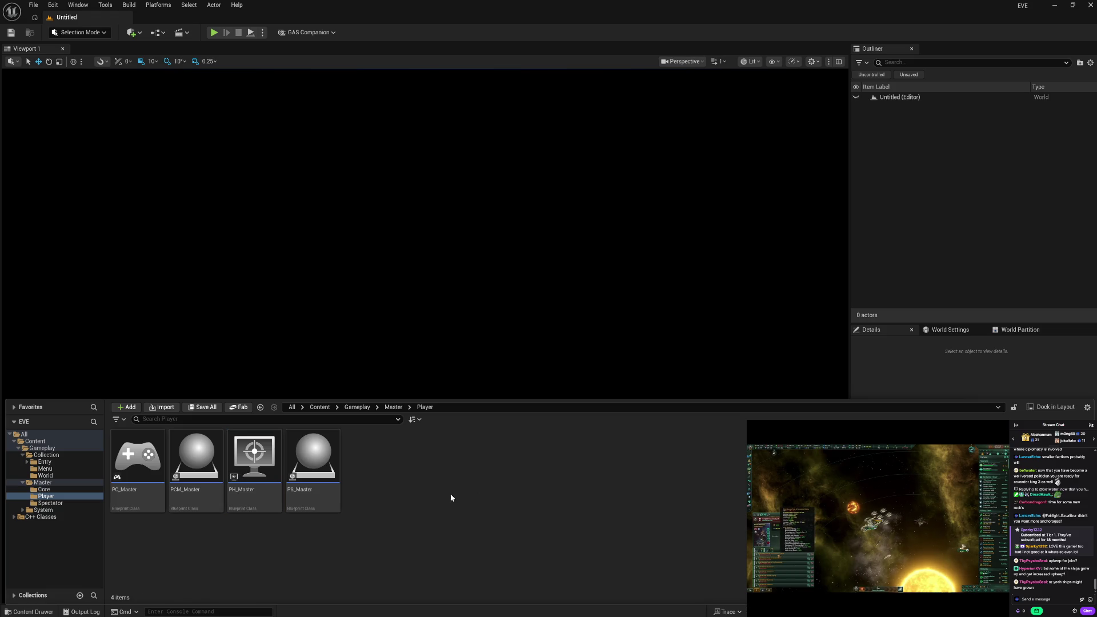
Delete PH_Master's default event nodes, compile it and close the editor.
{"action": "double_click", "coordinate": [253, 499]}
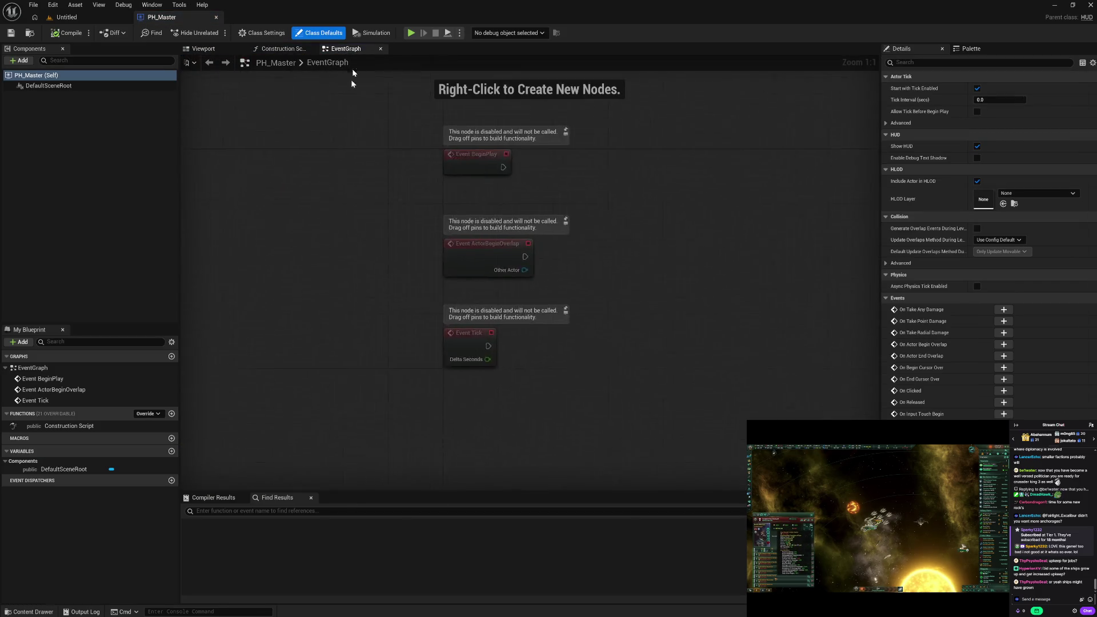
{"action": "left_click_drag", "start_coordinate": [430, 117], "coordinate": [612, 401]}
{"action": "key", "text": "Delete"}
{"action": "left_click", "coordinate": [64, 33]}
{"action": "left_click", "coordinate": [217, 17]}
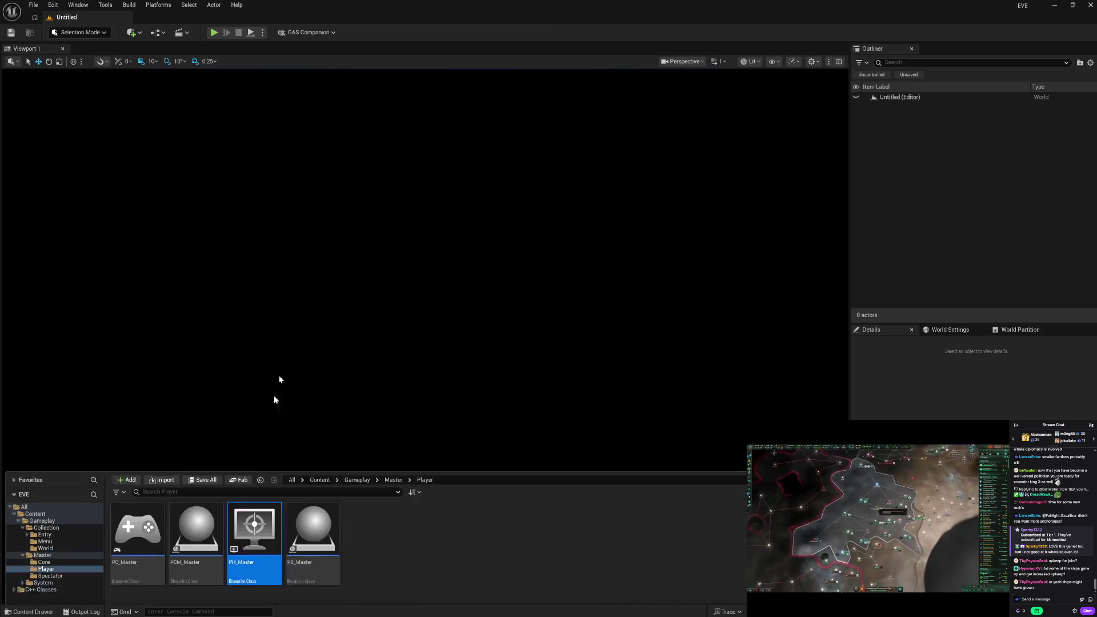
Look through Master's Core, Player and Spectator folders, then collapse Master.
{"action": "left_click", "coordinate": [56, 490]}
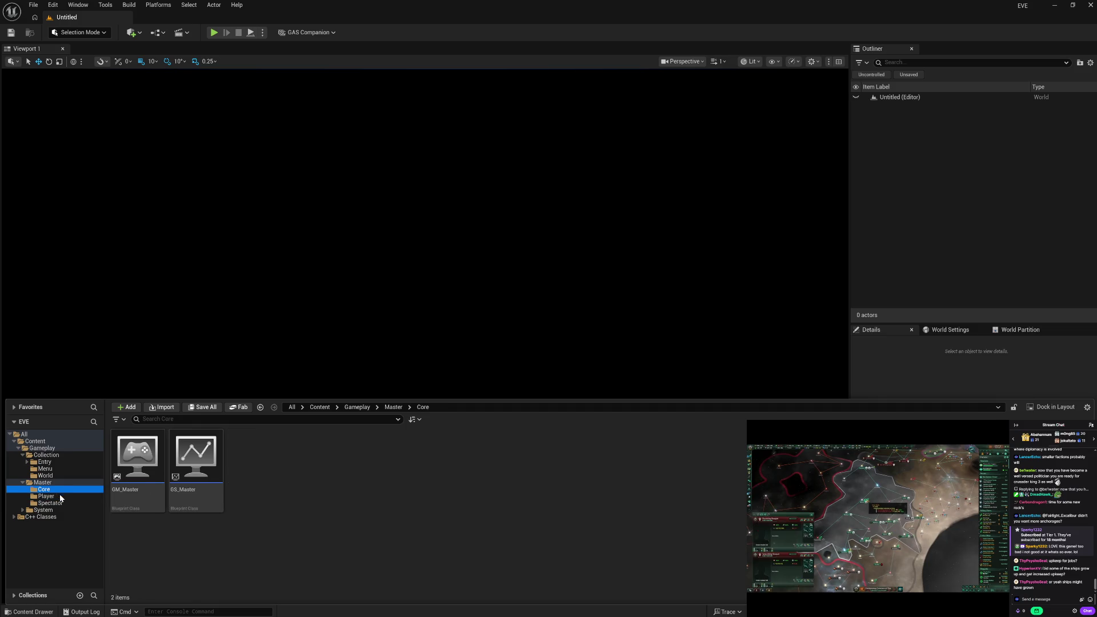
{"action": "left_click", "coordinate": [61, 496]}
{"action": "left_click", "coordinate": [64, 503]}
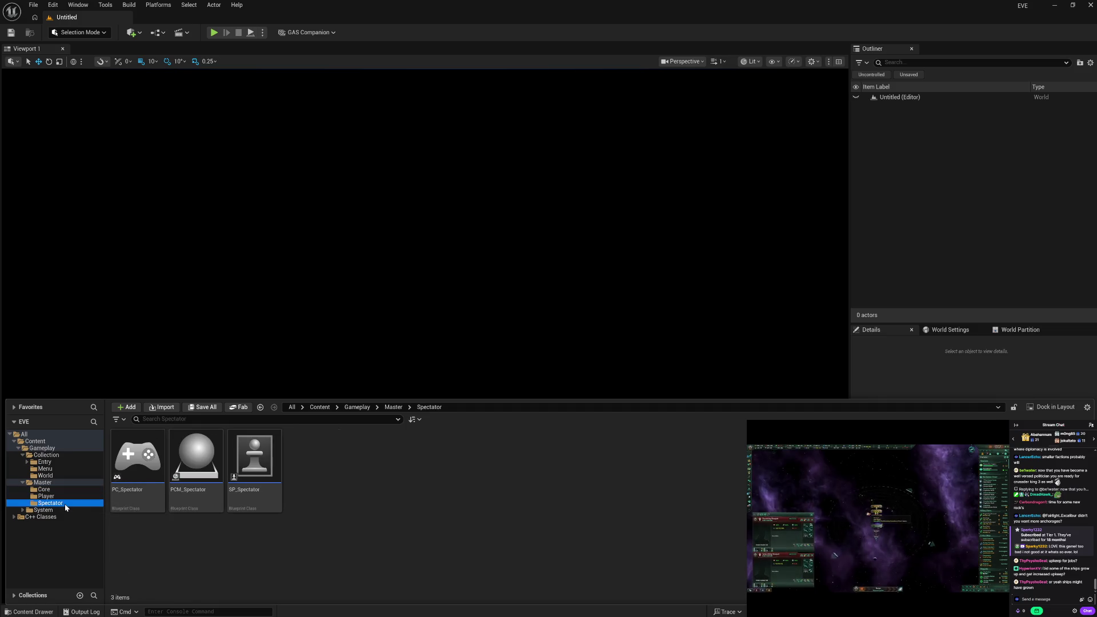
{"action": "left_click", "coordinate": [68, 497]}
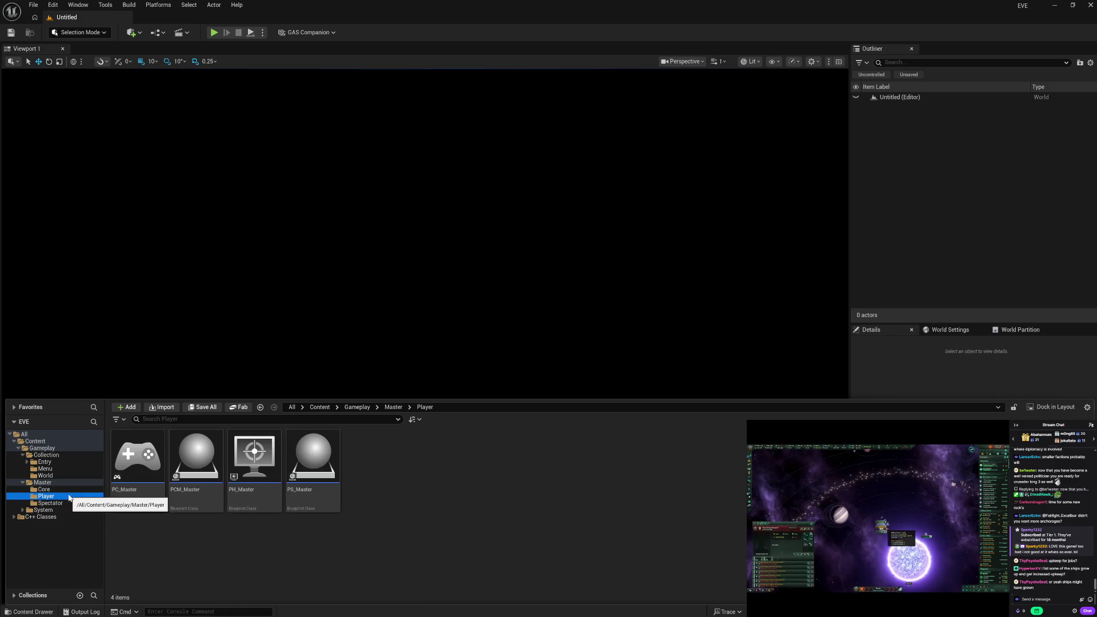
{"action": "left_click", "coordinate": [40, 489]}
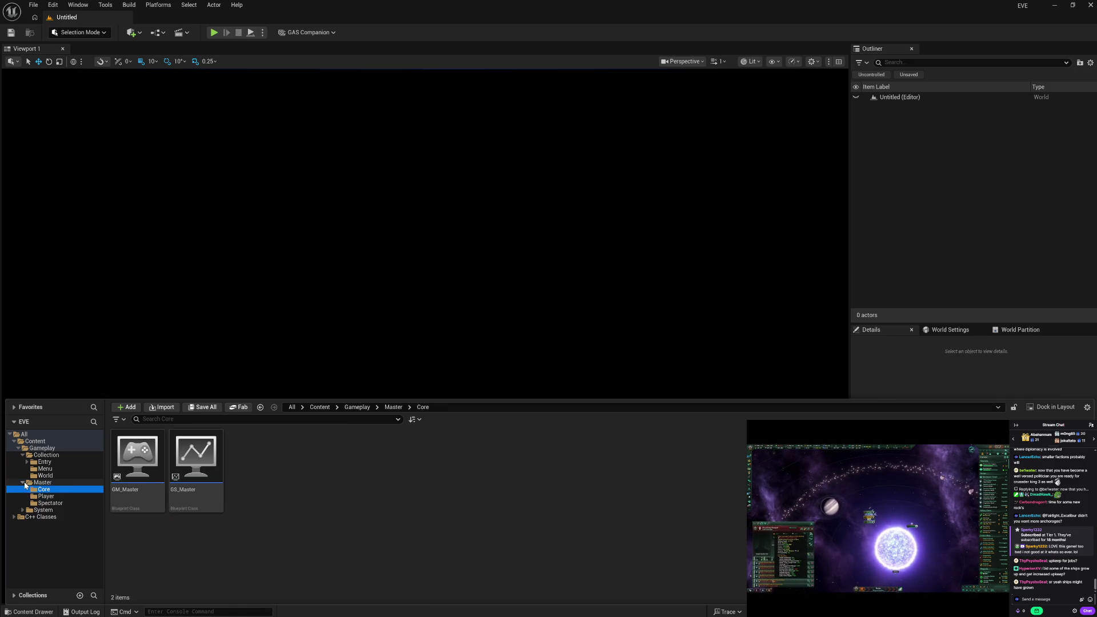
{"action": "left_click", "coordinate": [24, 483]}
Browse Collection's Menu and Entry folders, including Entry's Player and Widget subfolders.
{"action": "left_click", "coordinate": [57, 469]}
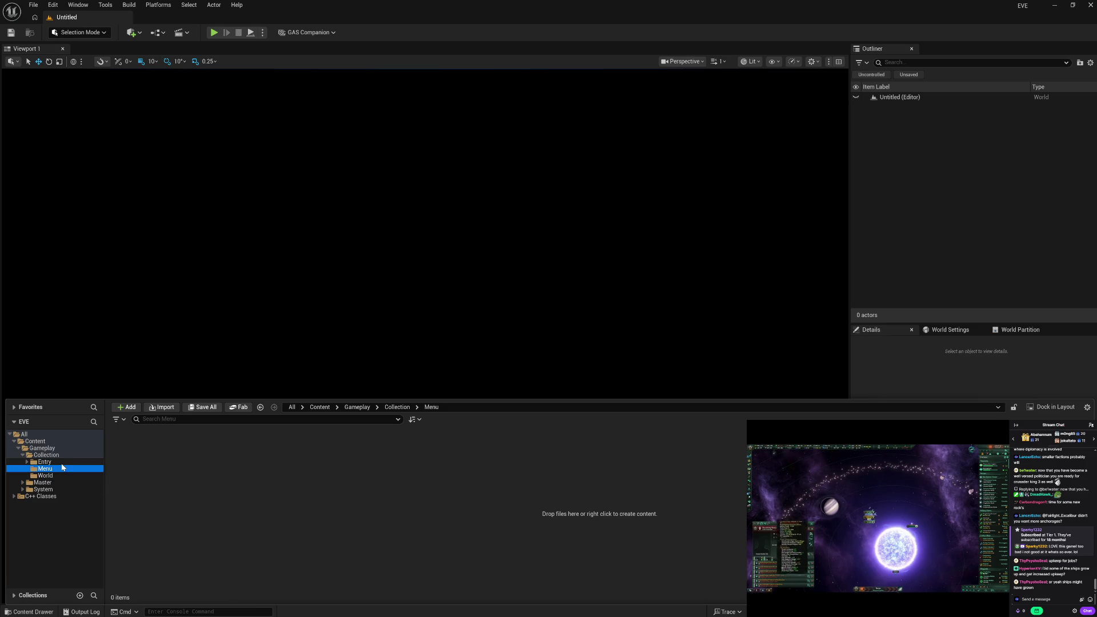
{"action": "key", "text": "Up"}
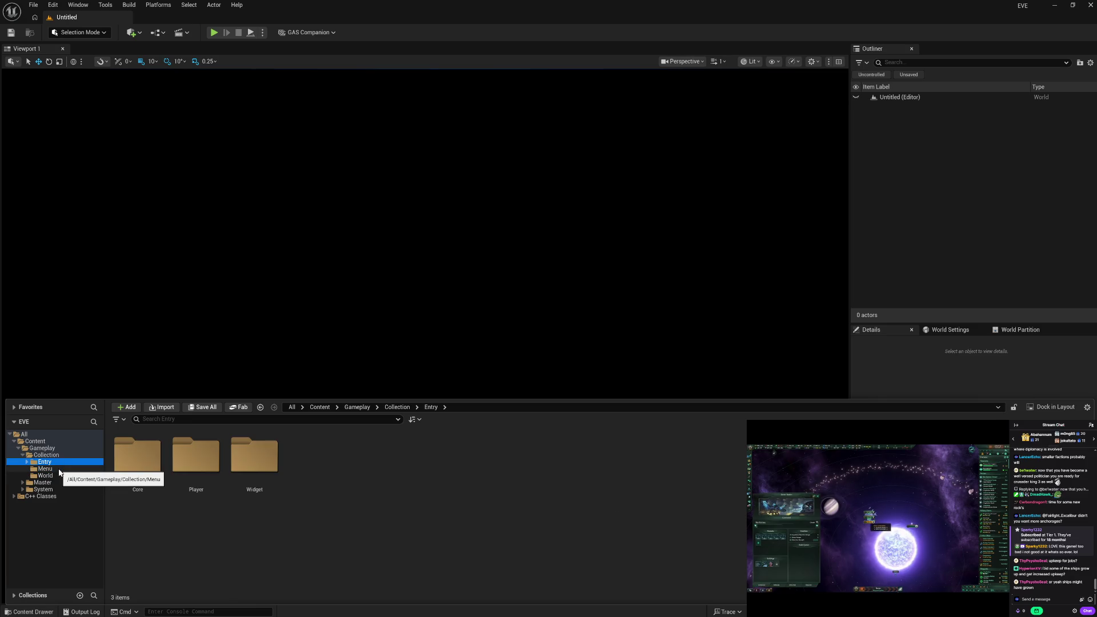
{"action": "key", "text": "Right"}
{"action": "key", "text": "Down"}
{"action": "left_click", "coordinate": [58, 479]}
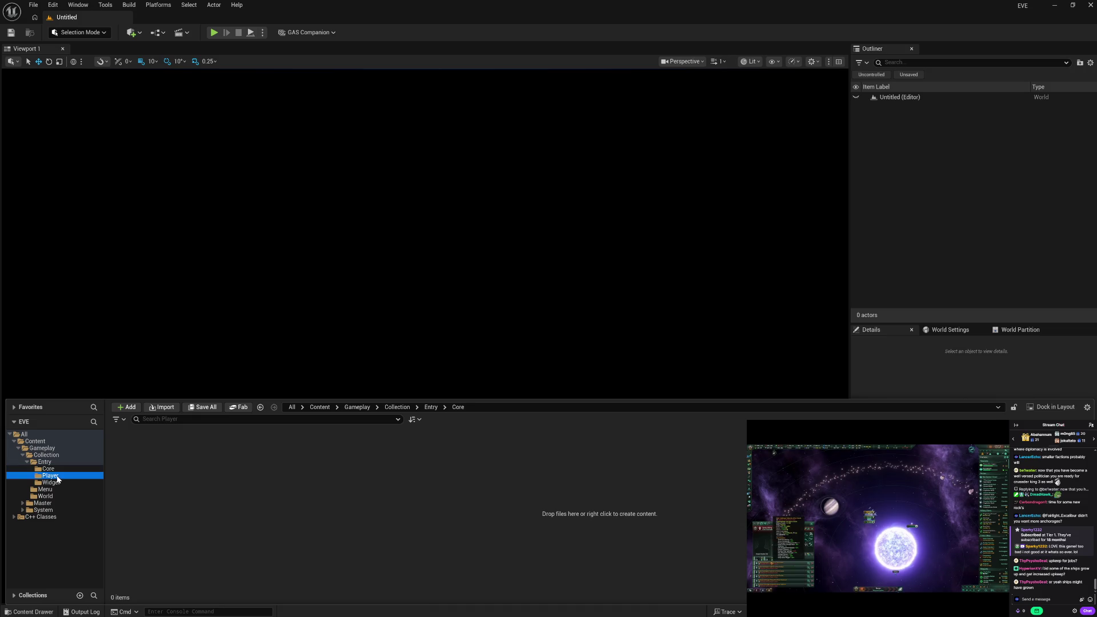
{"action": "key", "text": "Down"}
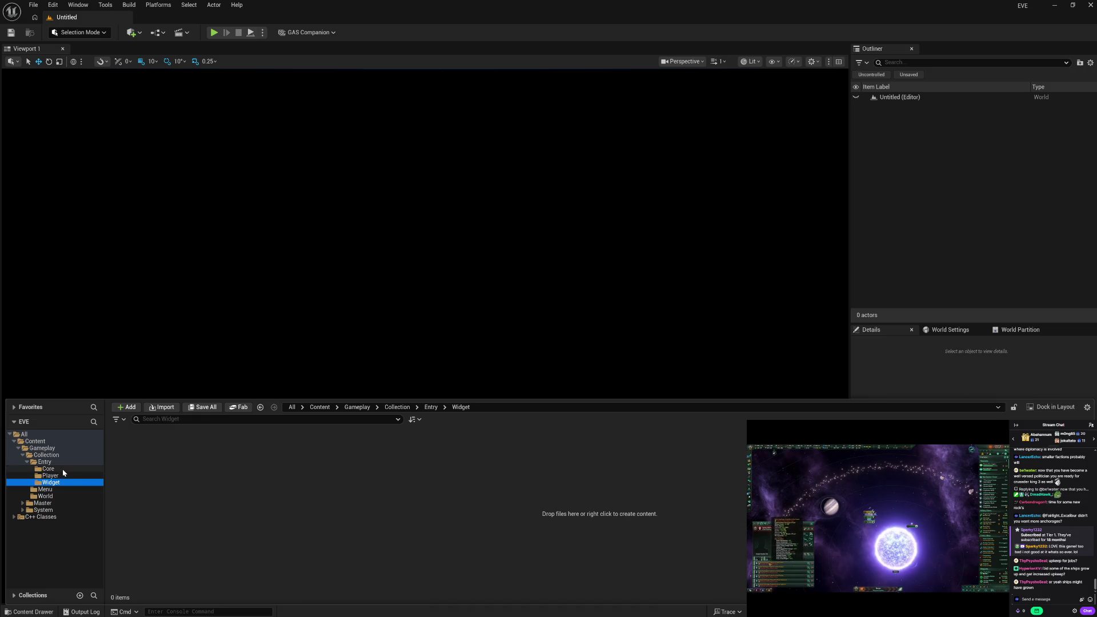
{"action": "key", "text": "Left"}
{"action": "key", "text": "Left"}
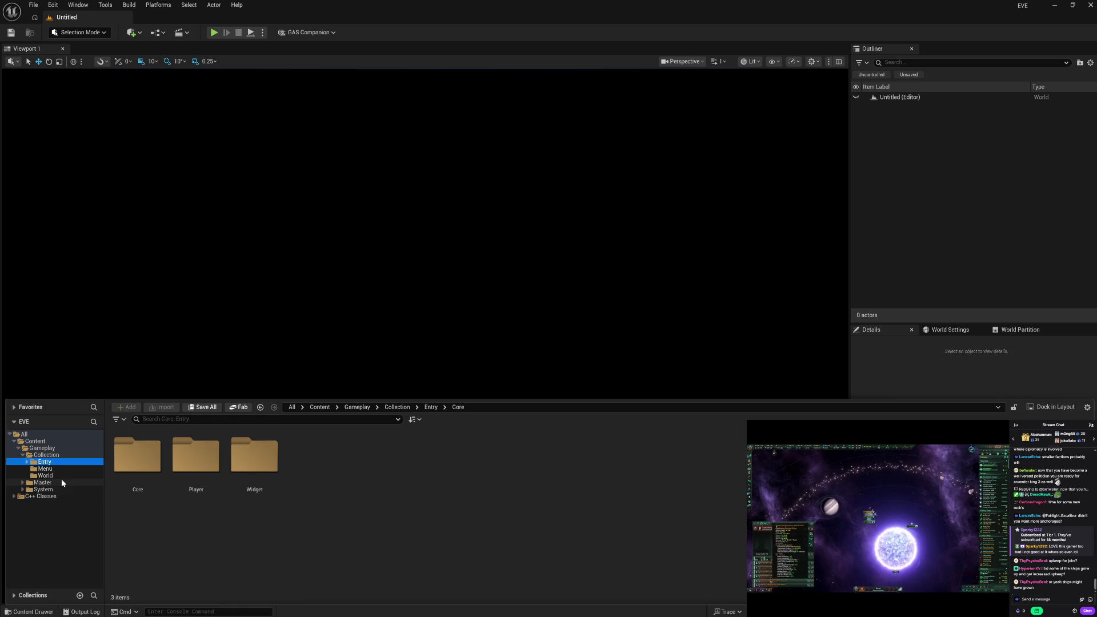
Return to the Master folder and bring up its create options.
{"action": "left_click", "coordinate": [23, 483]}
{"action": "left_click", "coordinate": [73, 486]}
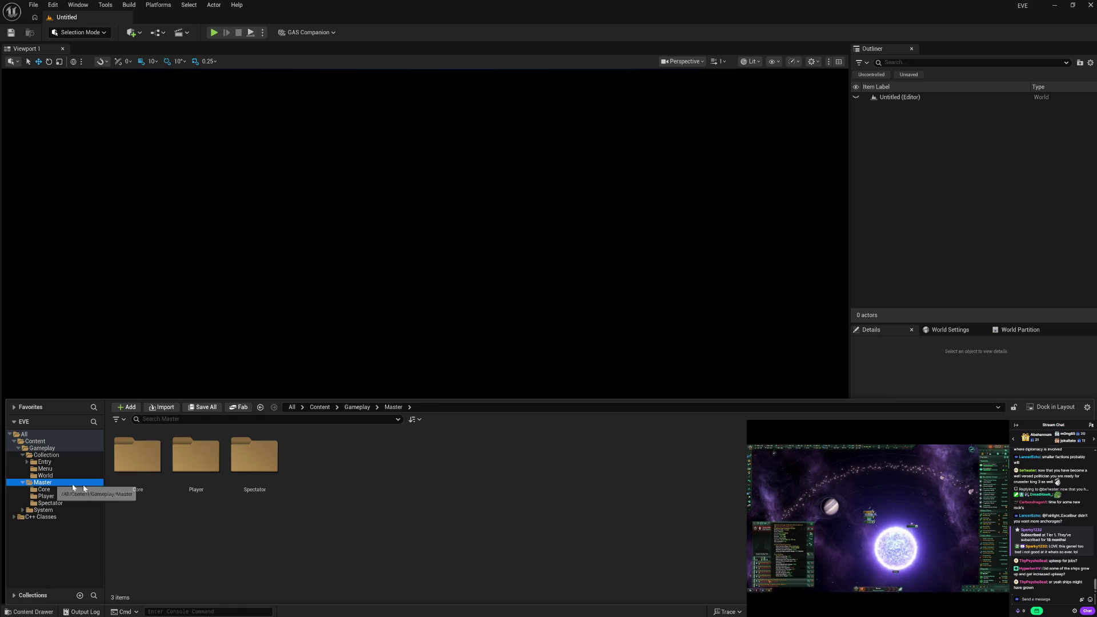
{"action": "right_click", "coordinate": [321, 492]}
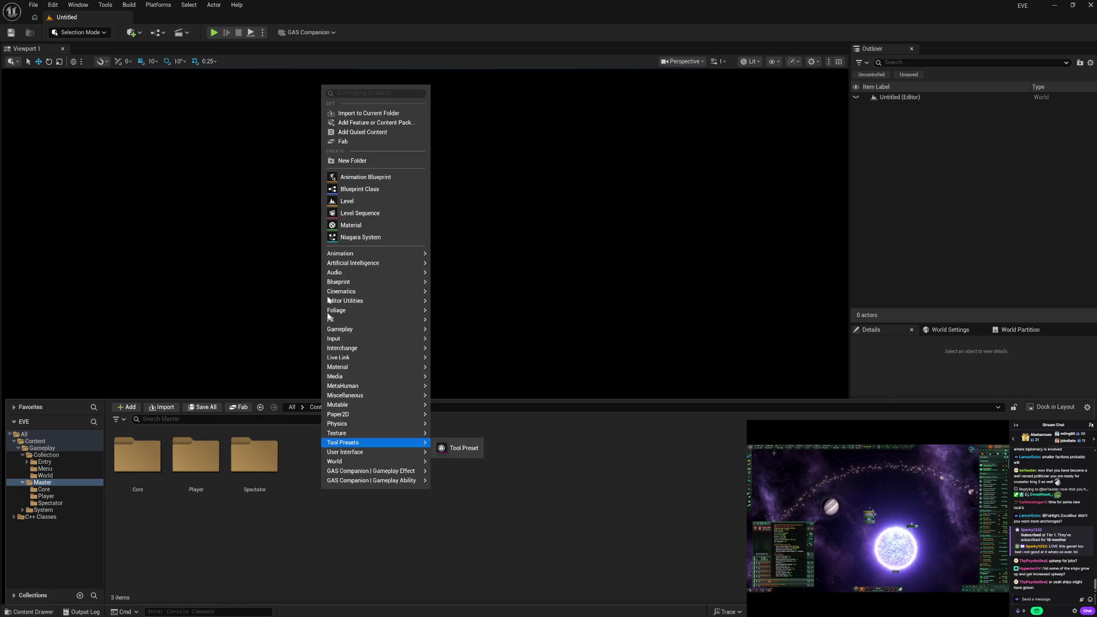
Create a Widget folder inside Master and open it.
{"action": "left_click", "coordinate": [352, 161]}
{"action": "type", "text": "Widg"}
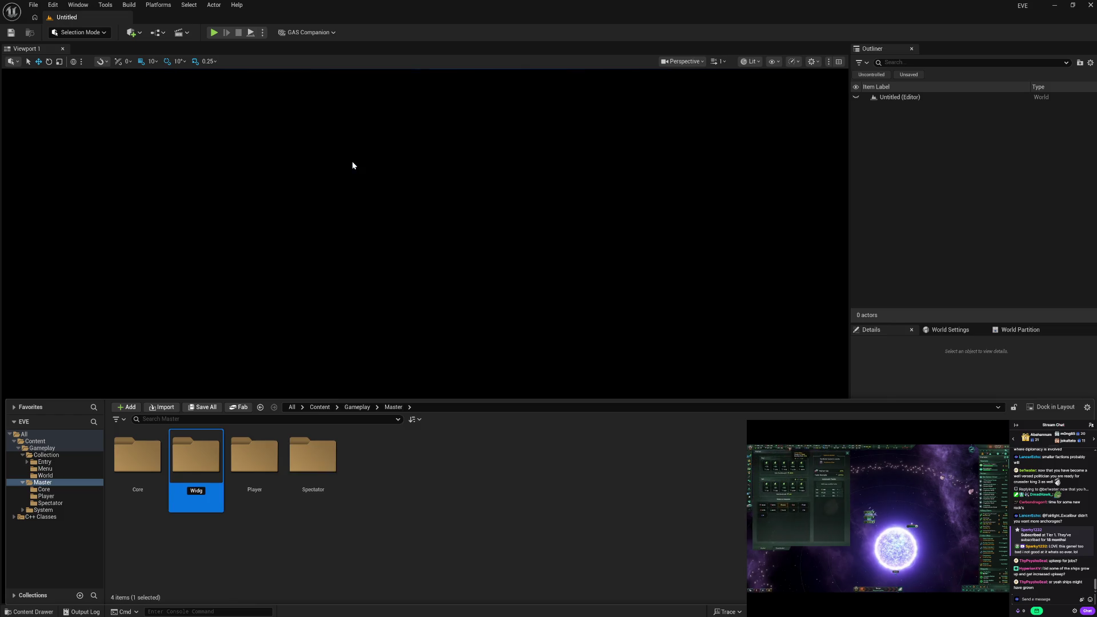
{"action": "type", "text": "et"}
{"action": "key", "text": "Return"}
{"action": "key", "text": "Return"}
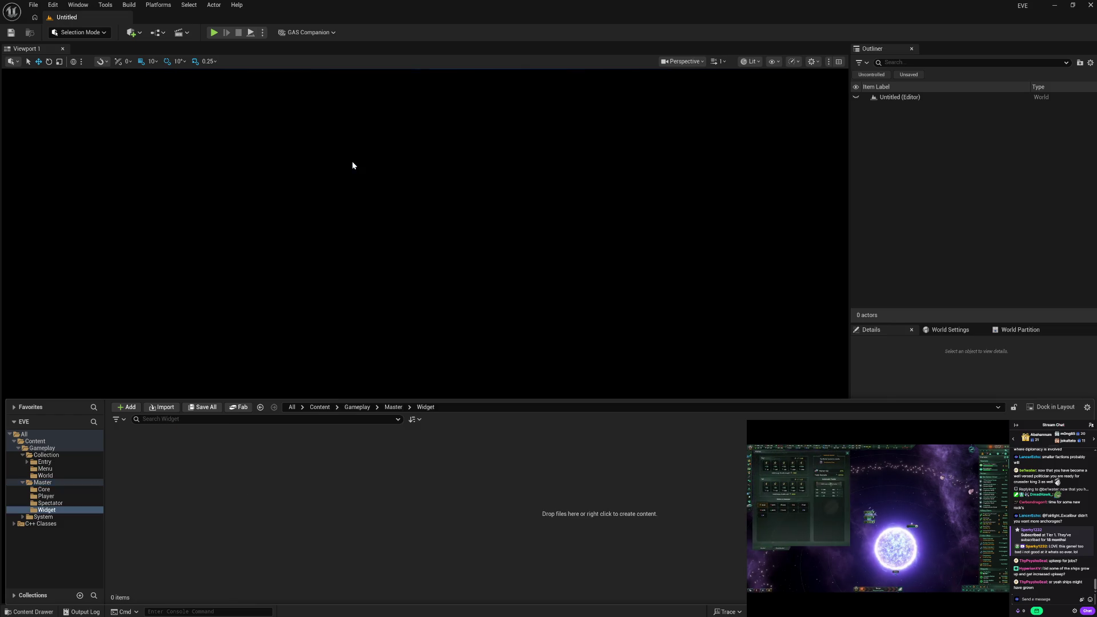
Create a User Widget blueprint named WBP_Master in the Widget folder.
{"action": "right_click", "coordinate": [245, 477]}
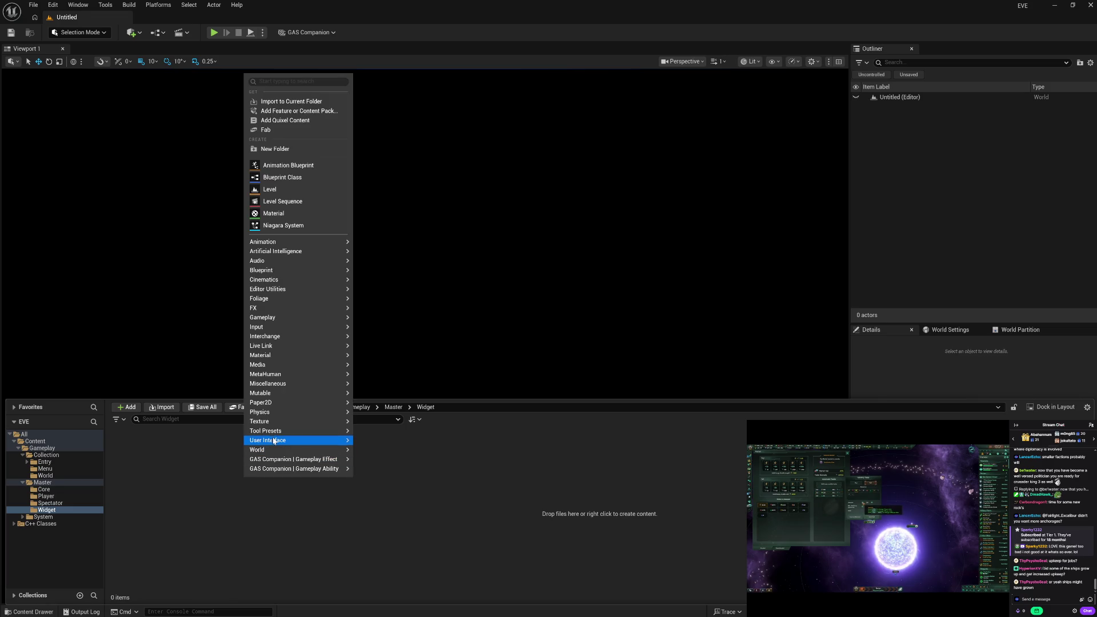
{"action": "mouse_move", "coordinate": [275, 441]}
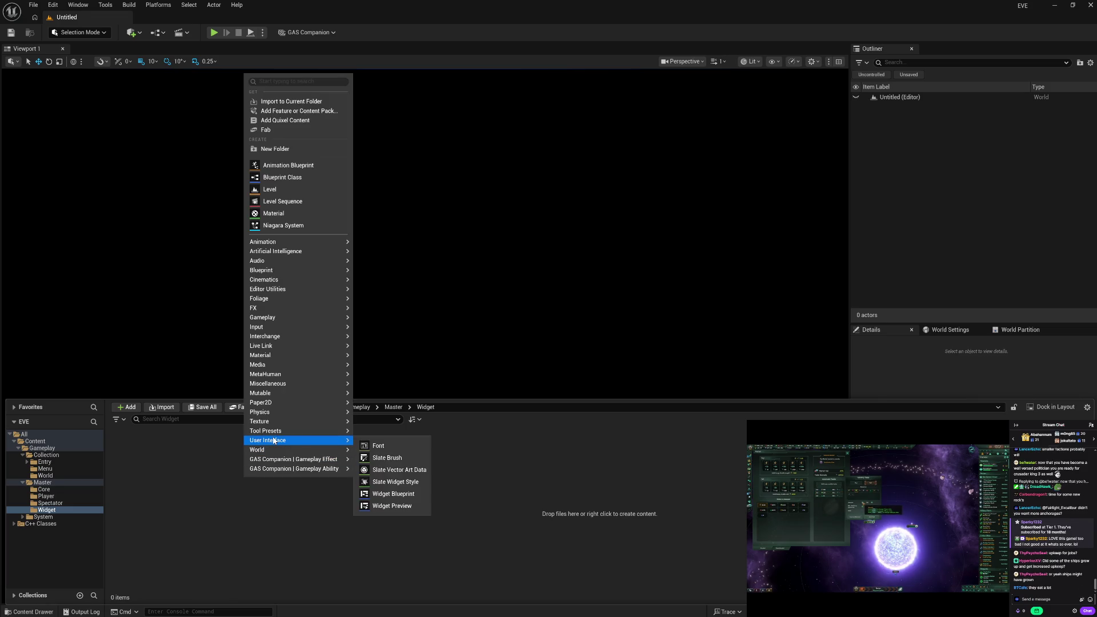
{"action": "left_click", "coordinate": [400, 494]}
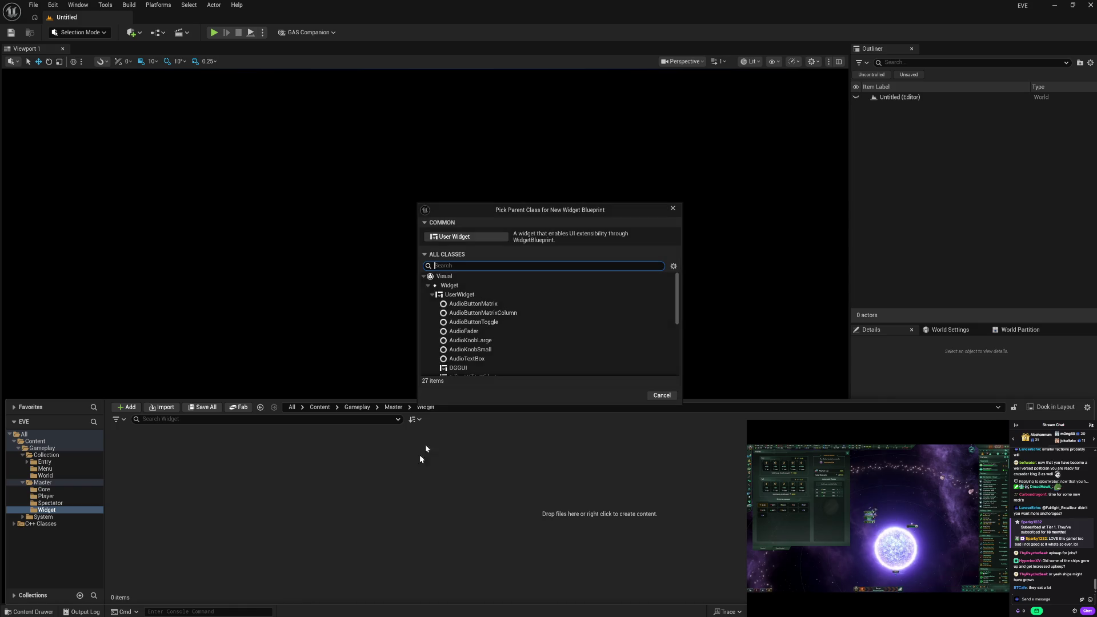
{"action": "left_click", "coordinate": [472, 238]}
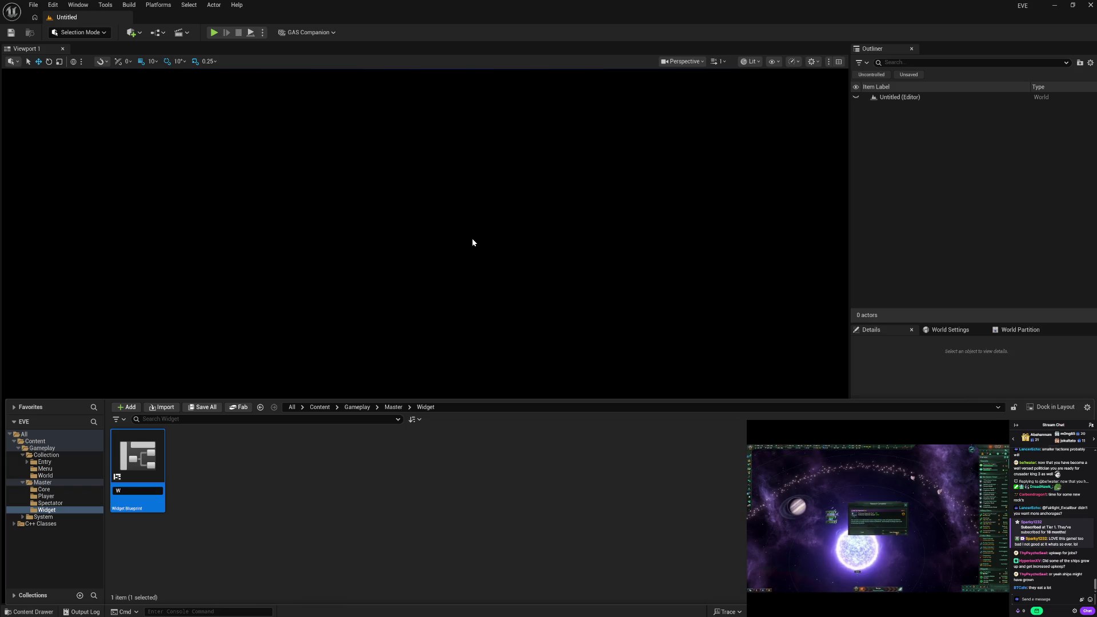
{"action": "type", "text": "BP_Maste"}
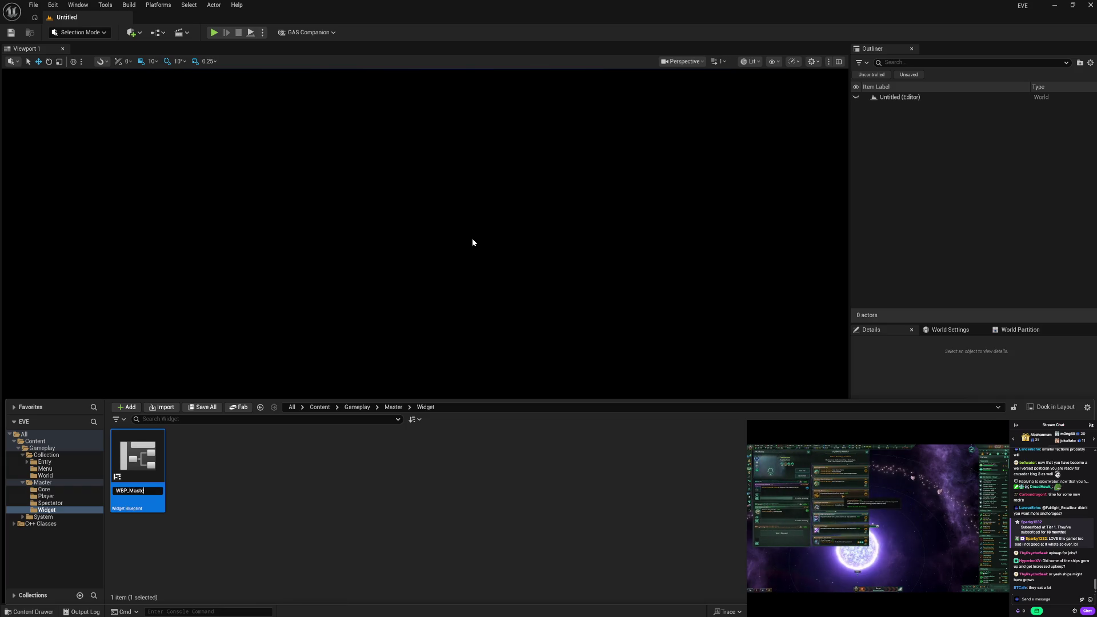
{"action": "type", "text": "r"}
{"action": "key", "text": "Return"}
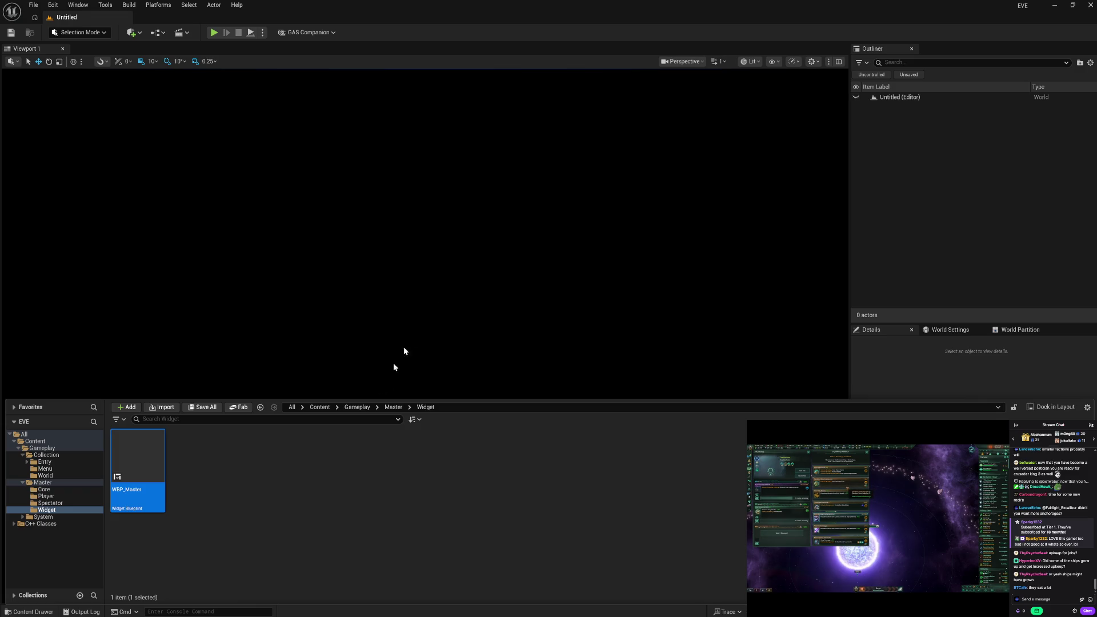
{"action": "left_click", "coordinate": [56, 483]}
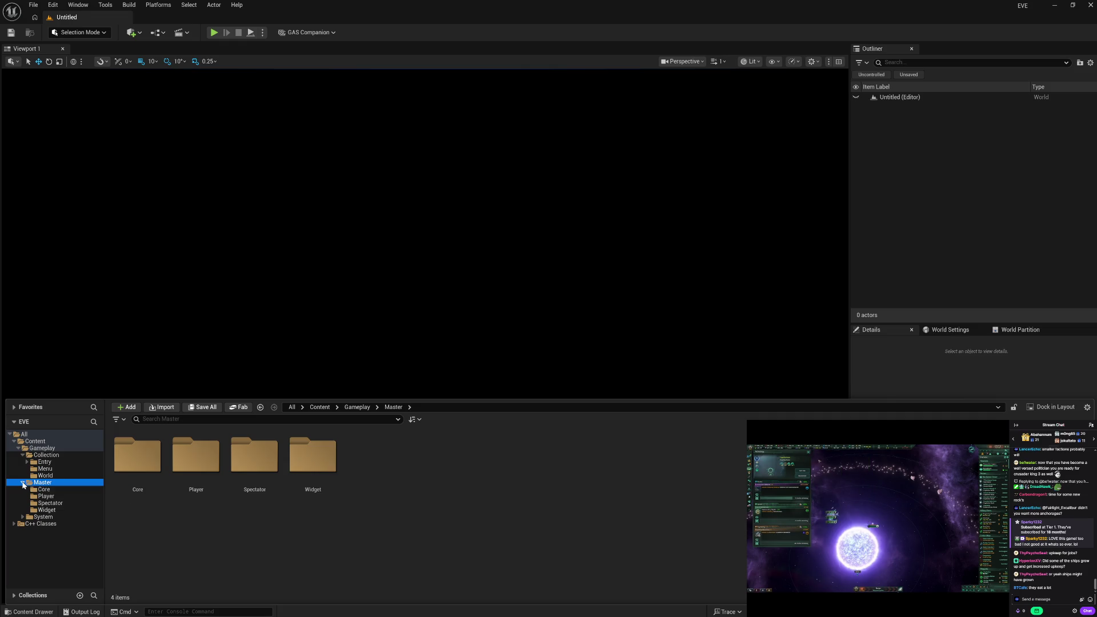
Browse Collection's World and Entry folders, ending in Entry's empty Widget folder.
{"action": "left_click", "coordinate": [22, 484]}
{"action": "left_click", "coordinate": [54, 475]}
{"action": "left_click", "coordinate": [51, 462]}
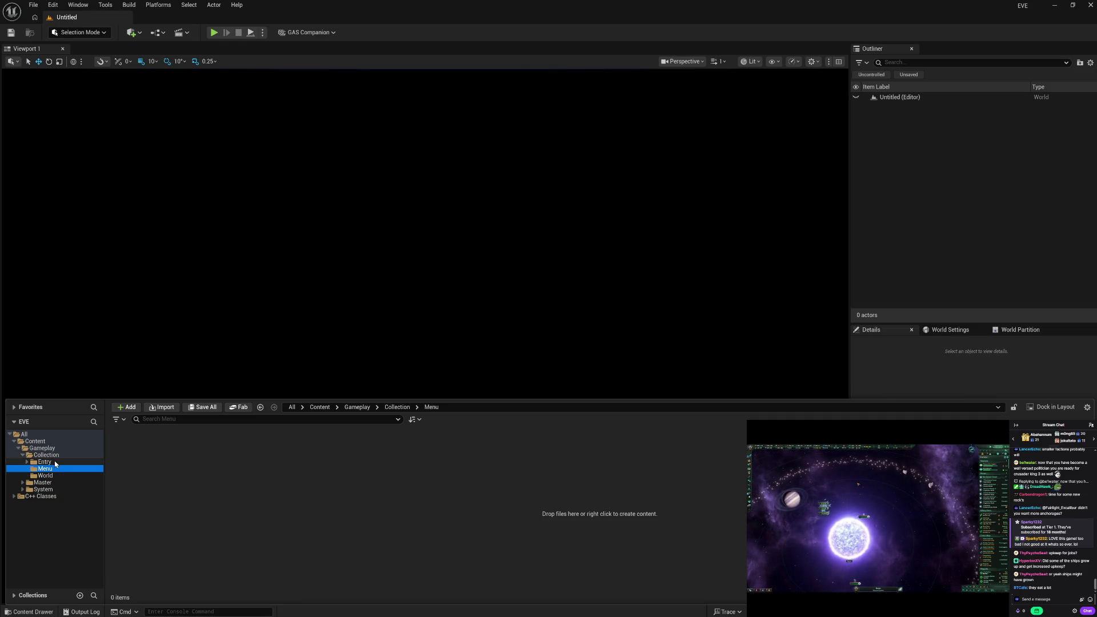
{"action": "left_click", "coordinate": [26, 483]}
{"action": "left_click", "coordinate": [23, 484]}
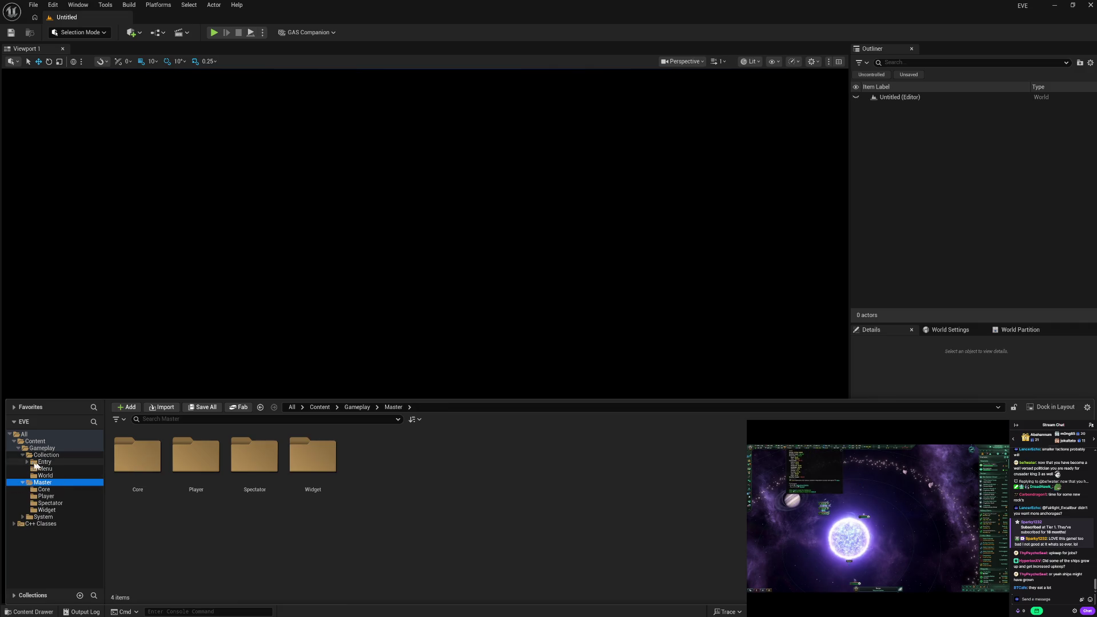
{"action": "left_click", "coordinate": [27, 462]}
{"action": "left_click", "coordinate": [60, 476]}
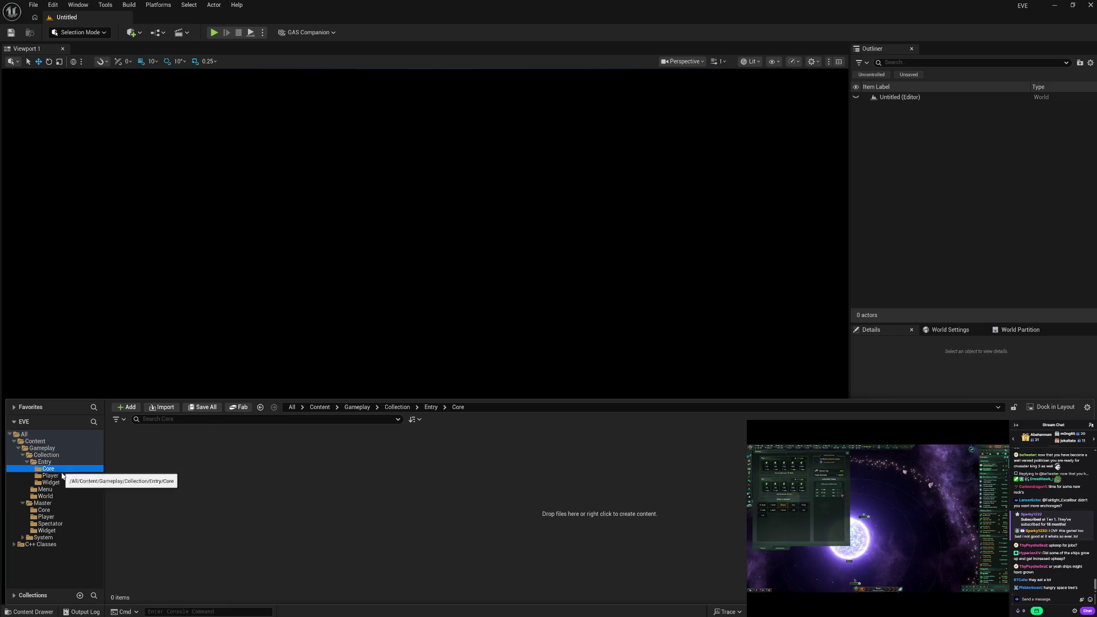
{"action": "left_click", "coordinate": [62, 483]}
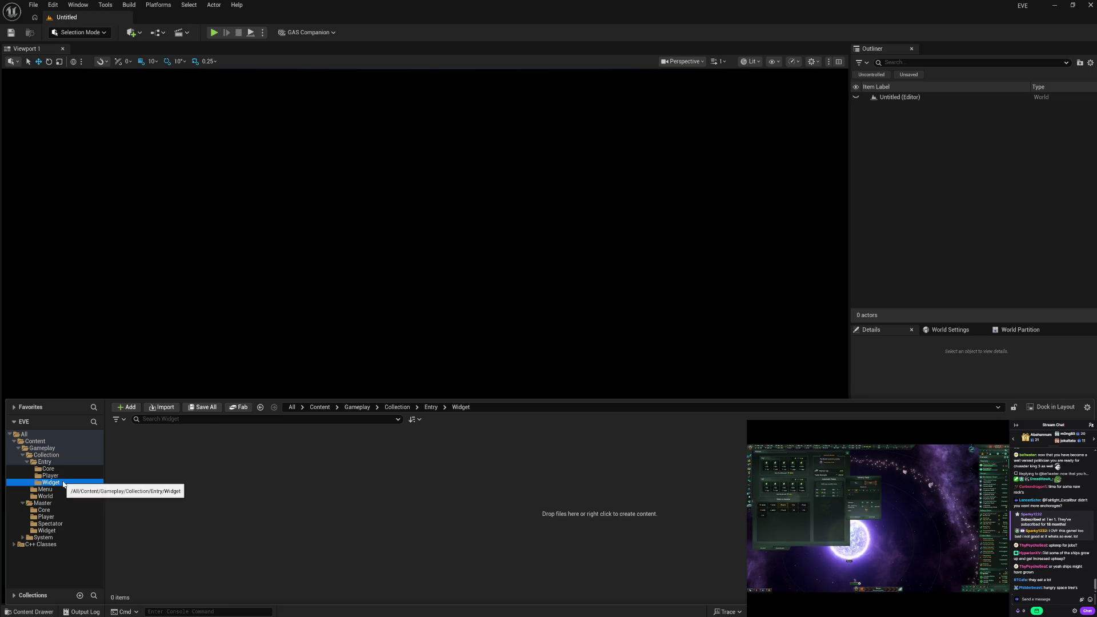
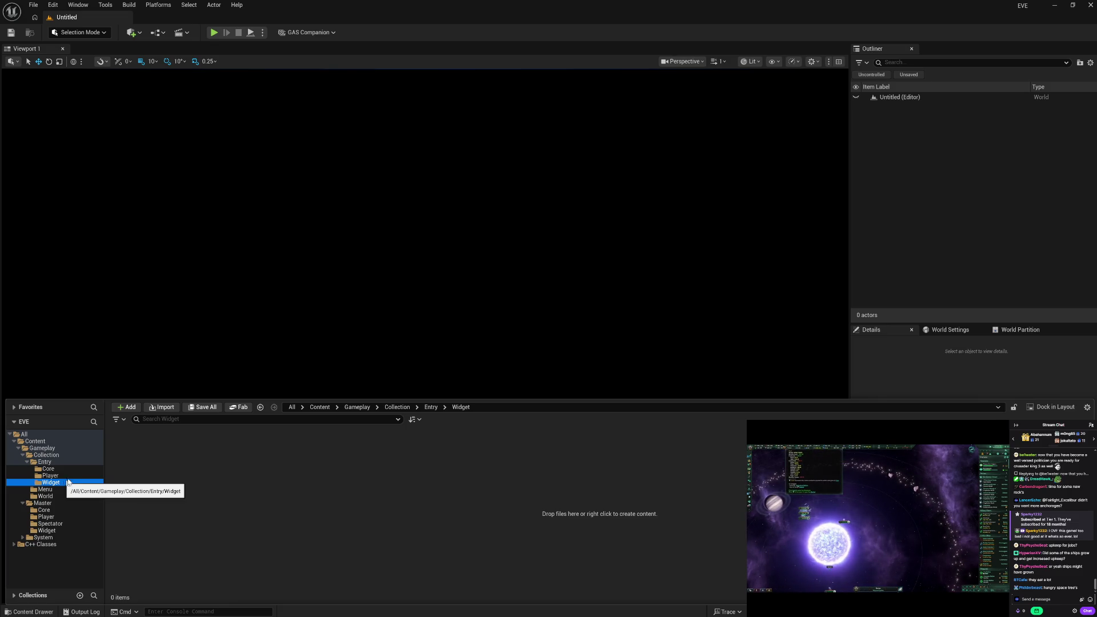
Browse the empty Core, Player and Widget subfolders under Gameplay/Collection/Entry.
{"action": "left_click", "coordinate": [73, 469]}
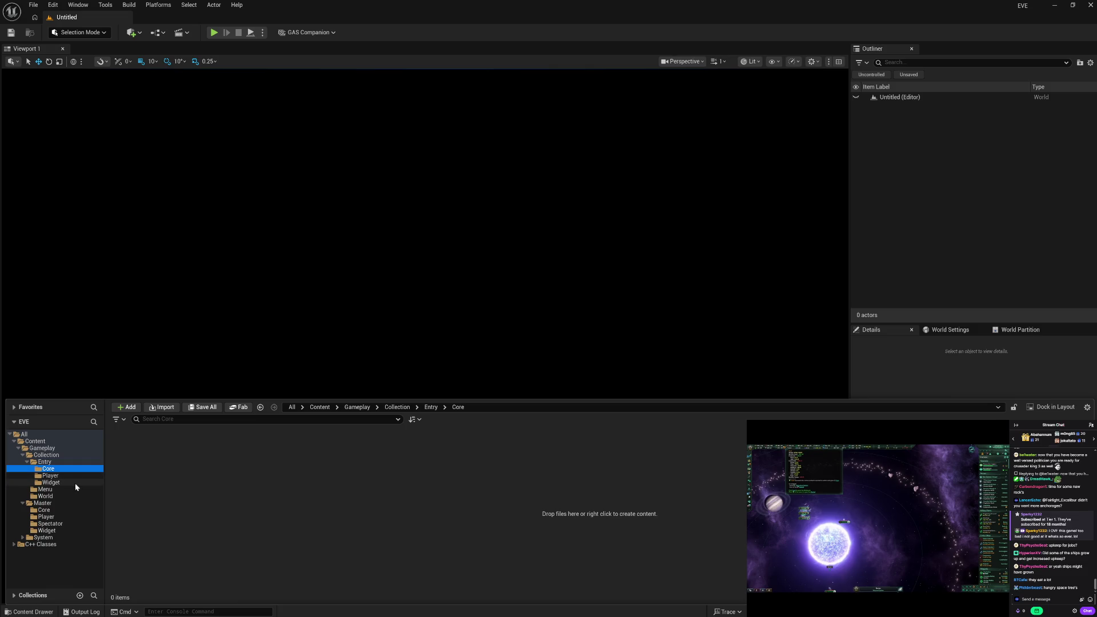
{"action": "left_click", "coordinate": [80, 475]}
{"action": "left_click", "coordinate": [78, 482]}
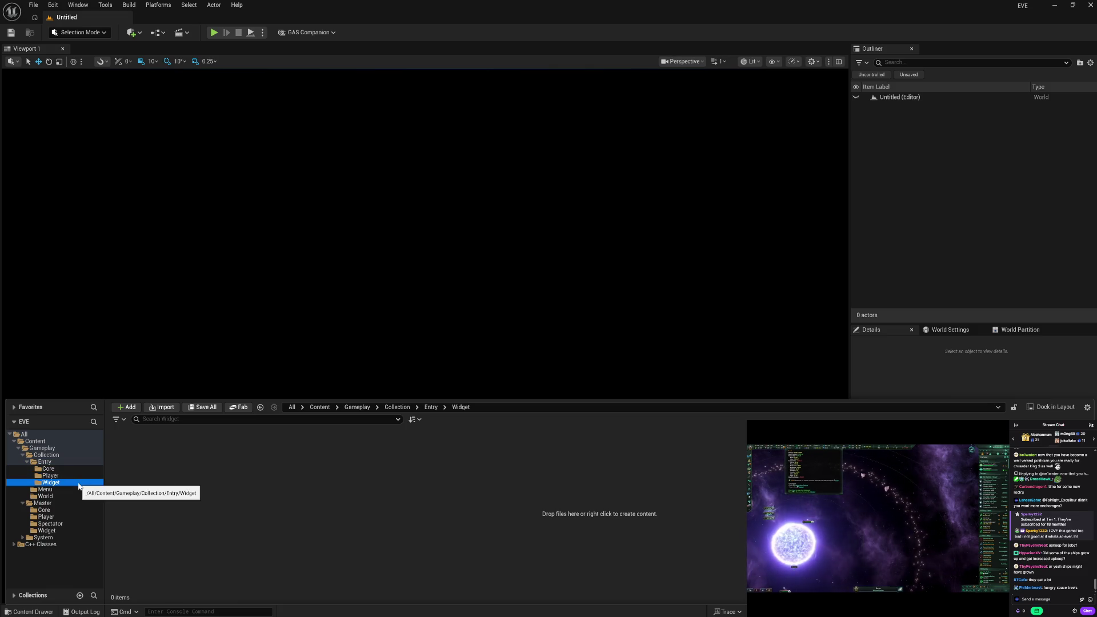
{"action": "left_click", "coordinate": [87, 469]}
{"action": "left_click", "coordinate": [84, 477]}
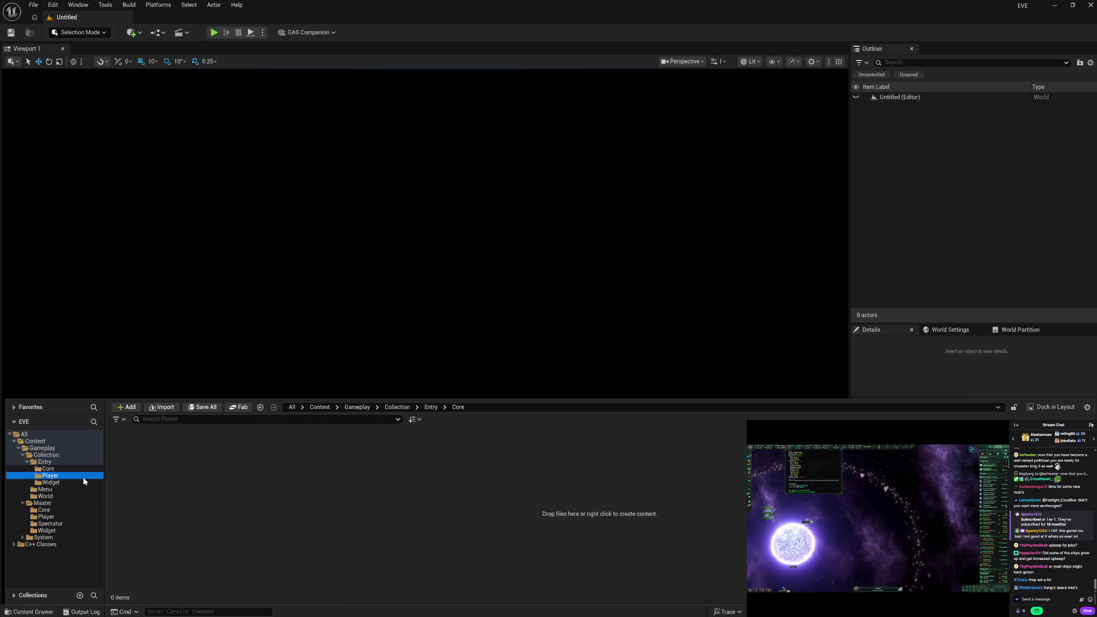
{"action": "left_click", "coordinate": [82, 483]}
{"action": "left_click", "coordinate": [84, 468]}
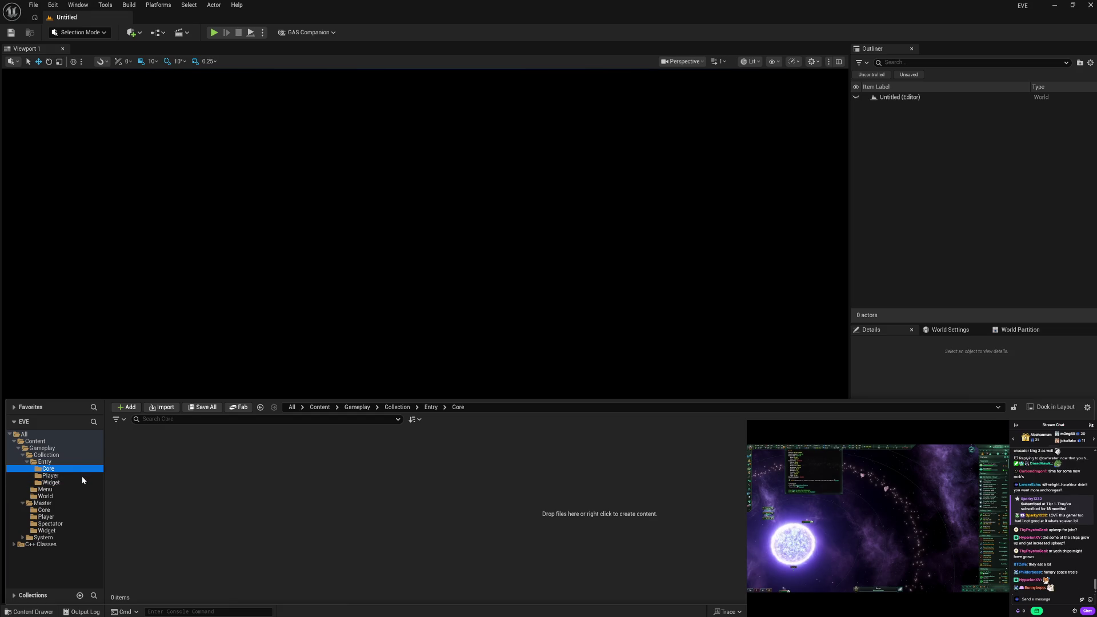
{"action": "left_click", "coordinate": [81, 475]}
{"action": "left_click", "coordinate": [82, 482]}
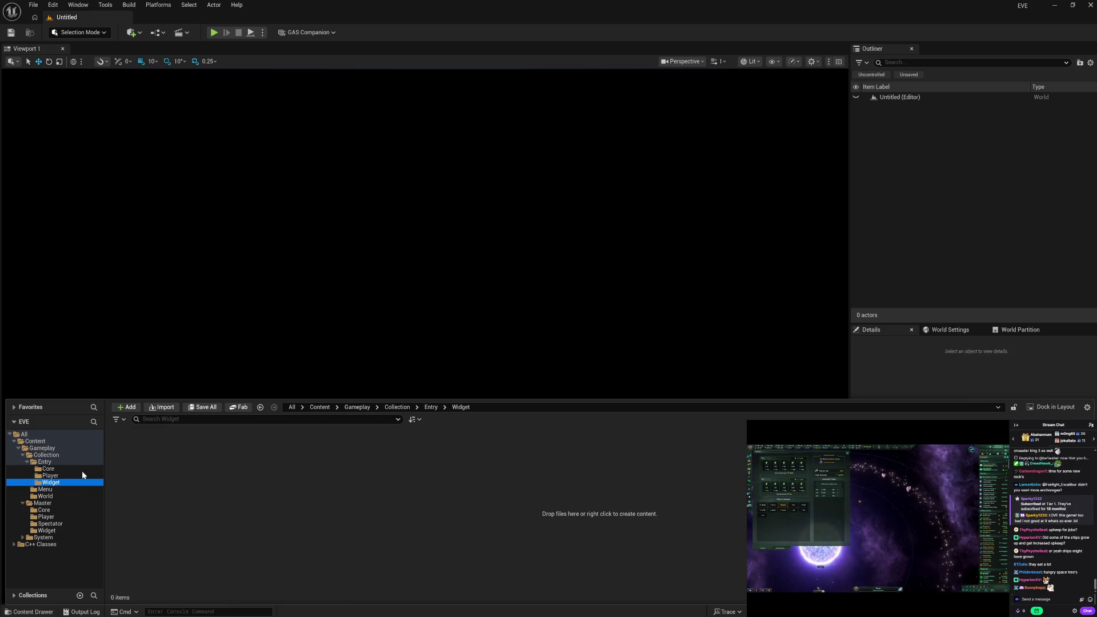
{"action": "left_click", "coordinate": [82, 463]}
{"action": "left_click", "coordinate": [80, 469]}
{"action": "left_click", "coordinate": [79, 475]}
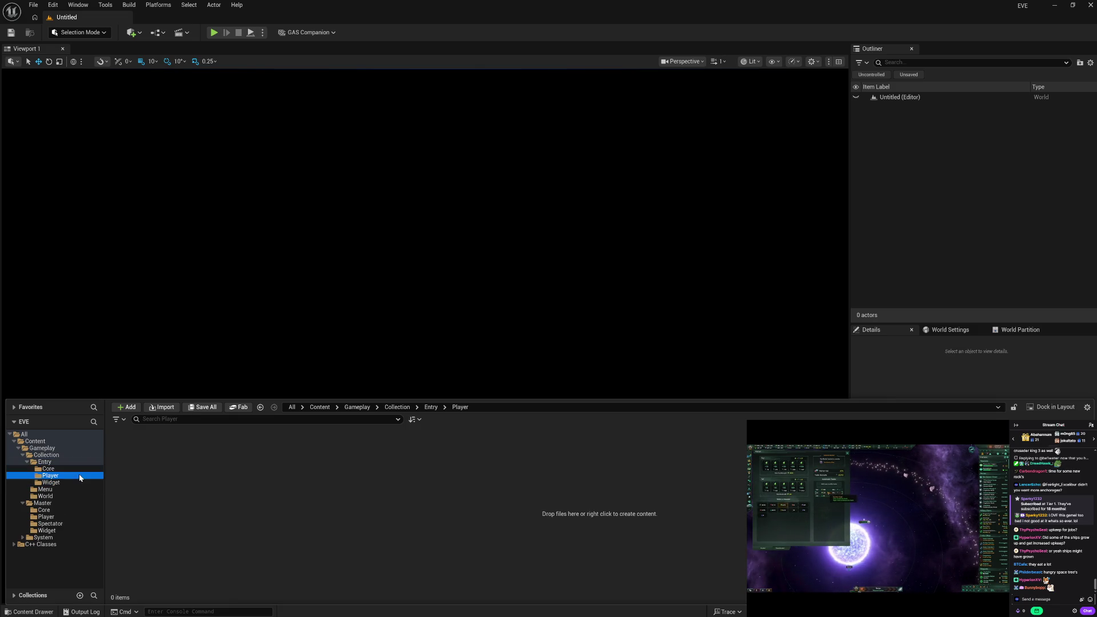
{"action": "left_click", "coordinate": [77, 483]}
{"action": "left_click", "coordinate": [77, 469]}
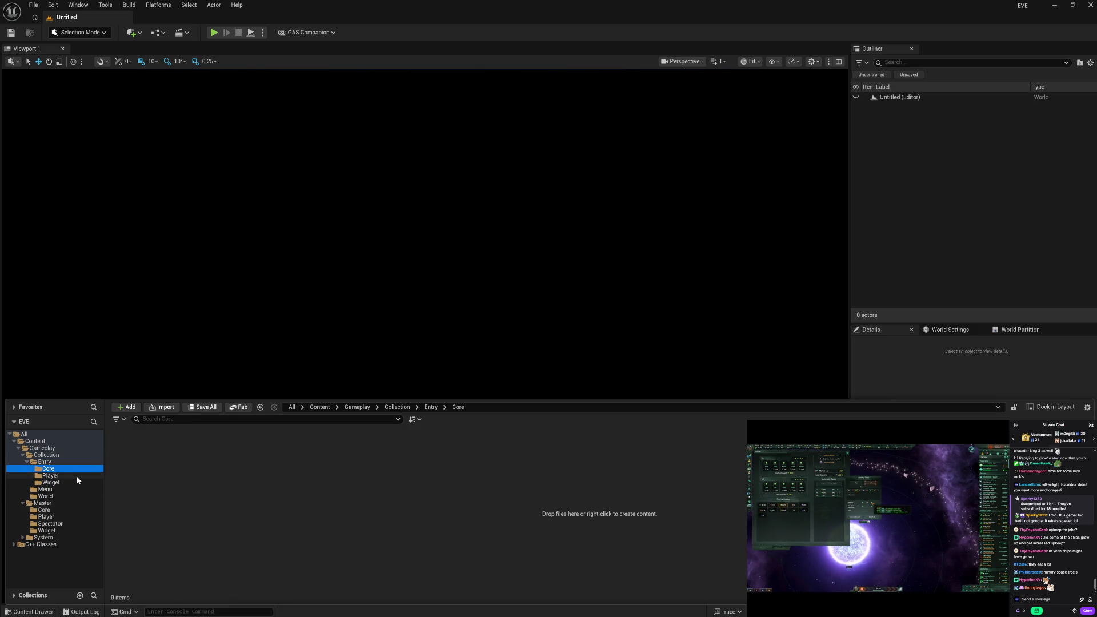
{"action": "left_click", "coordinate": [77, 476]}
{"action": "left_click", "coordinate": [77, 482]}
{"action": "left_click", "coordinate": [76, 470]}
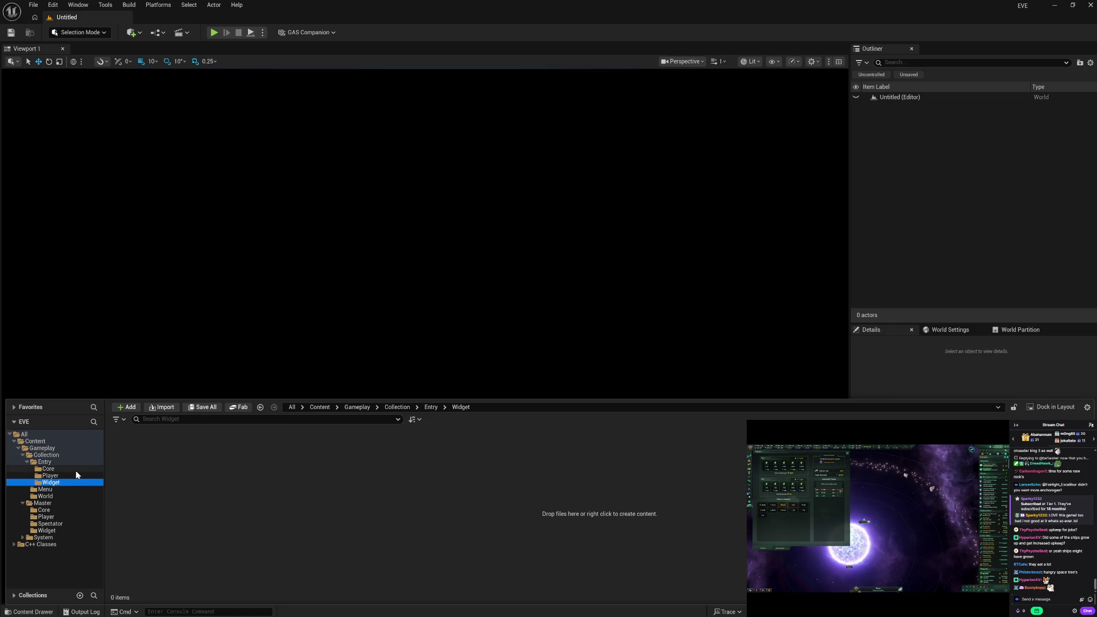
{"action": "left_click", "coordinate": [75, 483]}
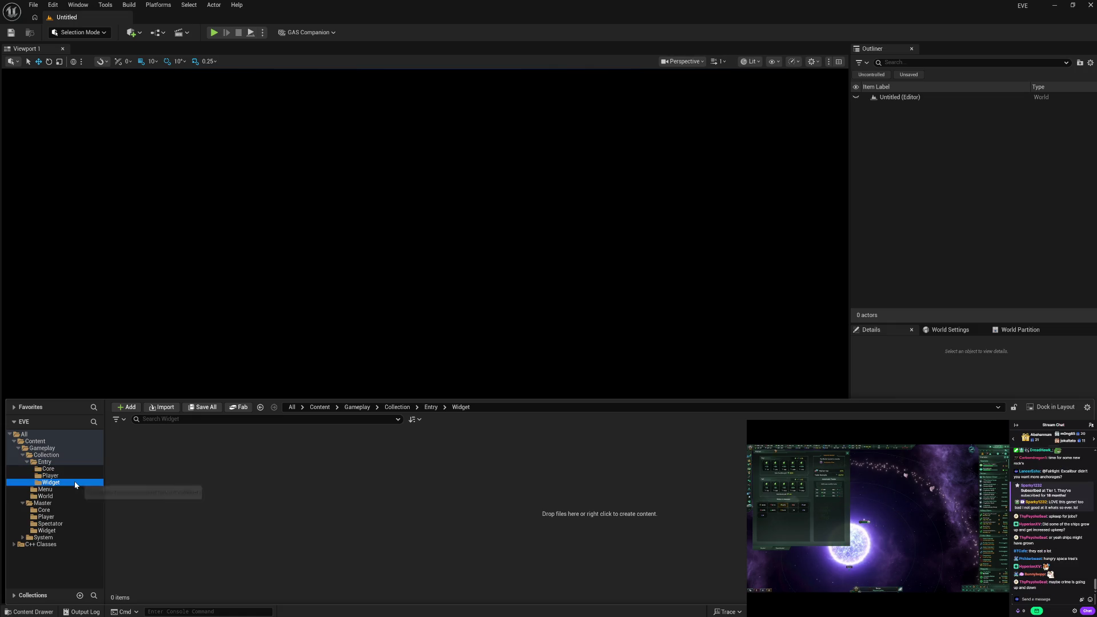
View Collection's World folder, then the empty Menu folder.
{"action": "left_click", "coordinate": [71, 489]}
{"action": "left_click", "coordinate": [71, 497]}
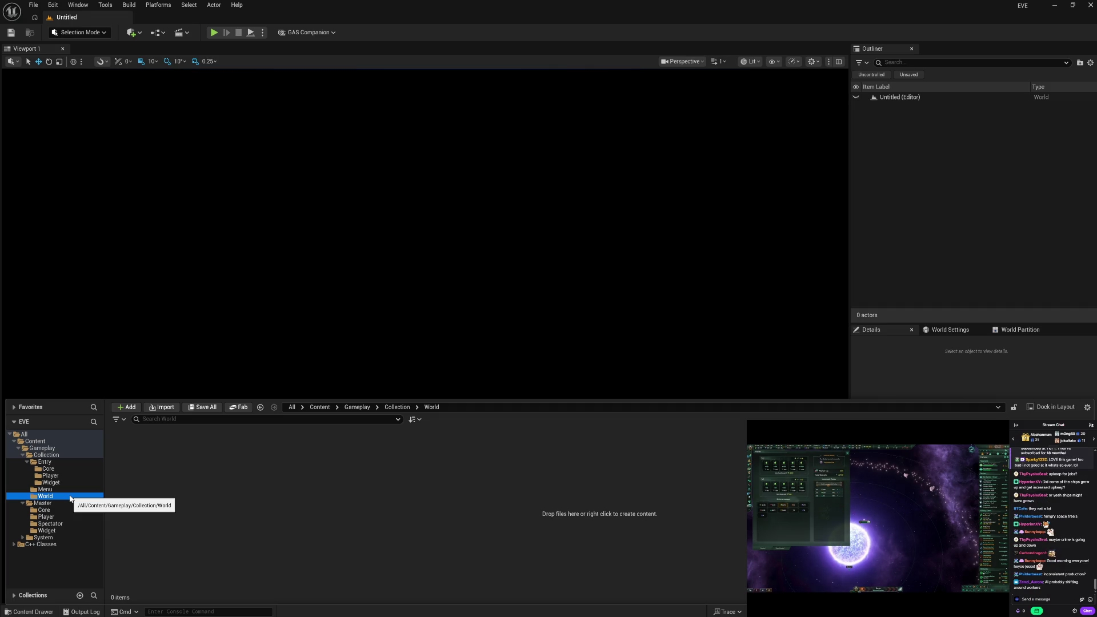
{"action": "left_click", "coordinate": [70, 491]}
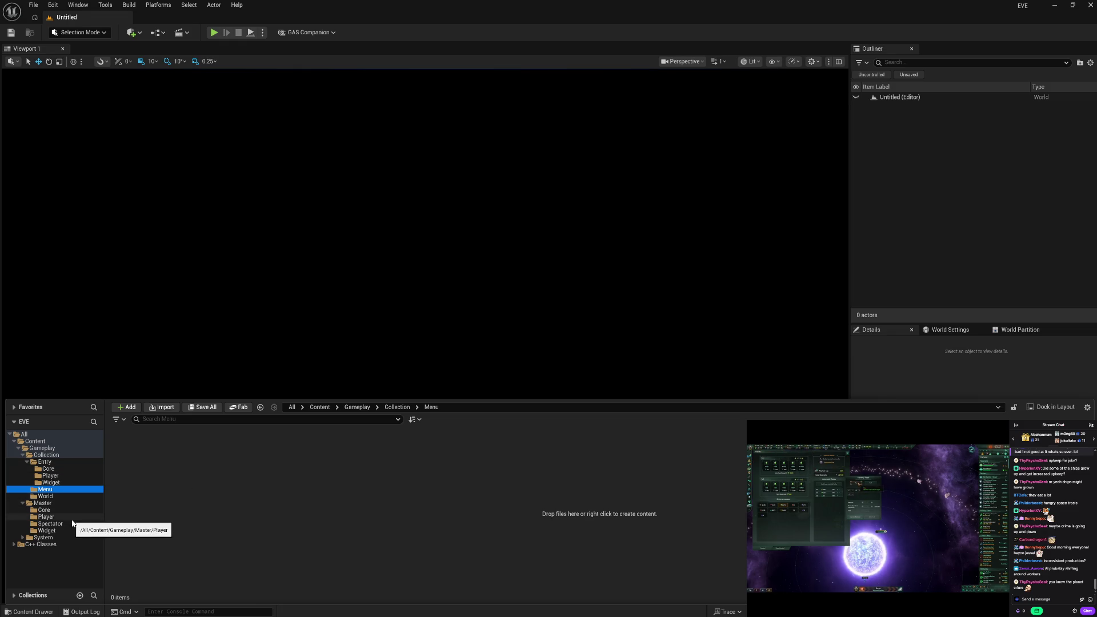
In Master/Core, create a child Blueprint of GM_Master named GM_.
{"action": "left_click", "coordinate": [58, 510]}
{"action": "right_click", "coordinate": [135, 463]}
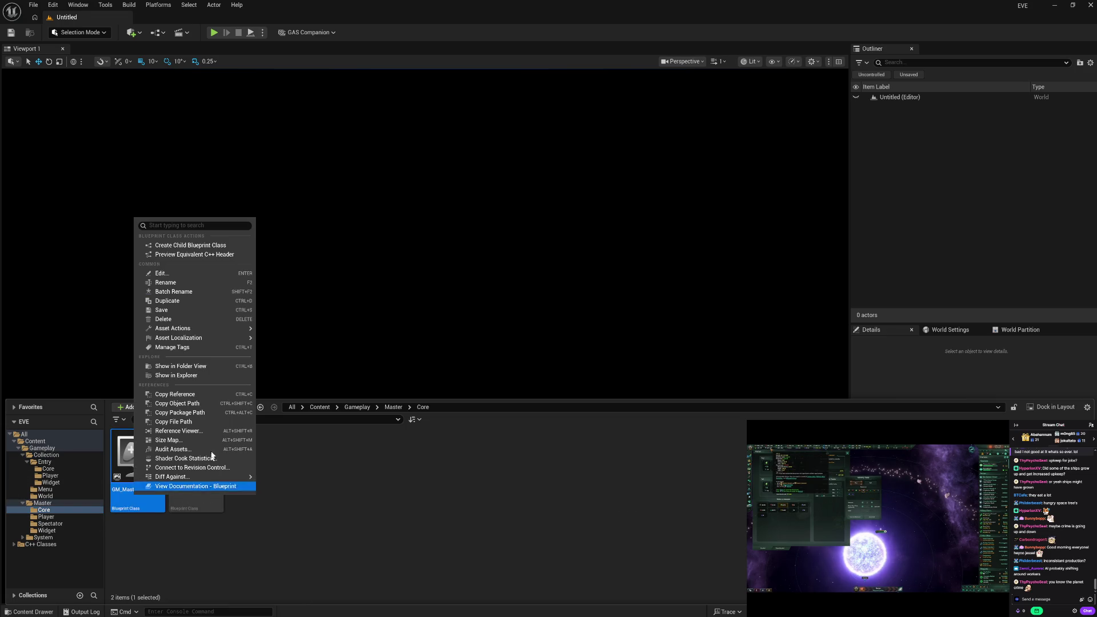
{"action": "left_click", "coordinate": [200, 247]}
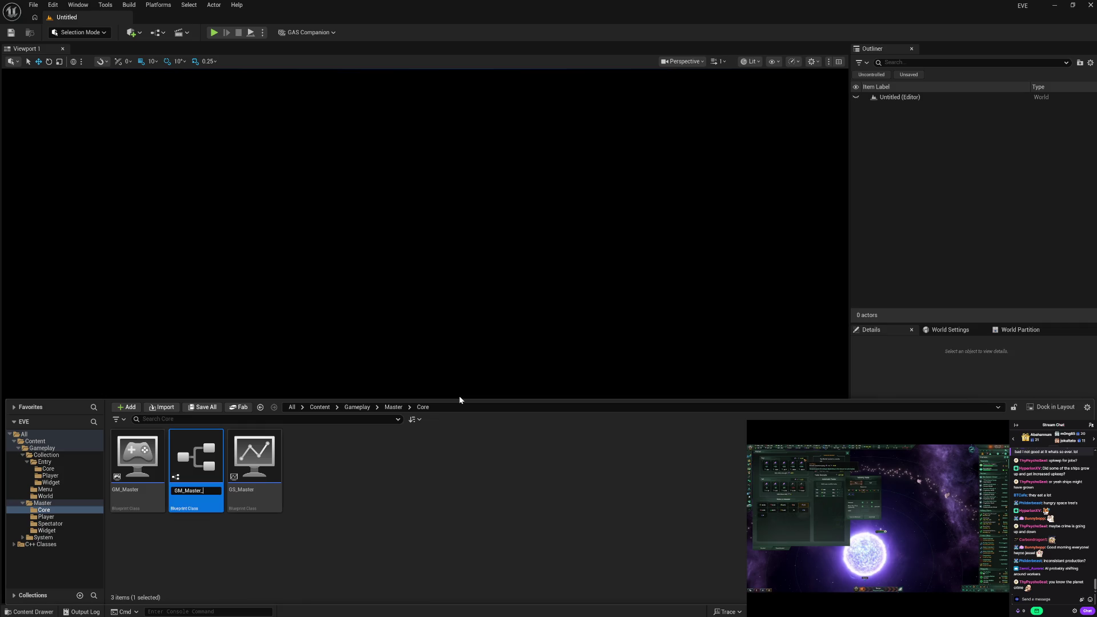
{"action": "key", "text": "Return"}
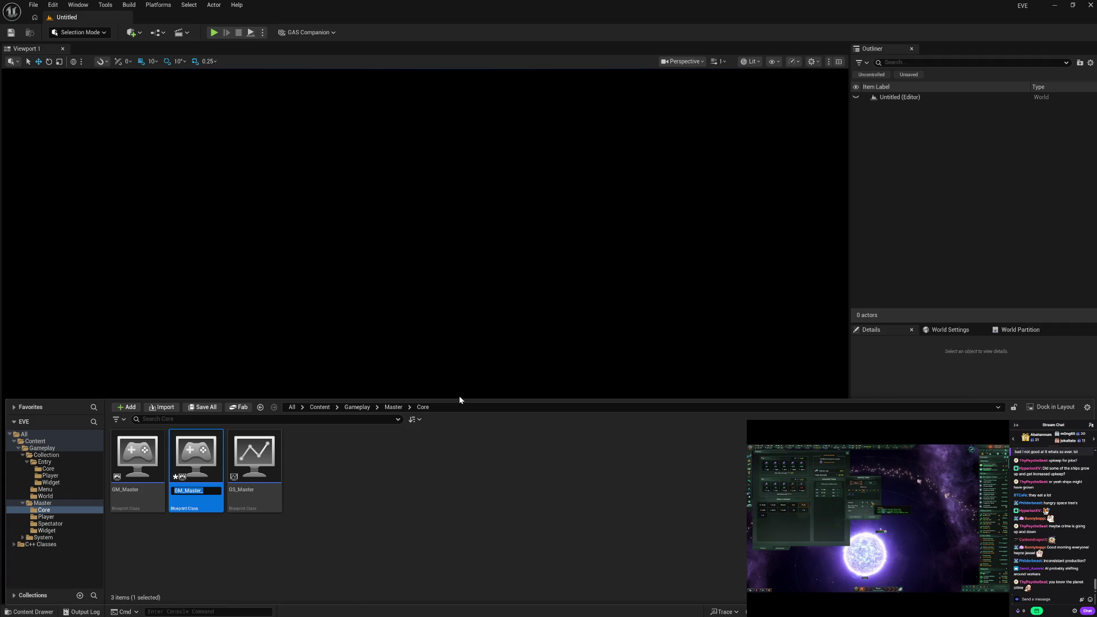
{"action": "key", "text": "End"}
{"action": "key", "text": "BackSpace"}
{"action": "key", "text": "BackSpace"}
{"action": "key", "text": "BackSpace"}
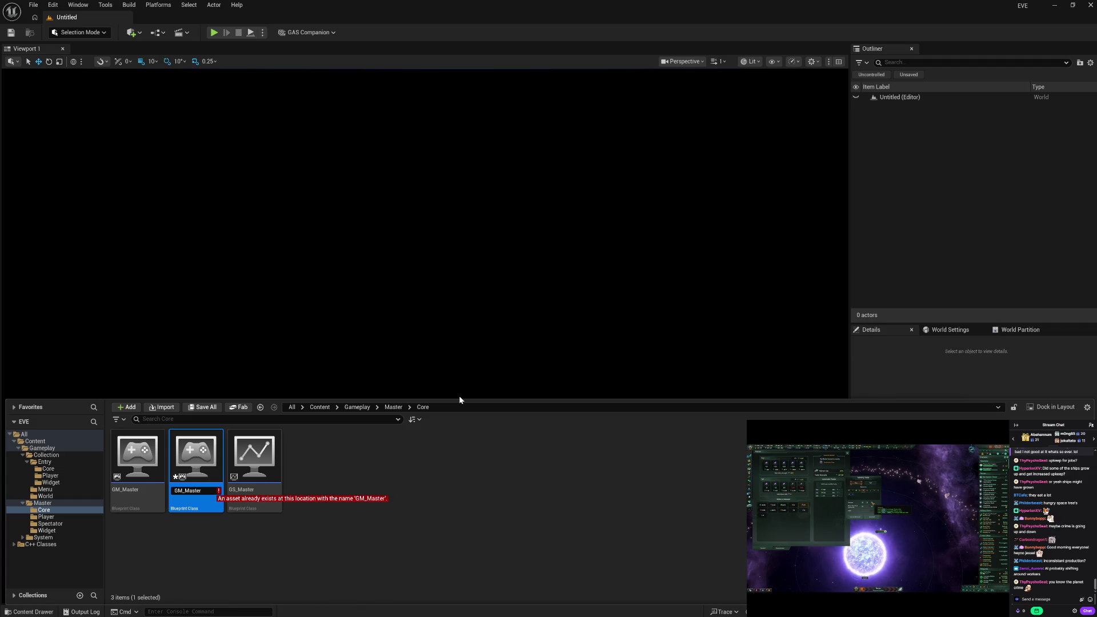
{"action": "key", "text": "Return"}
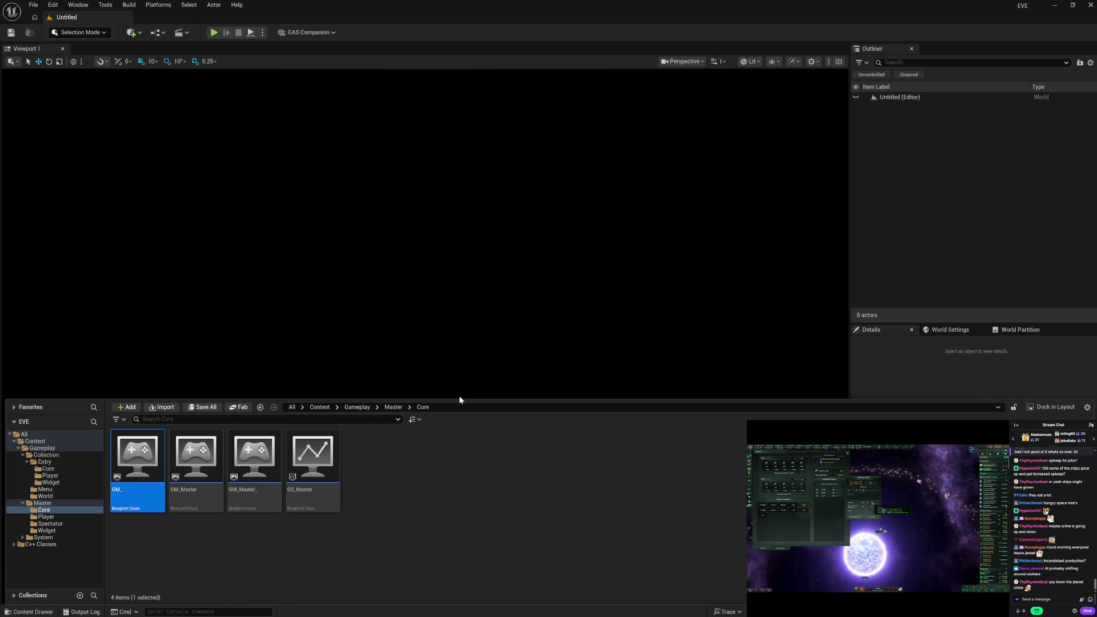
Create a child Blueprint of GS_Master named GS_.
{"action": "right_click", "coordinate": [268, 507]}
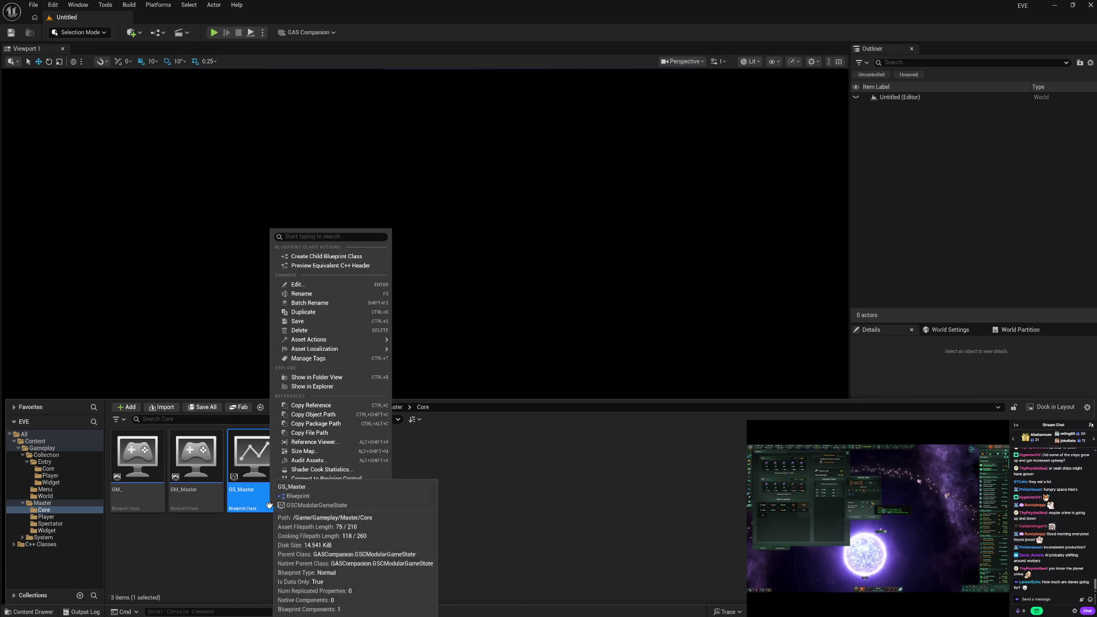
{"action": "left_click", "coordinate": [337, 257]}
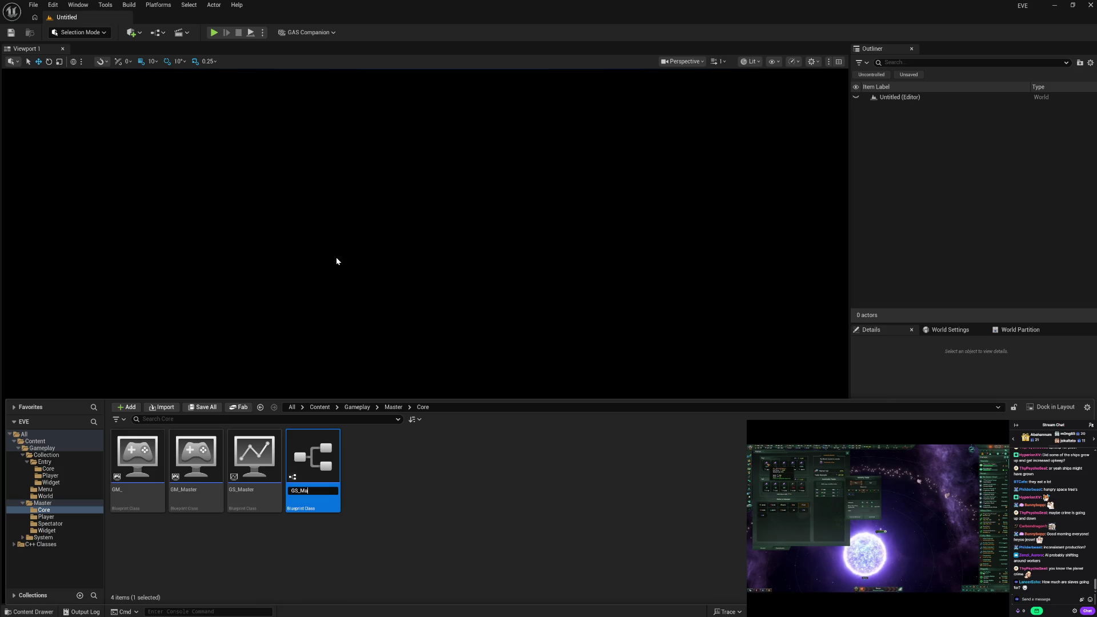
{"action": "key", "text": "Return"}
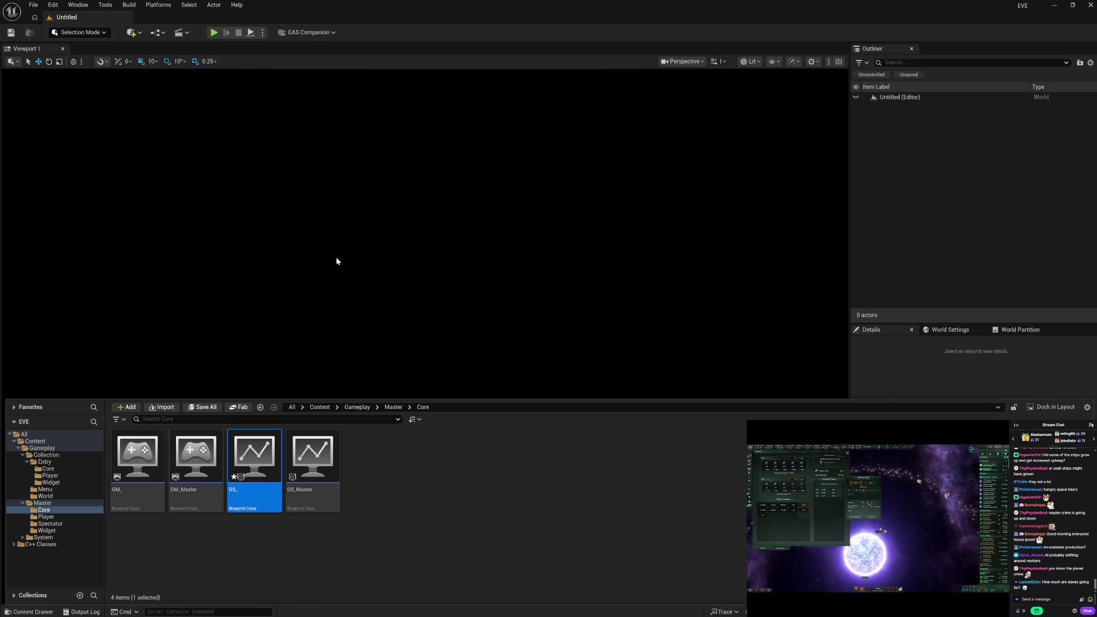
Move GM_ and GS_ into the Gameplay/Collection/Entry/Core folder.
{"action": "left_click", "coordinate": [155, 499], "text": "ctrl"}
{"action": "mouse_move", "coordinate": [149, 495]}
{"action": "left_mouse_down"}
{"action": "mouse_move", "coordinate": [69, 496]}
{"action": "mouse_move", "coordinate": [58, 472]}
{"action": "left_mouse_up"}
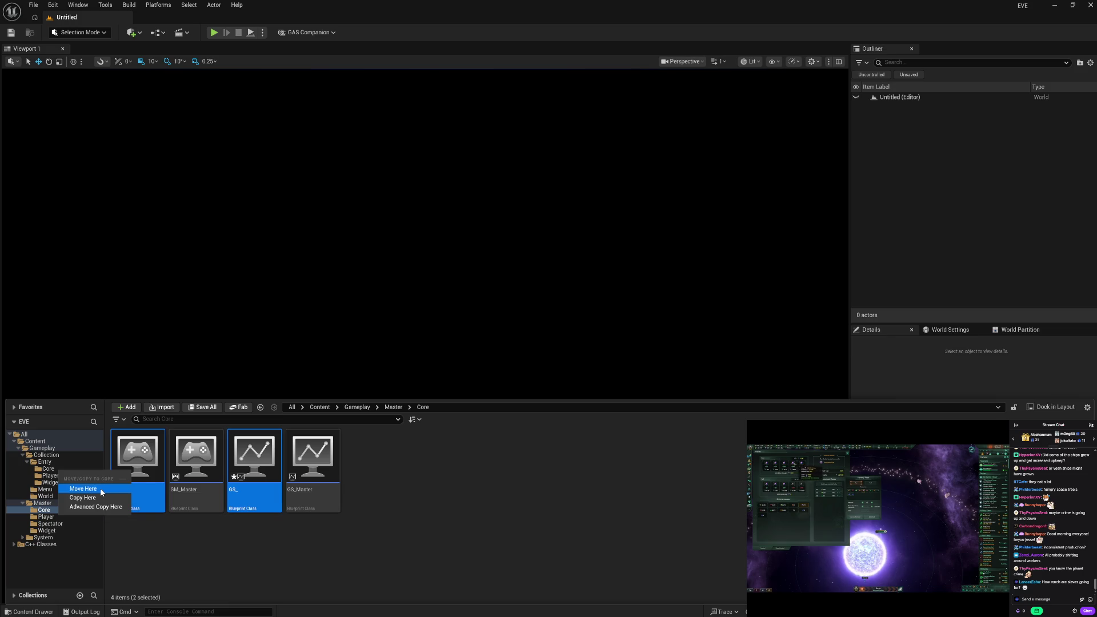
{"action": "left_click", "coordinate": [101, 489]}
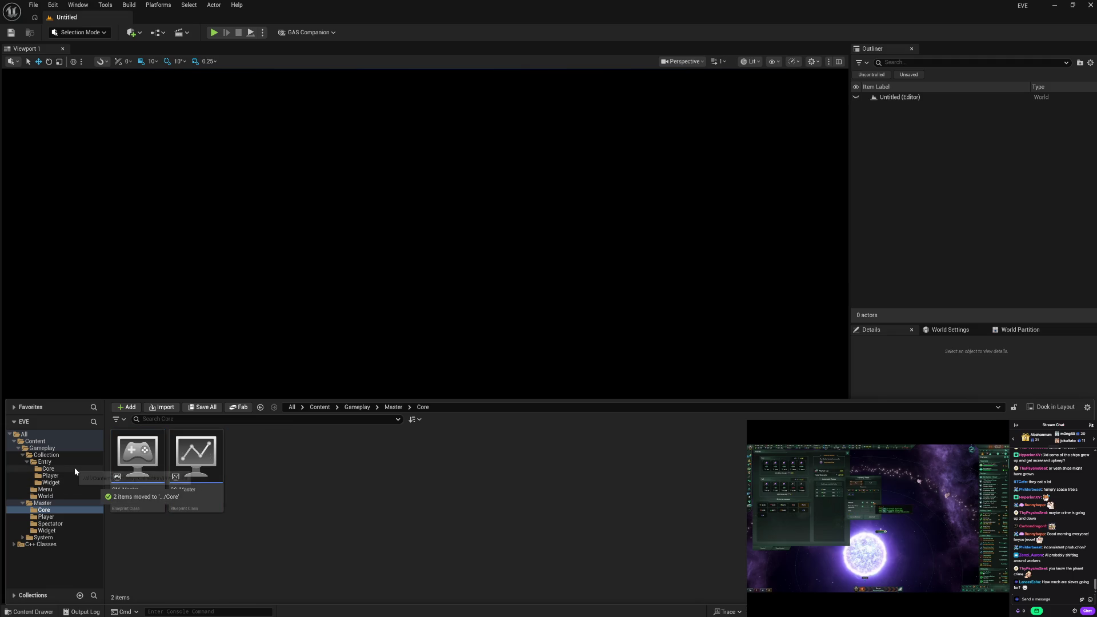
{"action": "left_click", "coordinate": [74, 469]}
Check Entry's Widget, Core and Player folders, finding GM_ and GS_ in Core, then open Master/Player.
{"action": "left_click", "coordinate": [80, 482]}
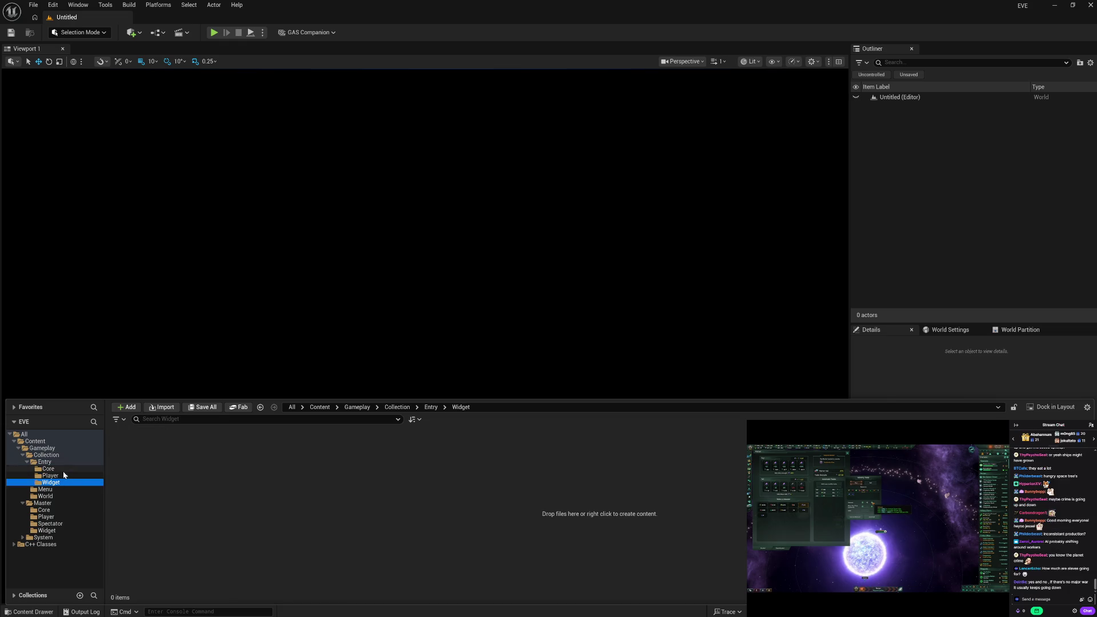
{"action": "left_click", "coordinate": [62, 469]}
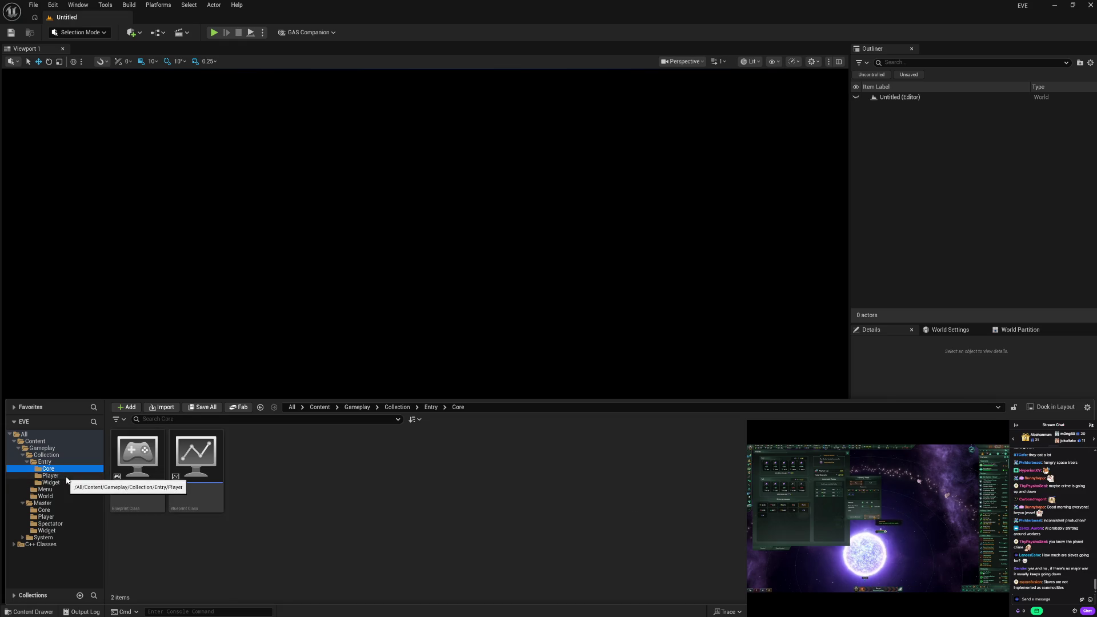
{"action": "left_click", "coordinate": [70, 476]}
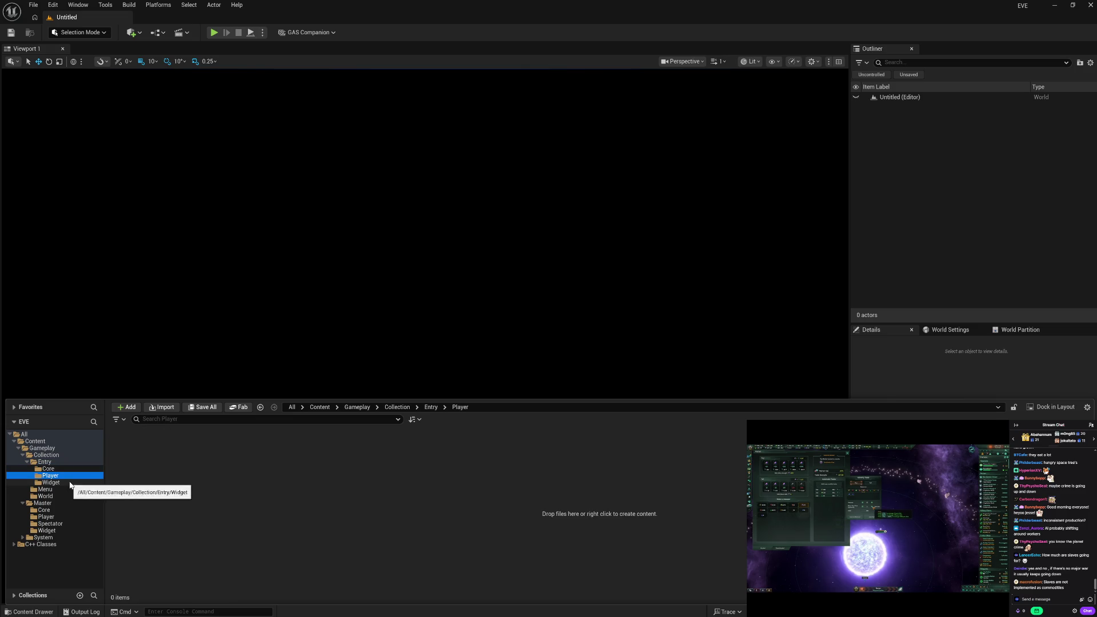
{"action": "left_click", "coordinate": [62, 469]}
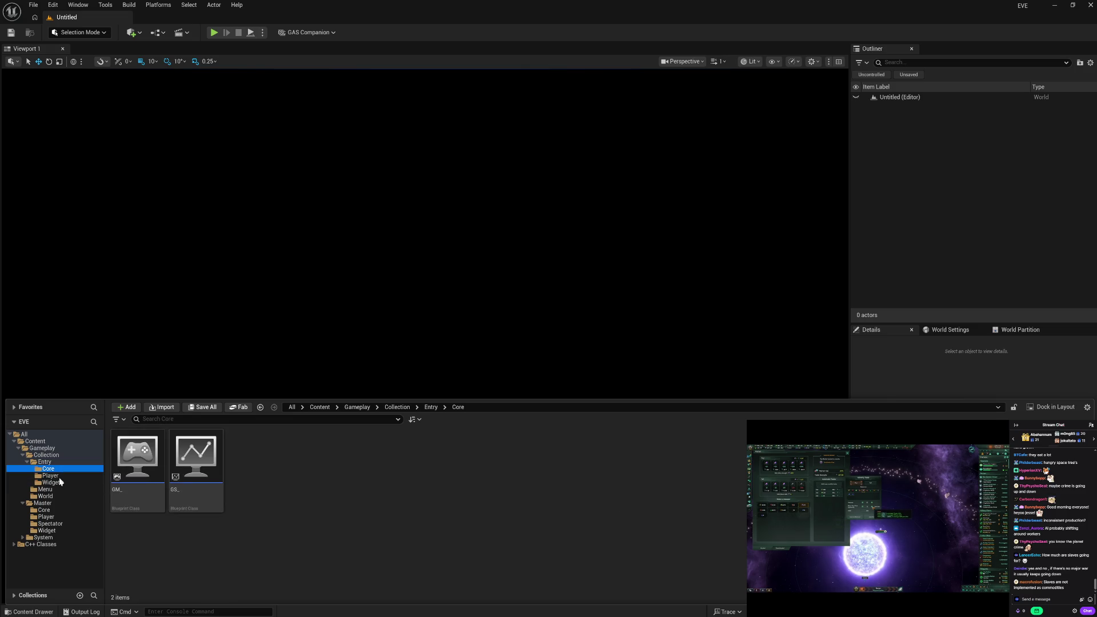
{"action": "left_click", "coordinate": [60, 517]}
Create child Blueprints PC_ and PCM_ from PC_Master and PCM_Master.
{"action": "right_click", "coordinate": [138, 461]}
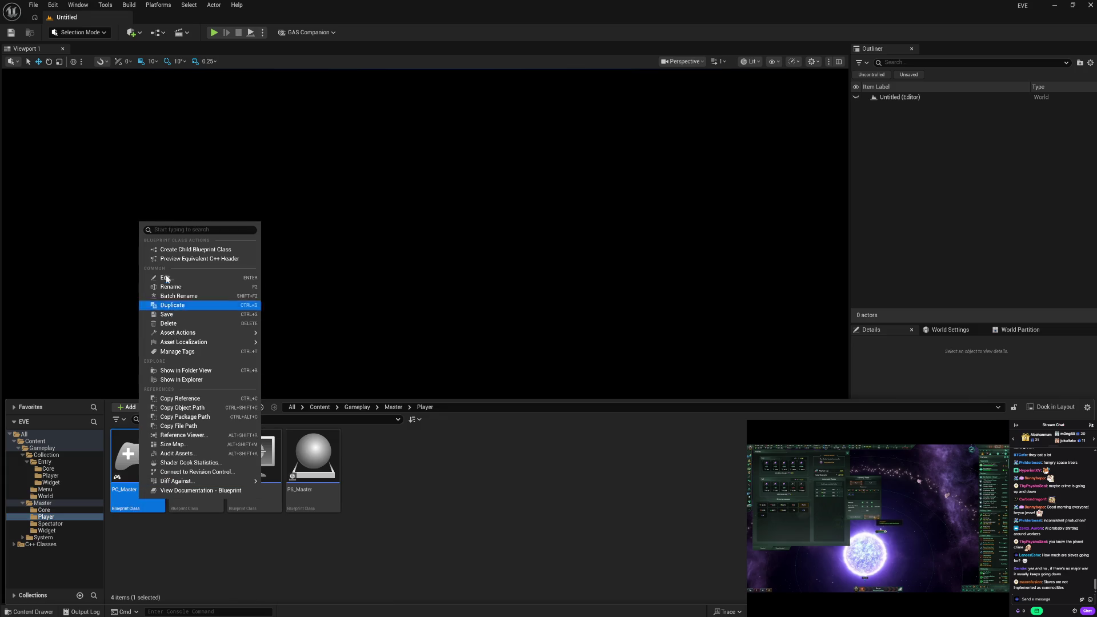
{"action": "left_click", "coordinate": [179, 250]}
{"action": "key", "text": "End"}
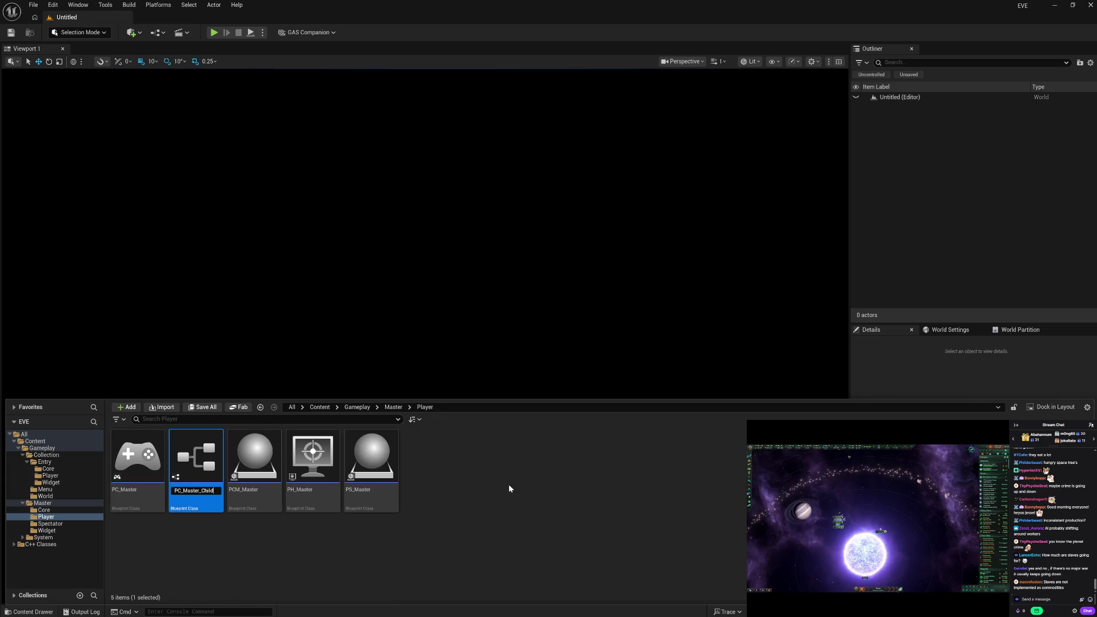
{"action": "key", "text": "BackSpace"}
{"action": "key", "text": "BackSpace"}
{"action": "key", "text": "BackSpace"}
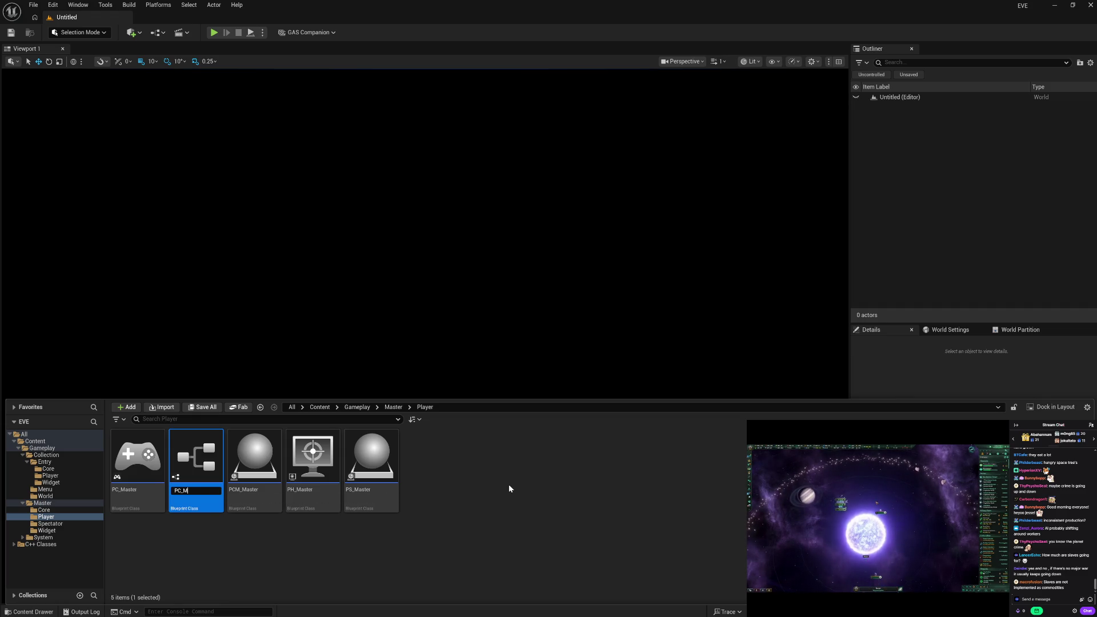
{"action": "key", "text": "Return"}
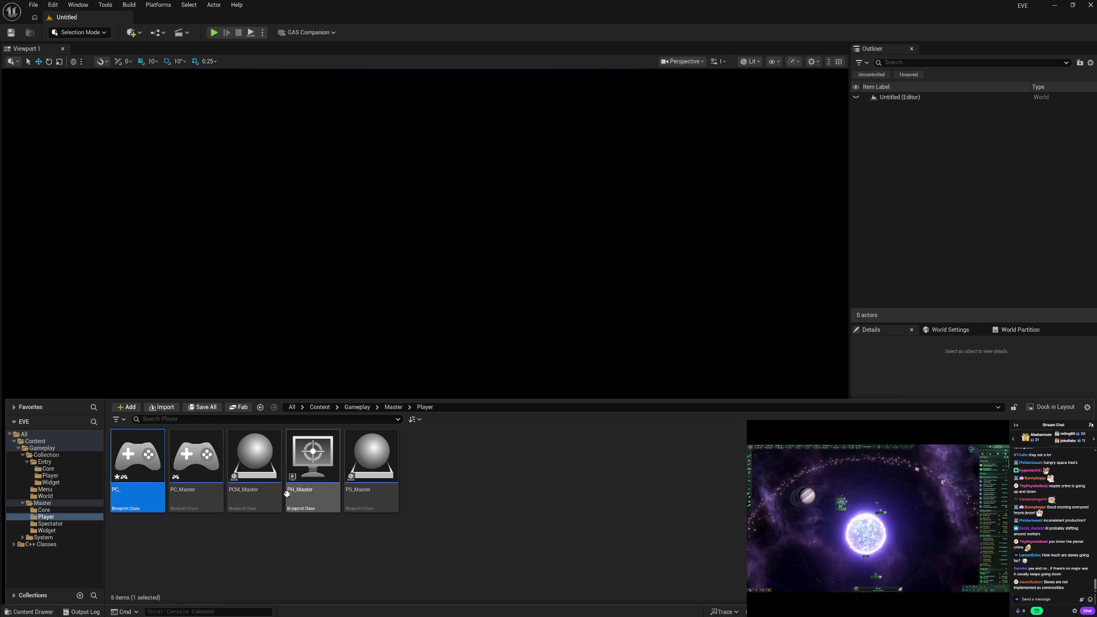
{"action": "right_click", "coordinate": [264, 474]}
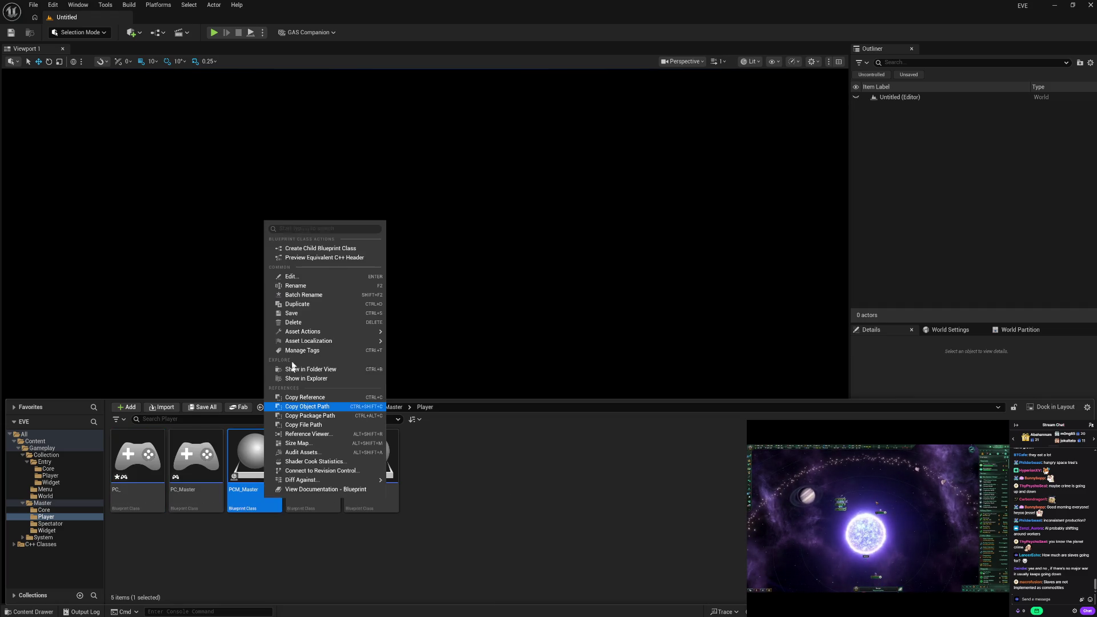
{"action": "left_click", "coordinate": [318, 248]}
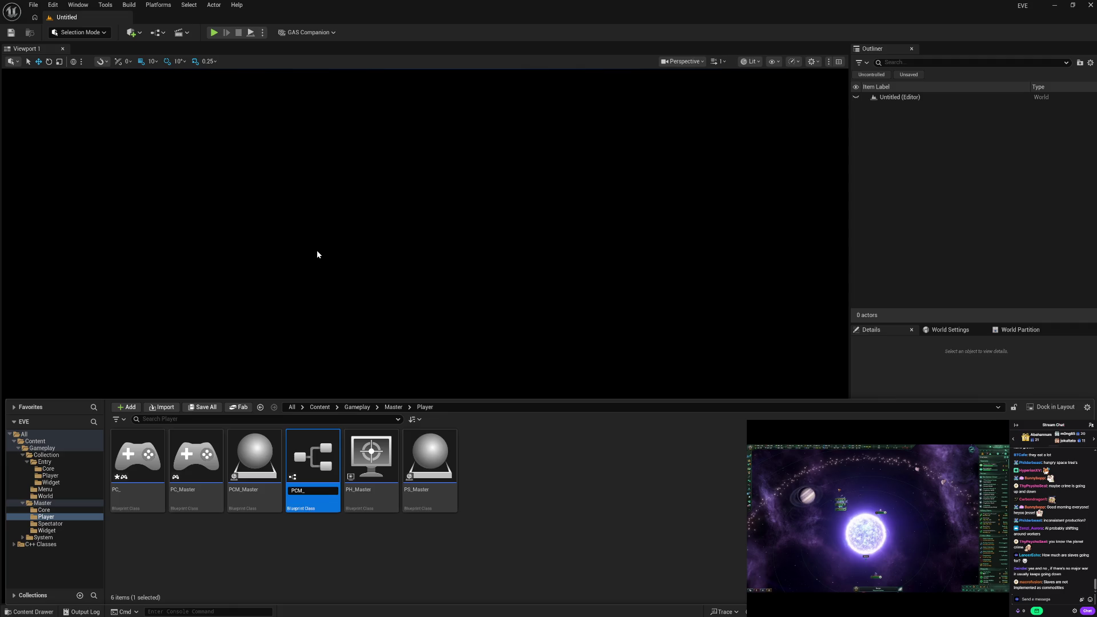
{"action": "key", "text": "Return"}
Create child Blueprints PH_ and PS_ from PH_Master and PS_Master.
{"action": "left_click", "coordinate": [380, 493]}
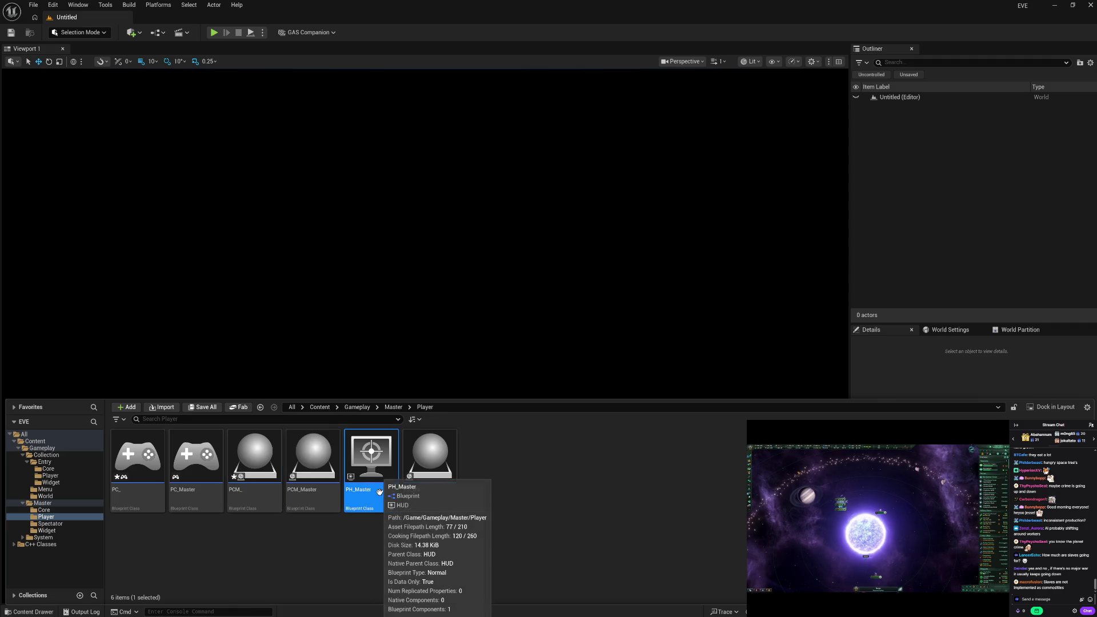
{"action": "right_click", "coordinate": [379, 492]}
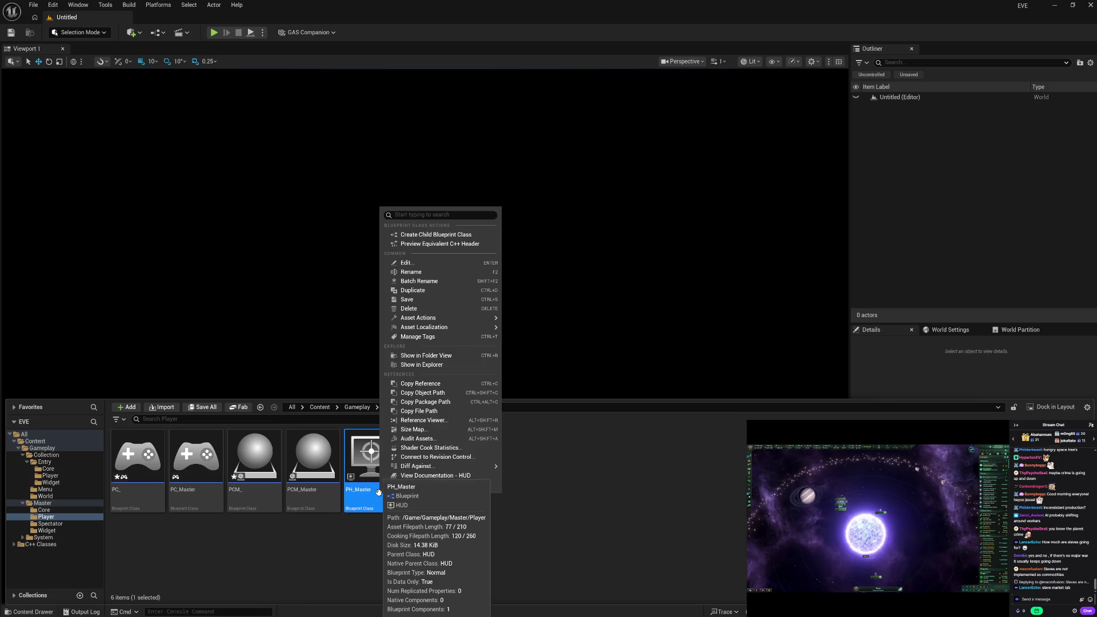
{"action": "left_click", "coordinate": [435, 234]}
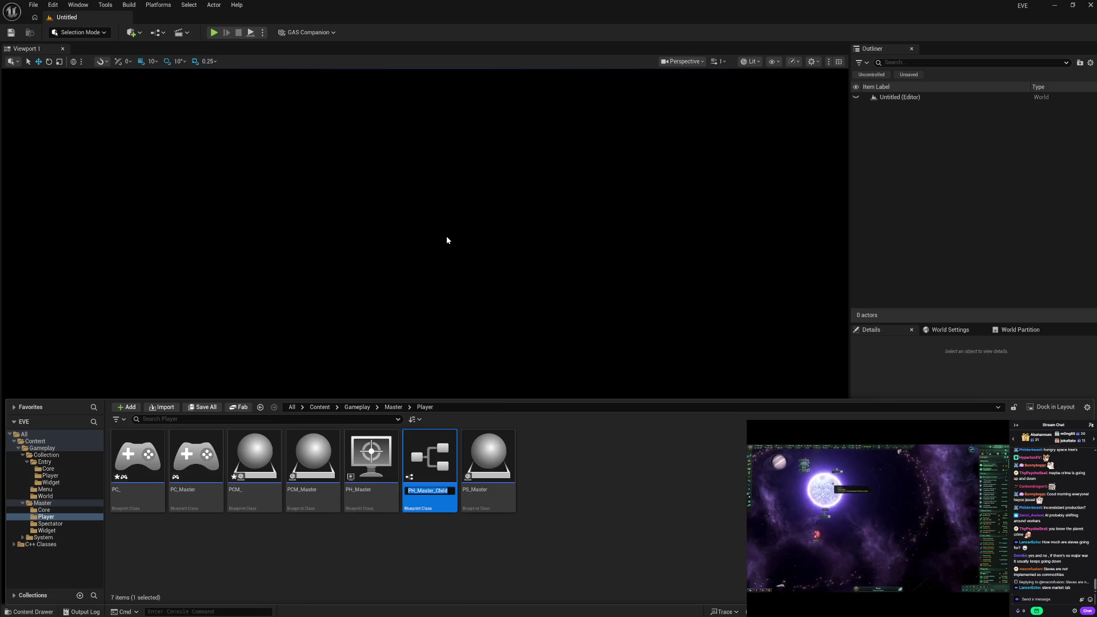
{"action": "type", "text": "PH_"}
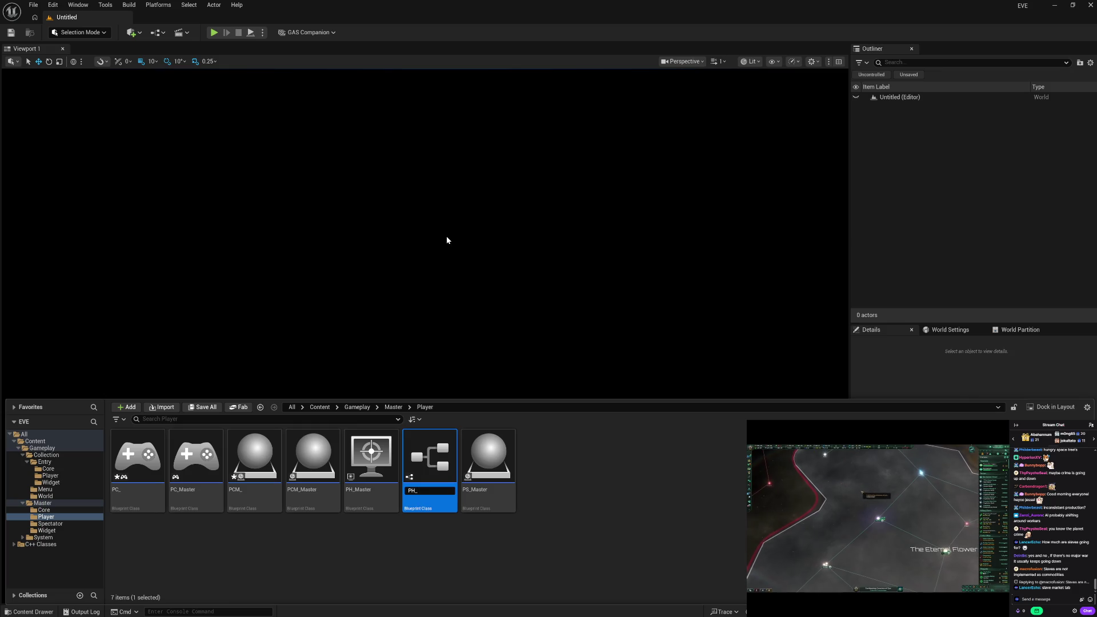
{"action": "key", "text": "Return"}
{"action": "right_click", "coordinate": [500, 481]}
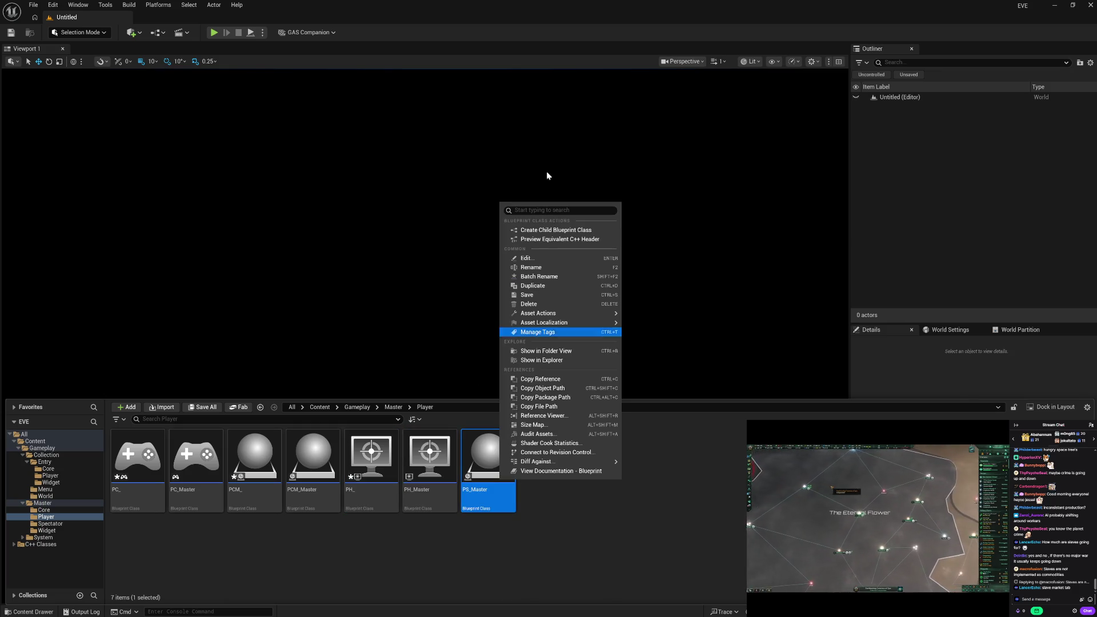
{"action": "left_click", "coordinate": [551, 231]}
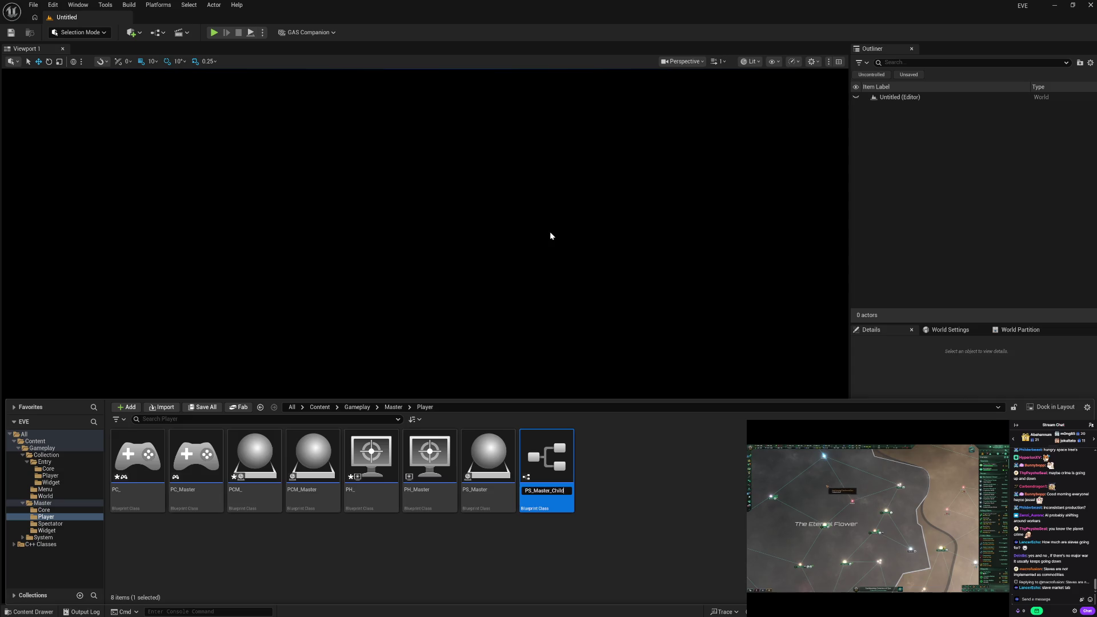
{"action": "type", "text": "PS_"}
{"action": "key", "text": "Return"}
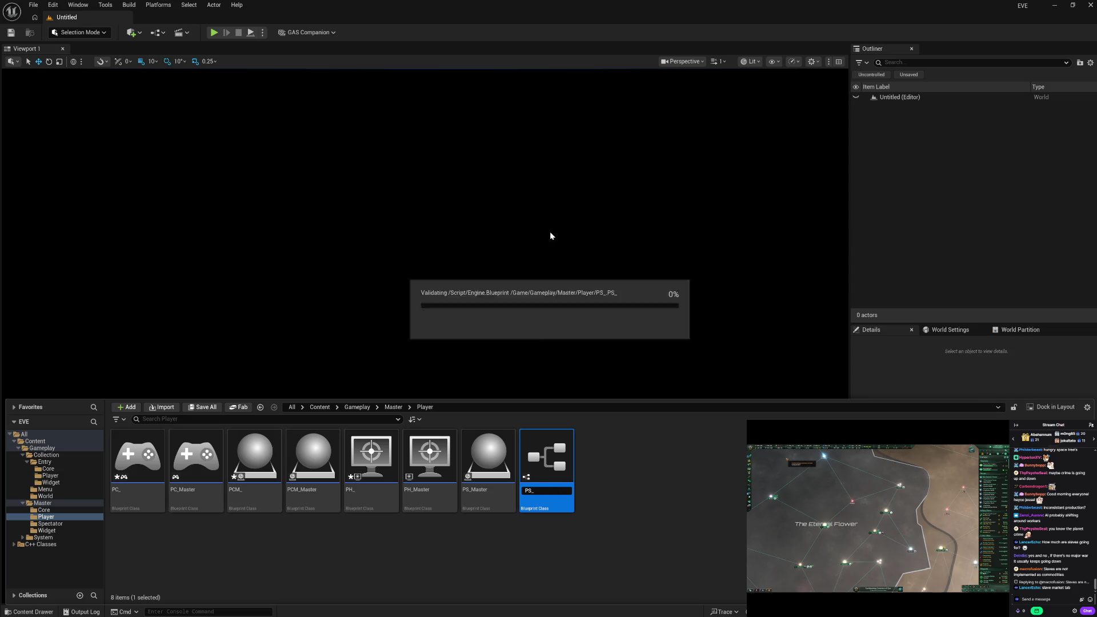
{"action": "left_click", "coordinate": [356, 510], "text": "ctrl"}
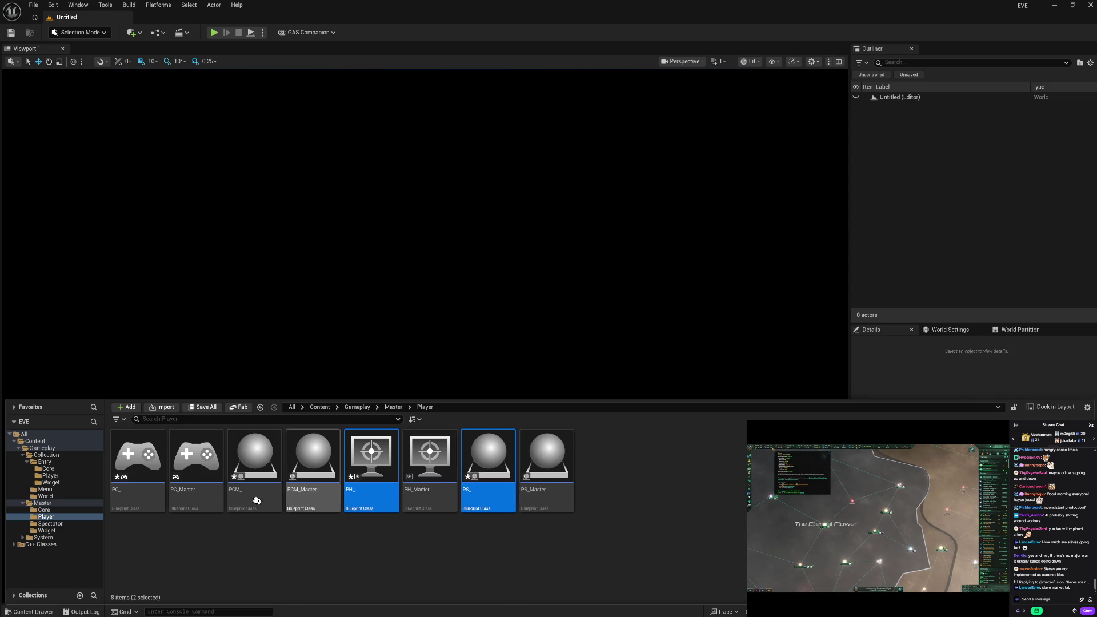
Move PC_, PCM_, PH_ and PS_ into the Entry Player folder.
{"action": "left_click", "coordinate": [254, 497], "text": "ctrl"}
{"action": "left_click", "coordinate": [137, 497], "text": "ctrl"}
{"action": "key", "text": "ctrl+s"}
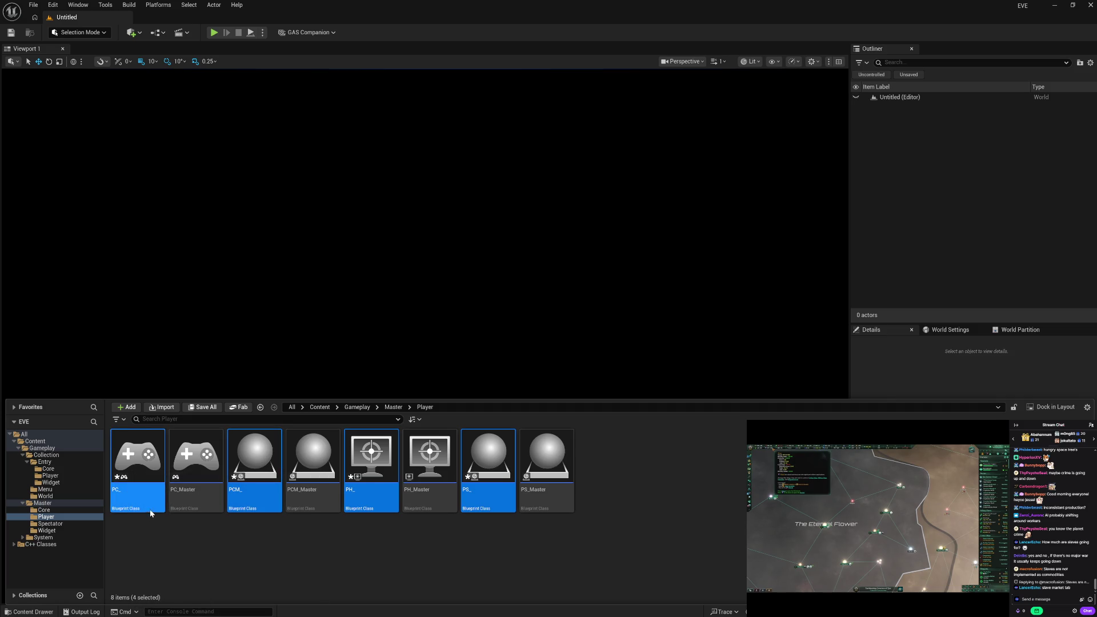
{"action": "left_click_drag", "start_coordinate": [144, 492], "coordinate": [64, 476]}
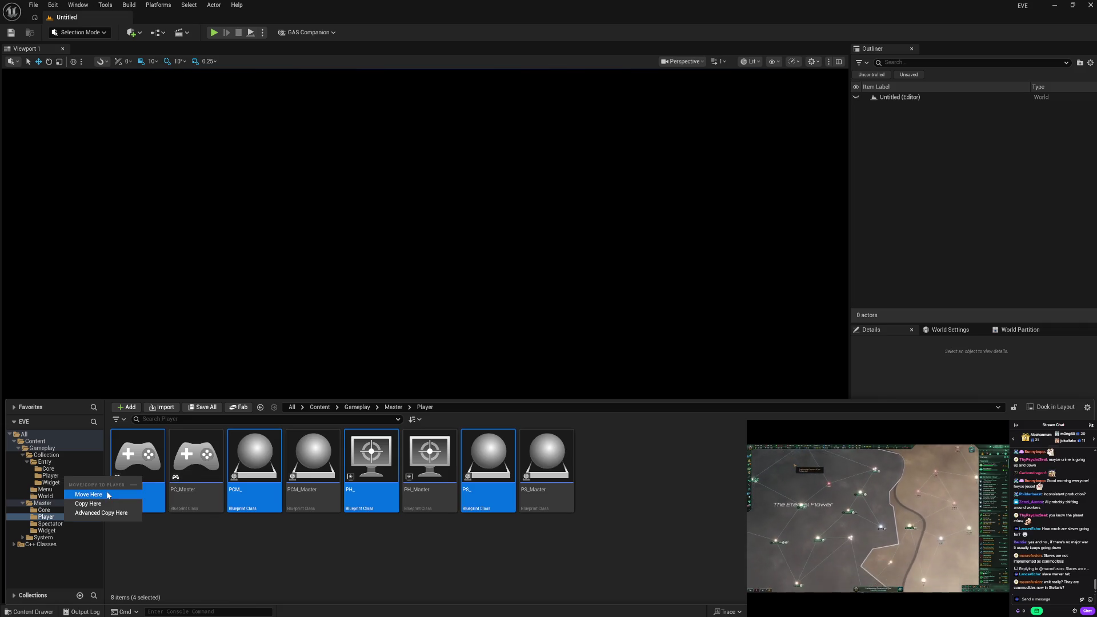
{"action": "left_click", "coordinate": [108, 496]}
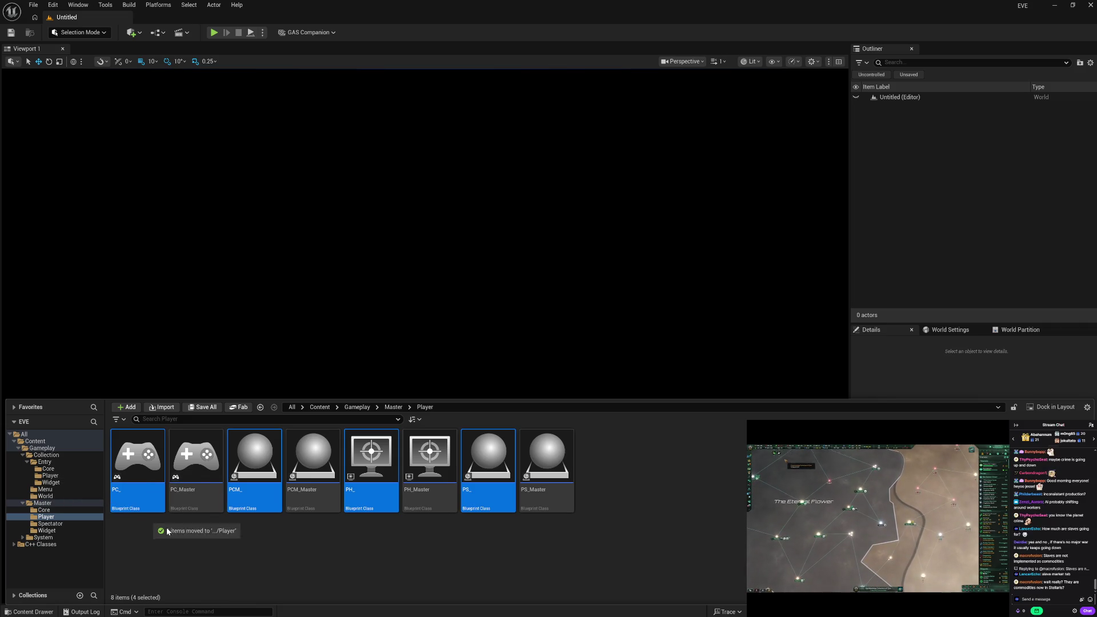
{"action": "left_click", "coordinate": [62, 482]}
{"action": "right_click", "coordinate": [223, 507]}
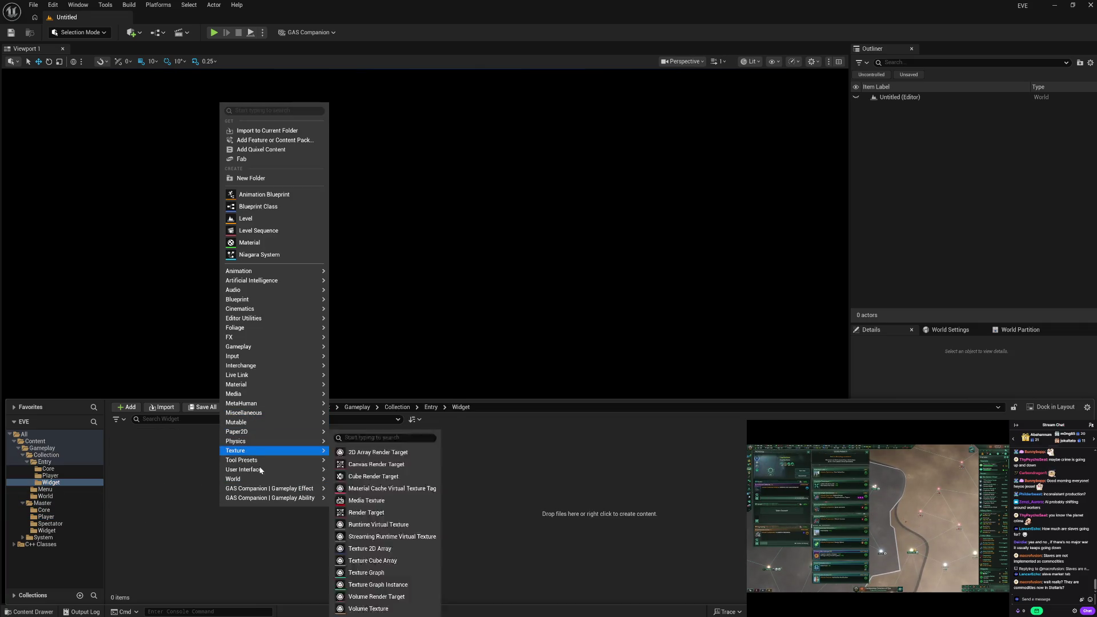
Create Widget Blueprint WBP_Entry in Entry/Widget, with WBP_Master as its parent class.
{"action": "mouse_move", "coordinate": [269, 470]}
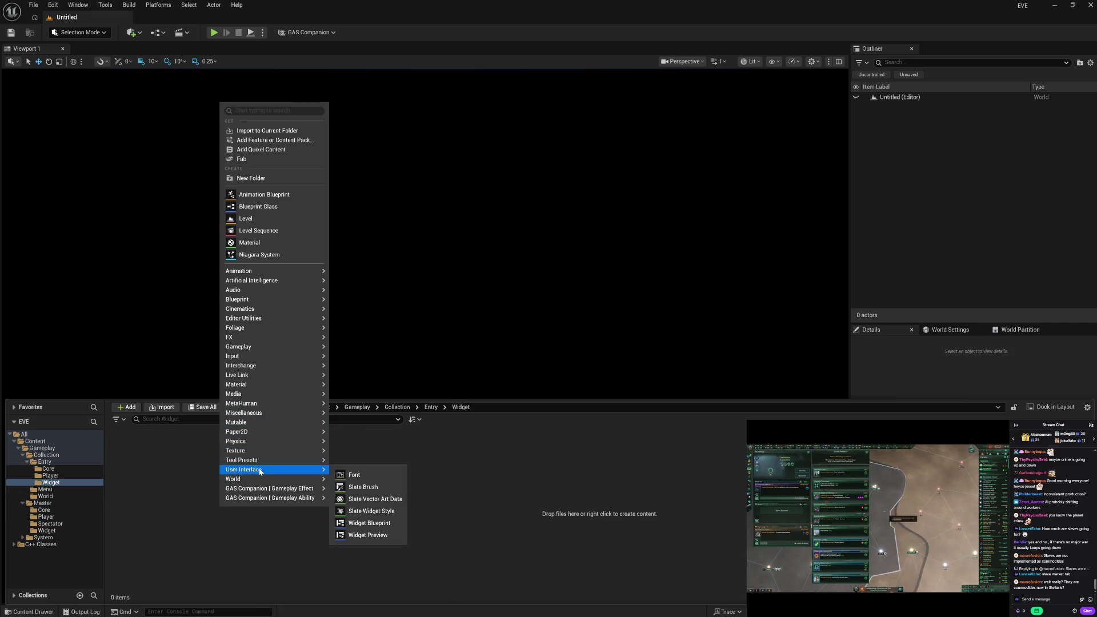
{"action": "left_click", "coordinate": [378, 523]}
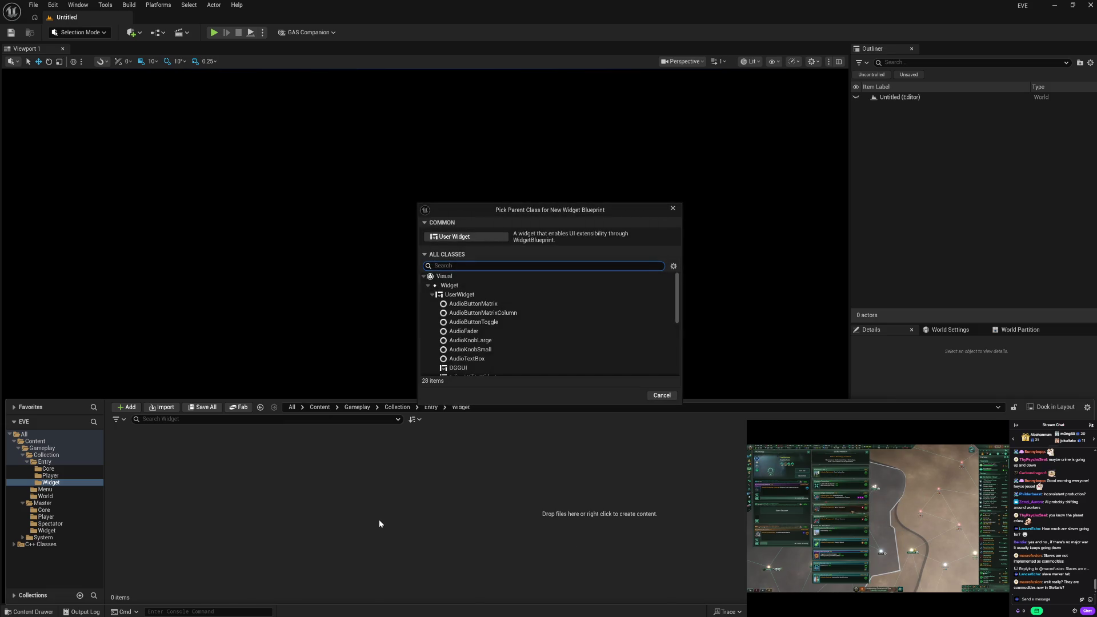
{"action": "type", "text": "mast"}
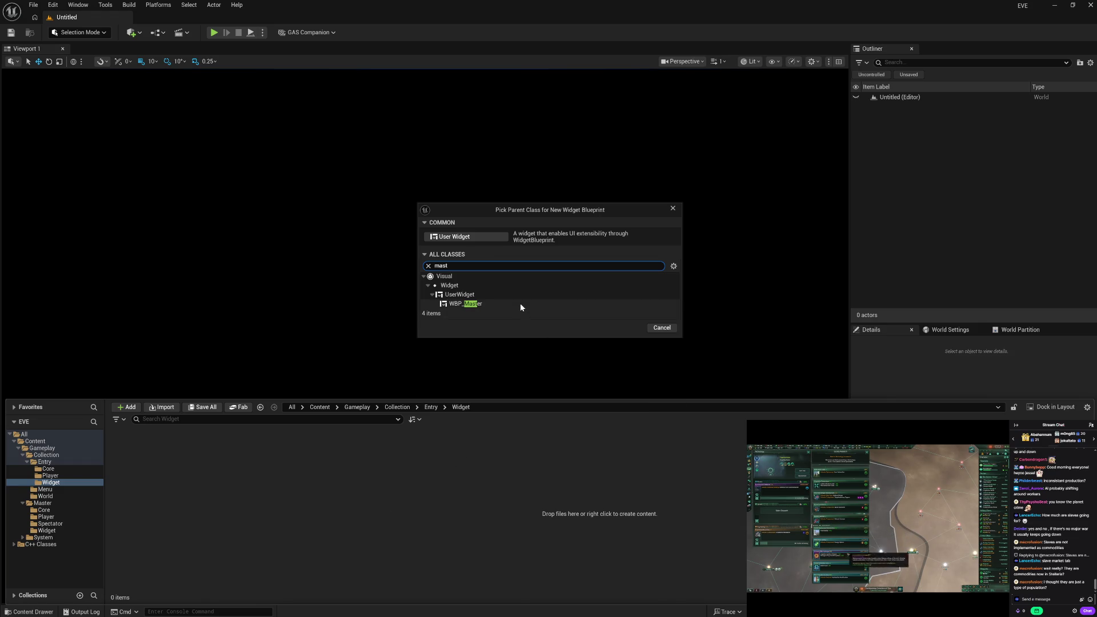
{"action": "left_click", "coordinate": [520, 304]}
{"action": "left_click", "coordinate": [628, 328]}
{"action": "type", "text": "W"}
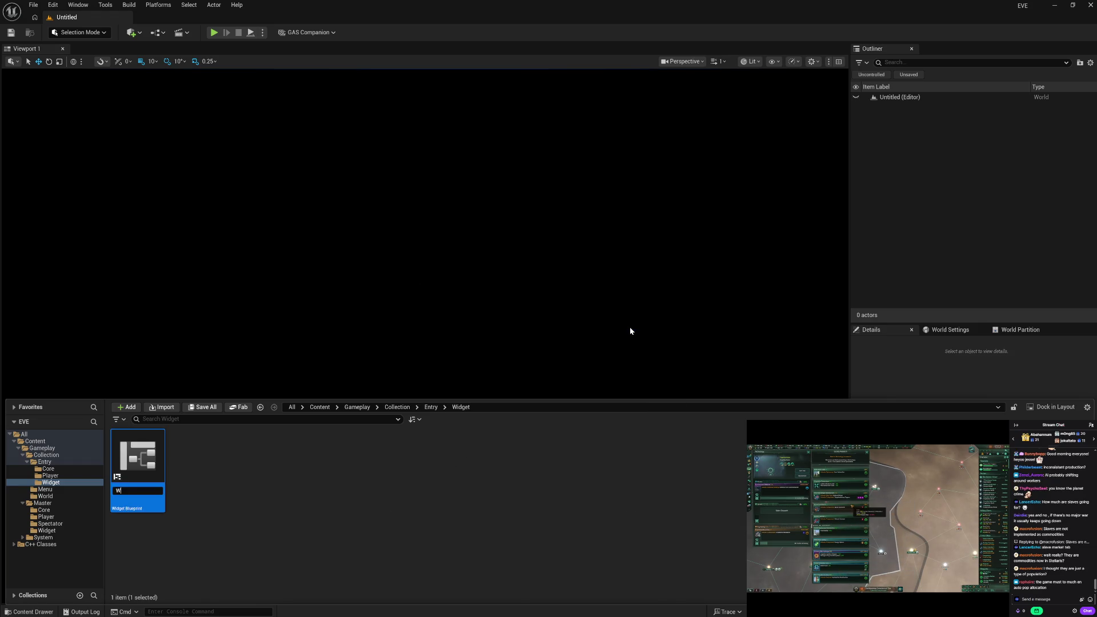
{"action": "type", "text": "BP_Entry"}
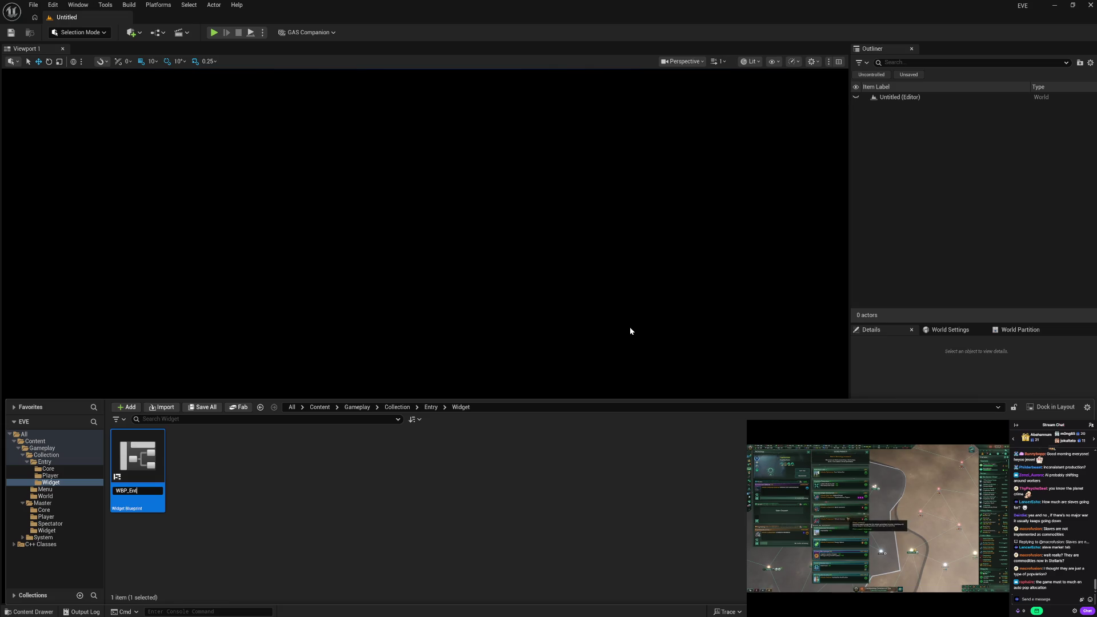
{"action": "key", "text": "Return"}
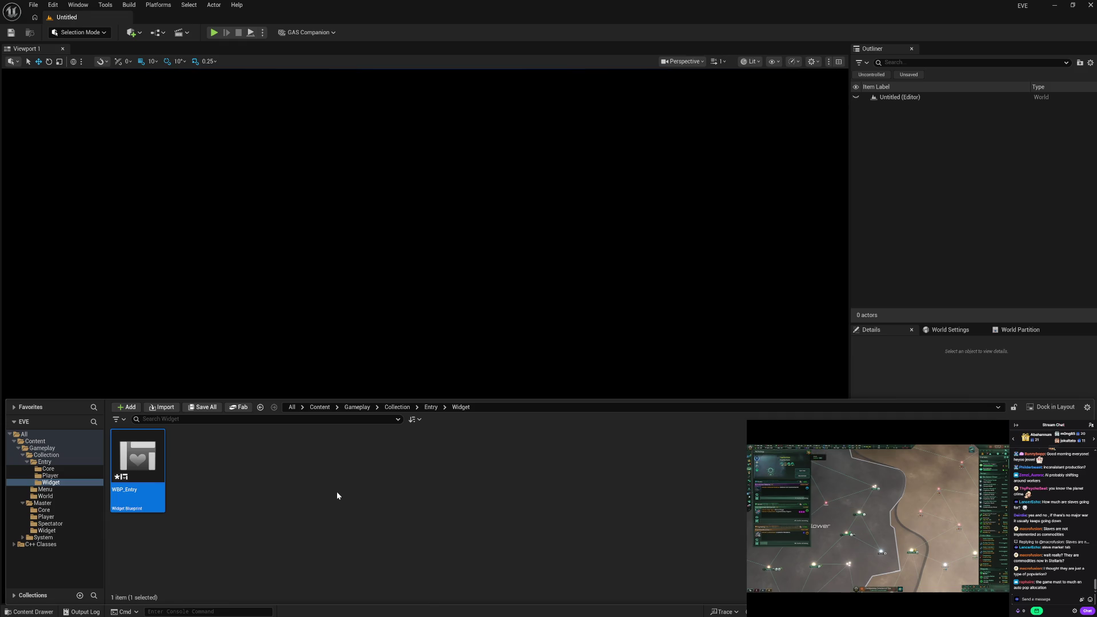
{"action": "left_click", "coordinate": [287, 510]}
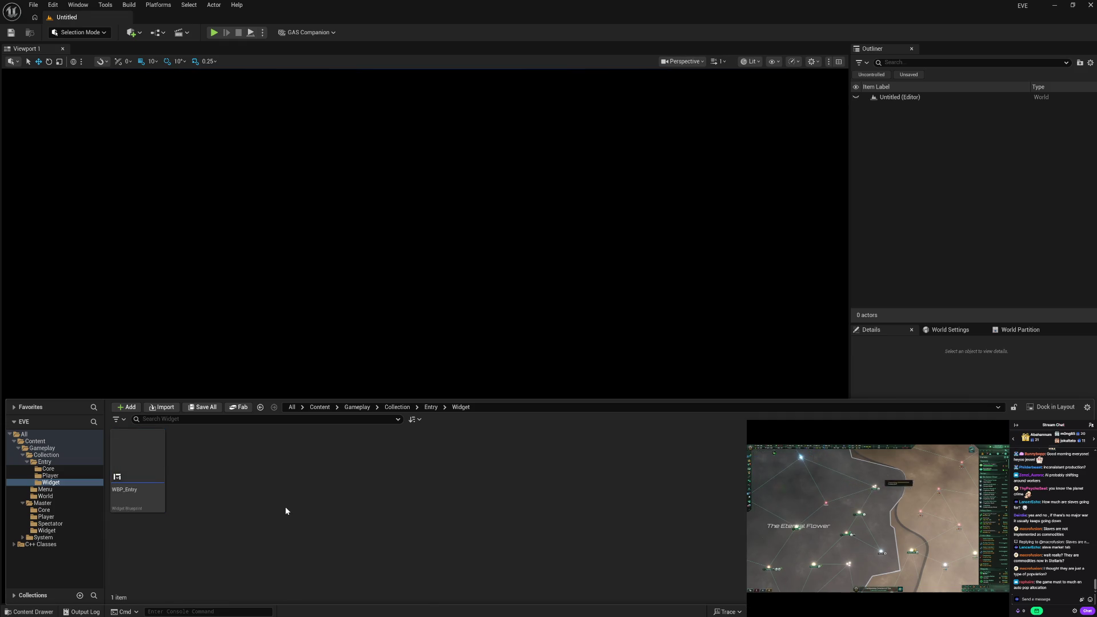
Show the Entry folder and dismiss the new-content menu without adding anything.
{"action": "left_click", "coordinate": [55, 462]}
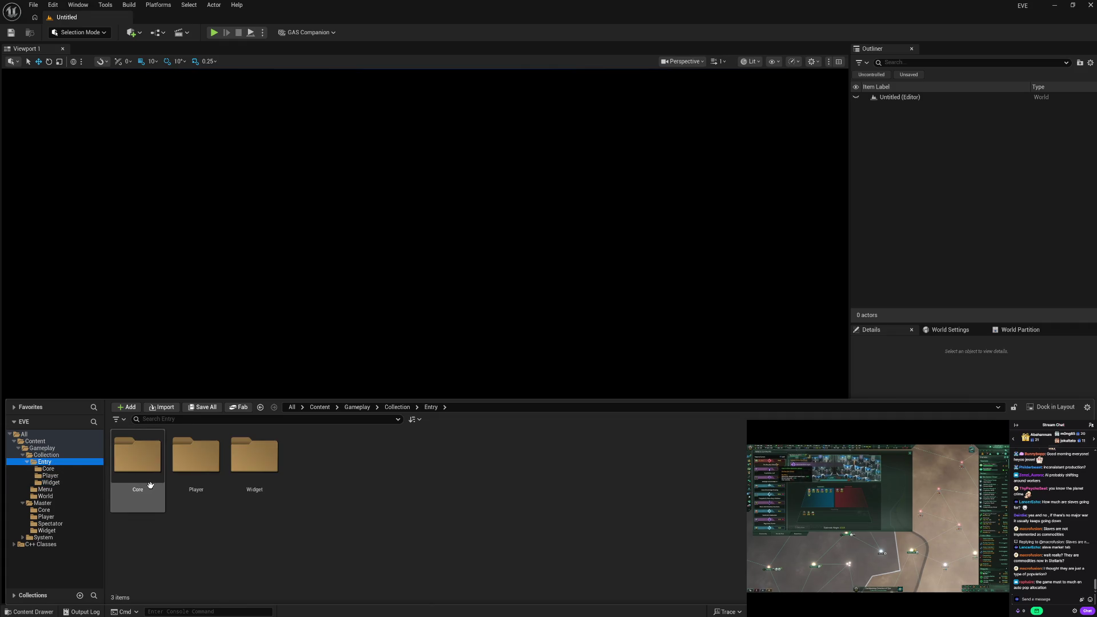
{"action": "right_click", "coordinate": [335, 507]}
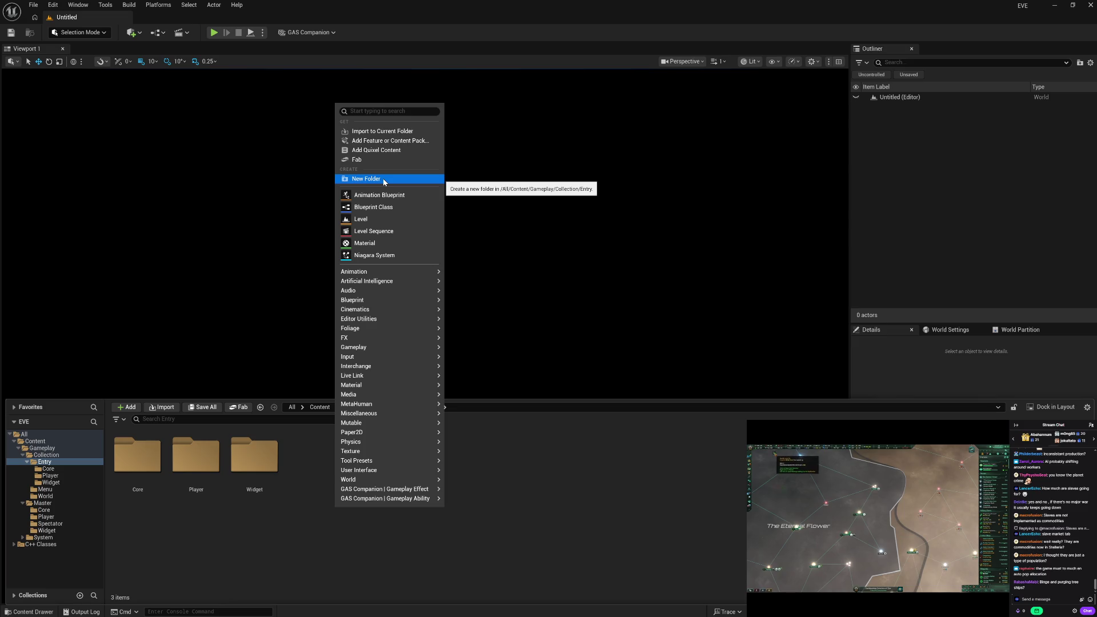
{"action": "left_click", "coordinate": [599, 482]}
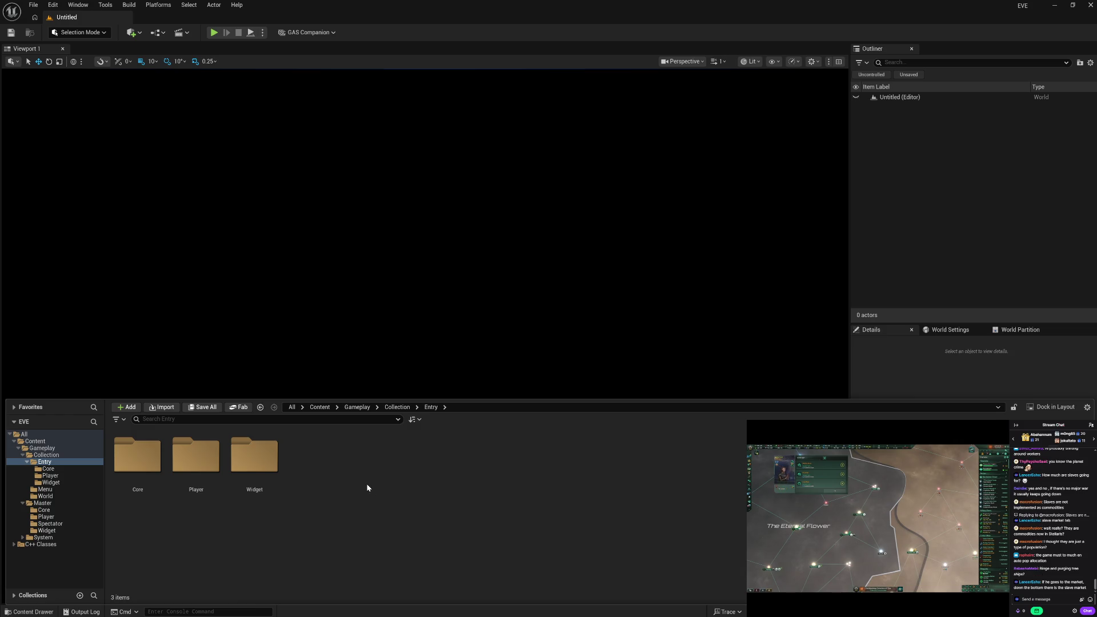
Rename Master/Core to Mode and back to Core, then open WBP_Master from Master/Widget.
{"action": "left_click", "coordinate": [54, 512]}
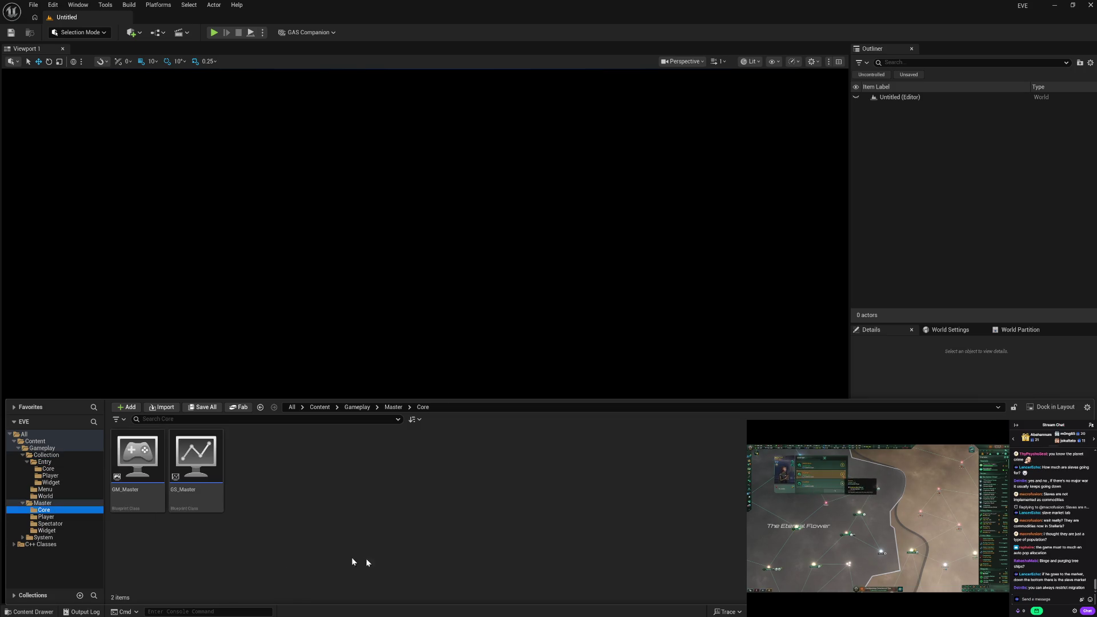
{"action": "key", "text": "F2"}
{"action": "type", "text": "Mode"}
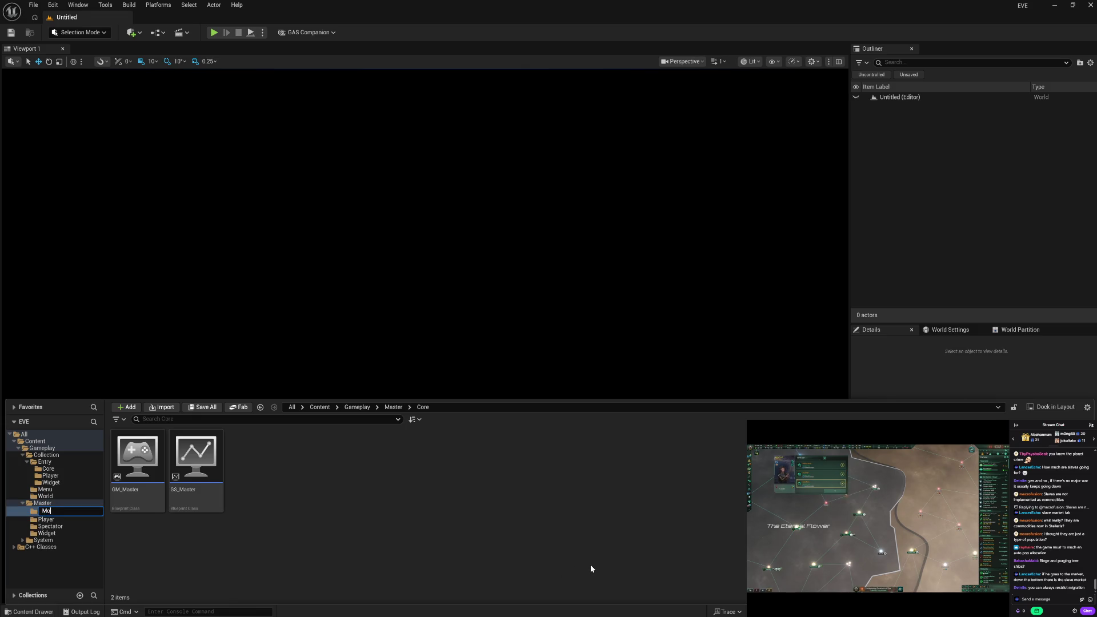
{"action": "key", "text": "Escape"}
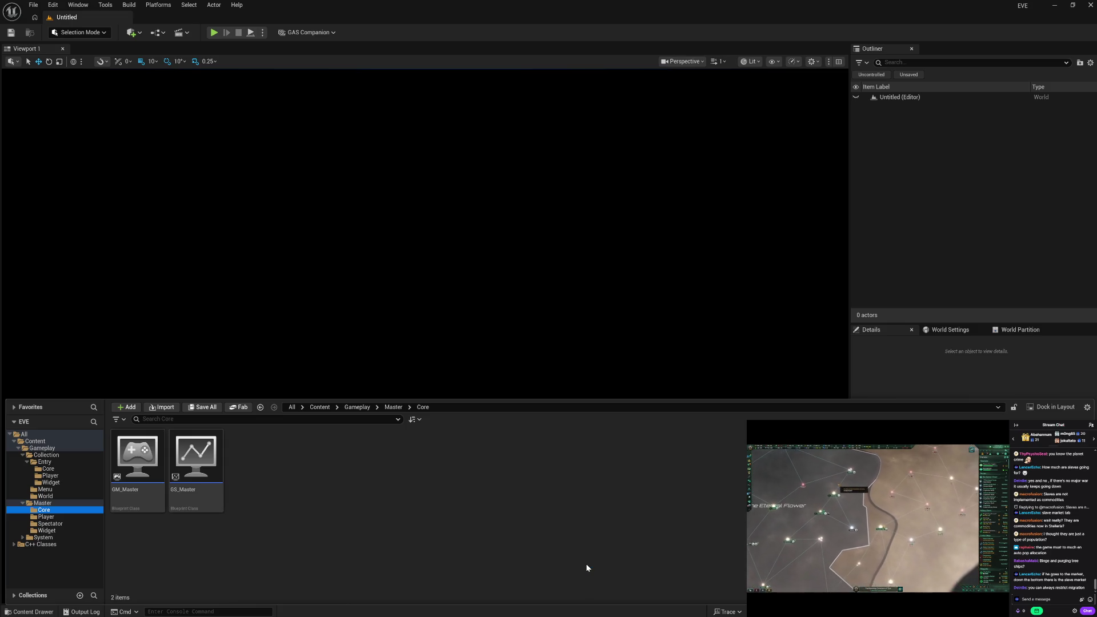
{"action": "key", "text": "F2"}
{"action": "type", "text": "Mode"}
{"action": "key", "text": "Return"}
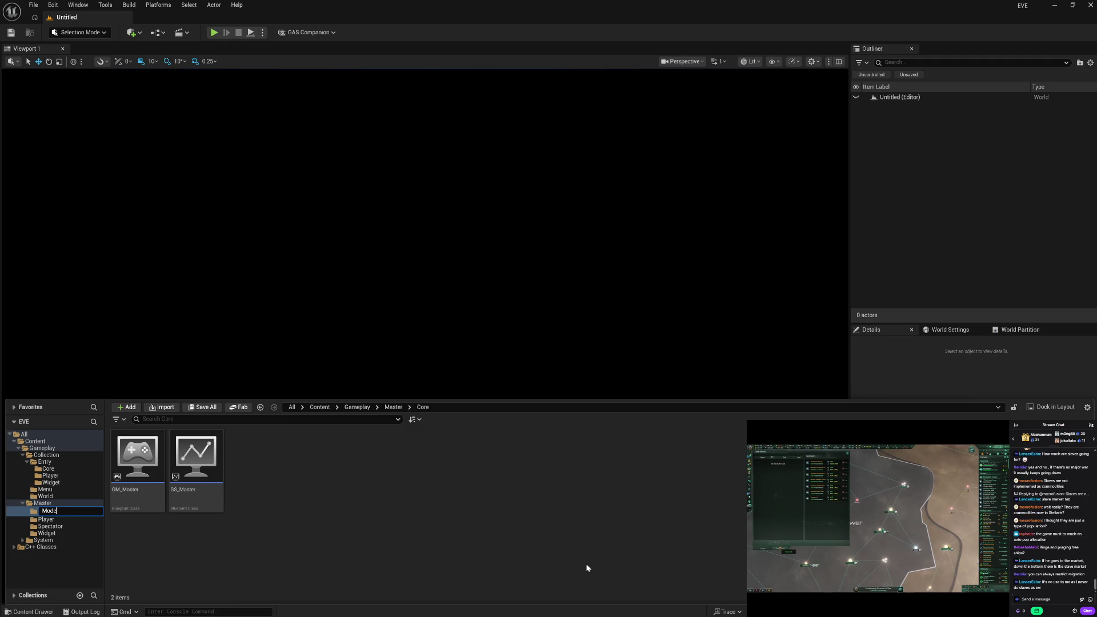
{"action": "key", "text": "BackSpace"}
{"action": "key", "text": "BackSpace"}
{"action": "key", "text": "BackSpace"}
{"action": "type", "text": "Core"}
{"action": "key", "text": "Return"}
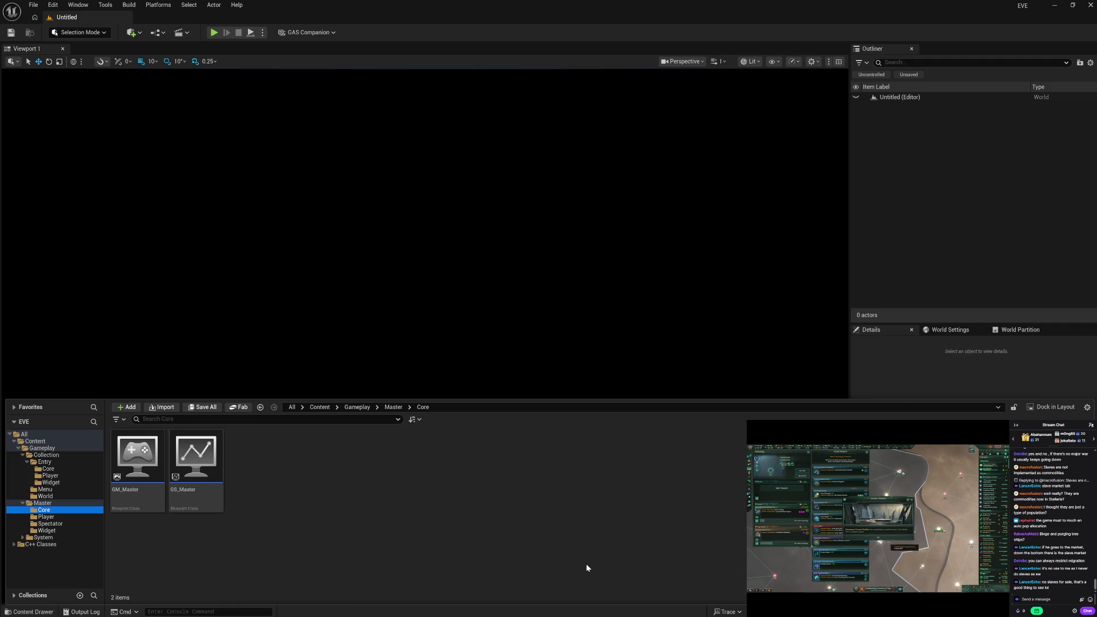
{"action": "left_click", "coordinate": [48, 530]}
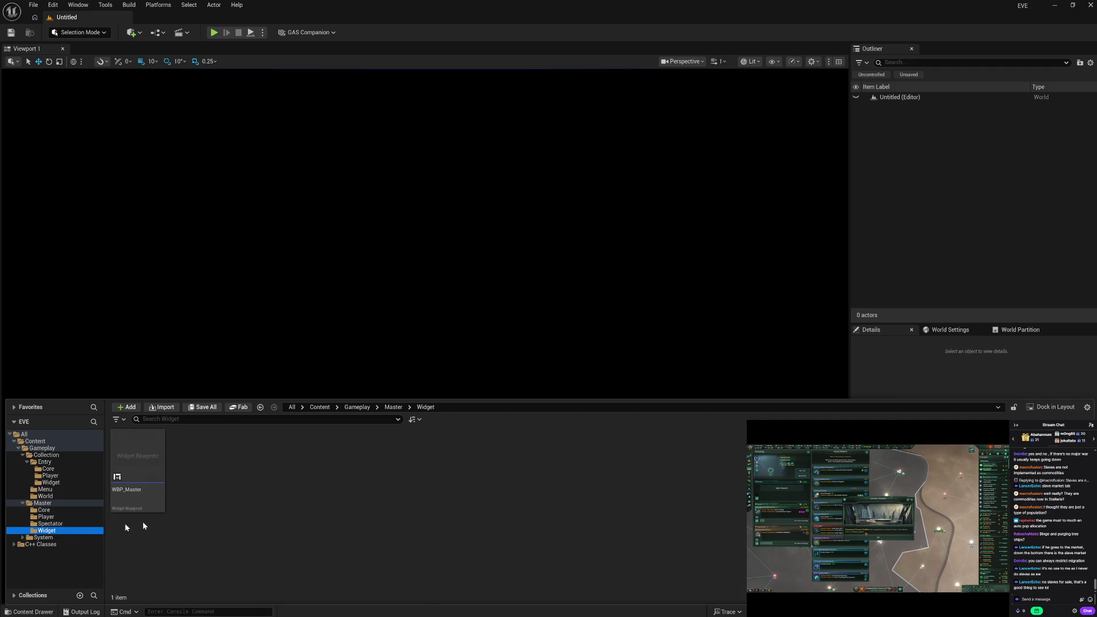
{"action": "left_click", "coordinate": [158, 498]}
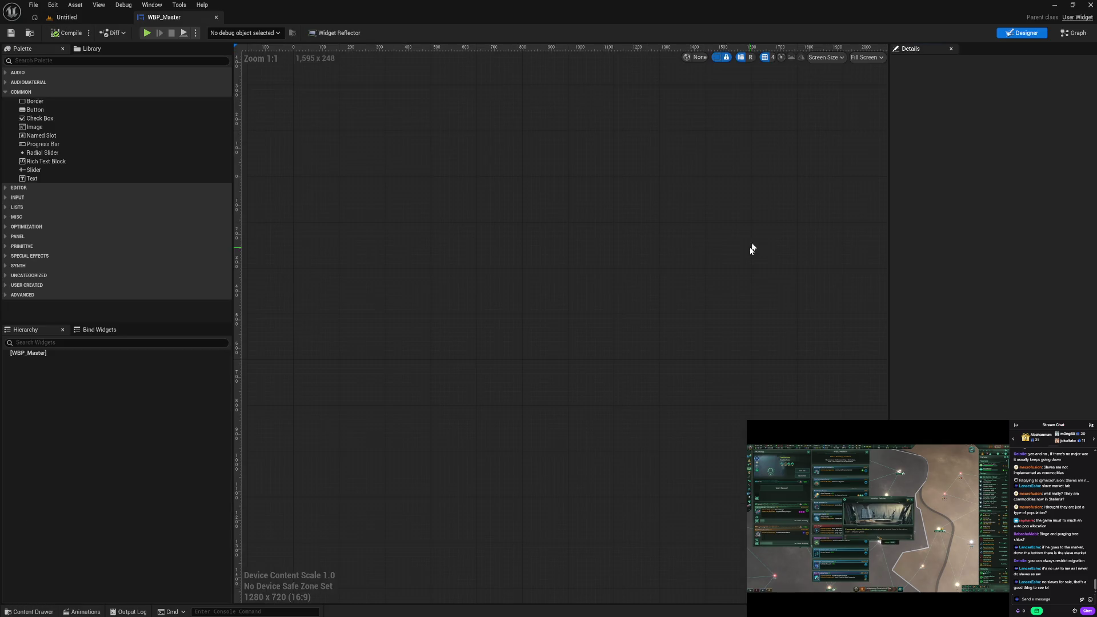
Delete WBP_Master's default event nodes in the Graph and compile.
{"action": "left_click", "coordinate": [1074, 33]}
{"action": "left_click_drag", "start_coordinate": [497, 105], "coordinate": [565, 404]}
{"action": "key", "text": "Delete"}
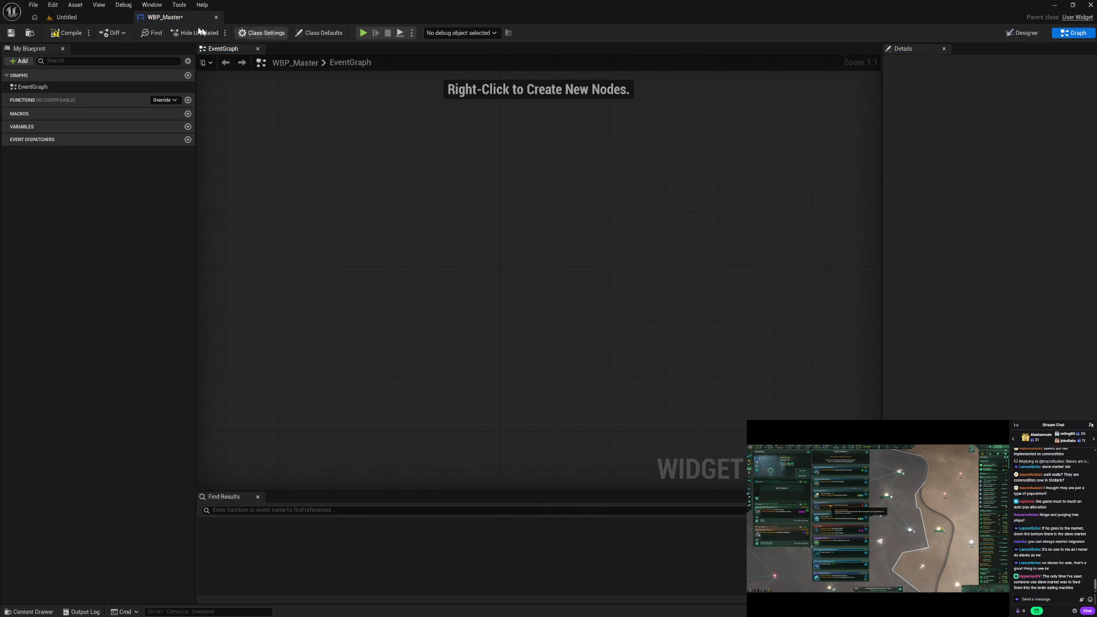
{"action": "left_click", "coordinate": [68, 33]}
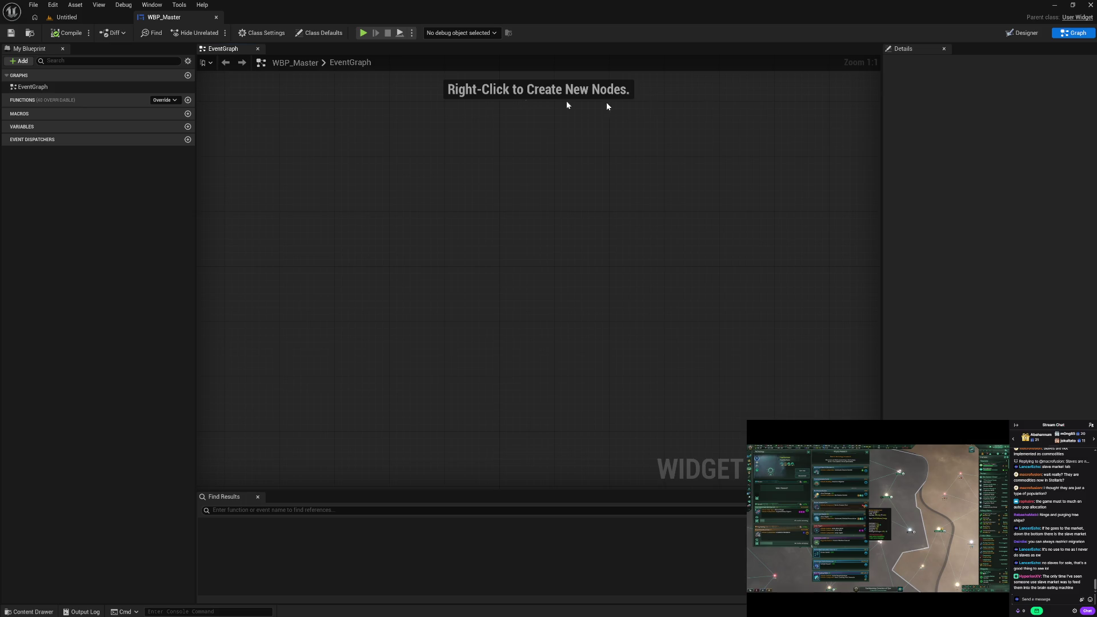
Change the Class Defaults Foreground Color from magenta to white.
{"action": "left_click", "coordinate": [318, 32]}
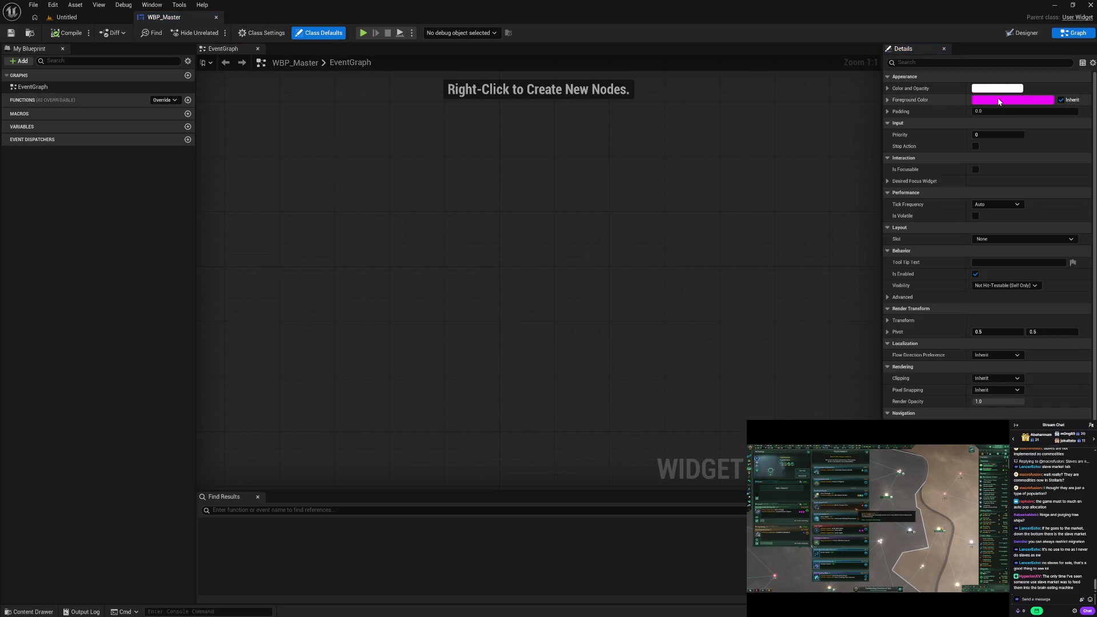
{"action": "left_click", "coordinate": [999, 100]}
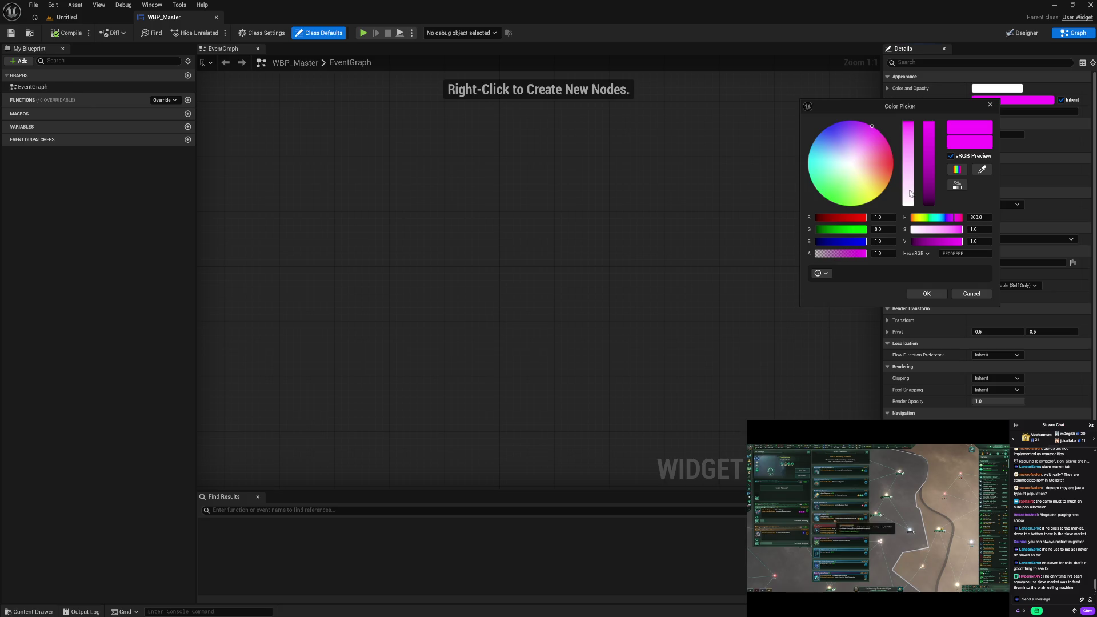
{"action": "left_click_drag", "start_coordinate": [909, 195], "coordinate": [911, 241]}
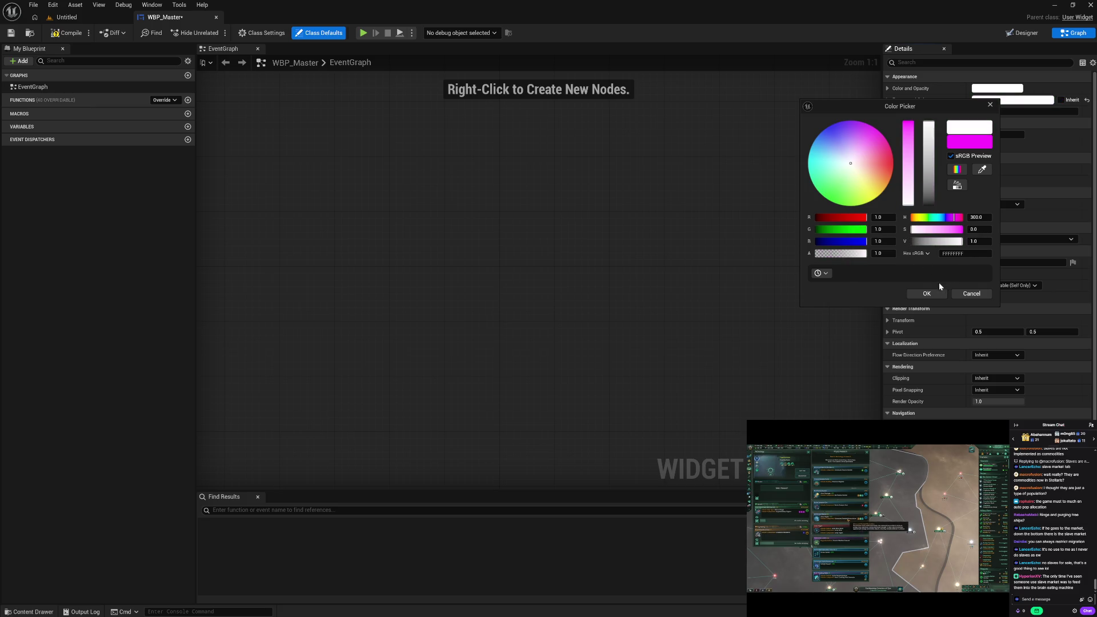
{"action": "left_click", "coordinate": [821, 273]}
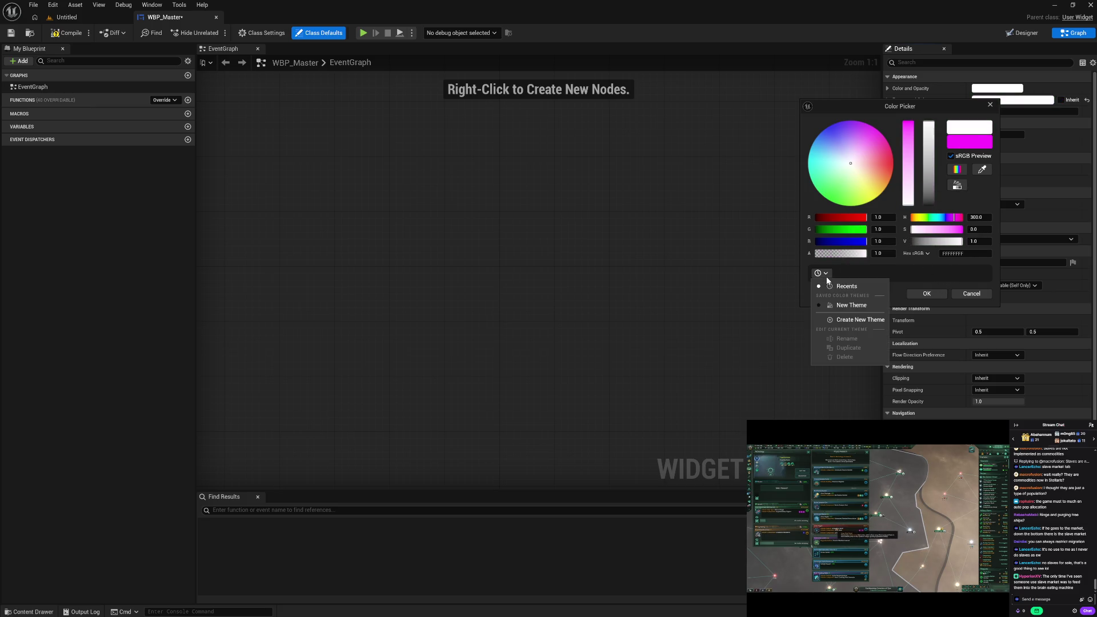
Add a new colour theme renamed Brand and save white as its first swatch.
{"action": "left_click", "coordinate": [846, 306]}
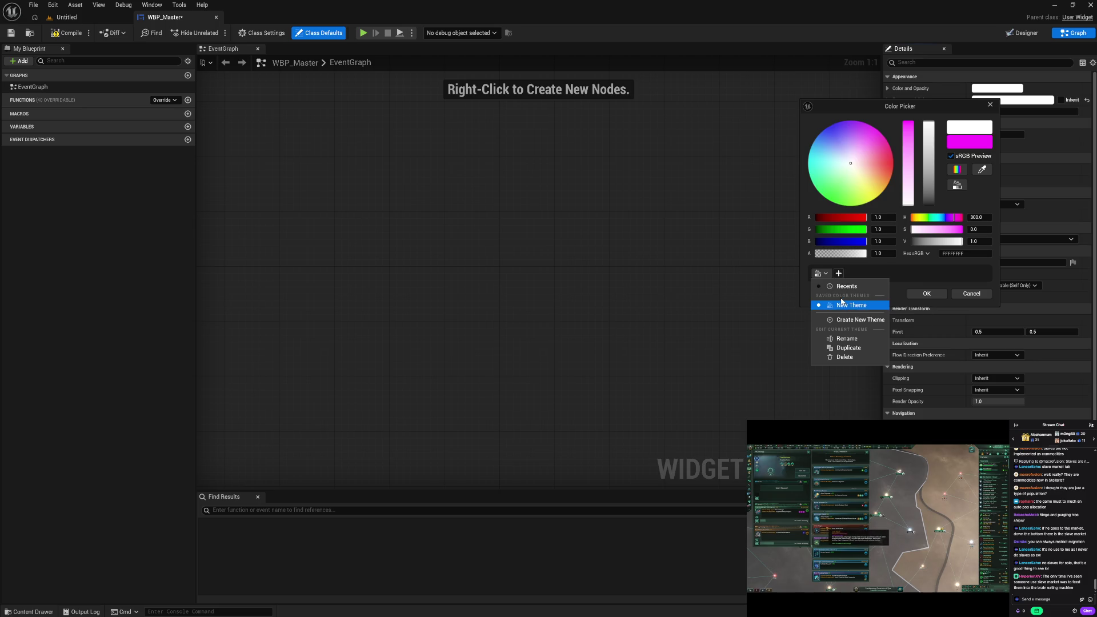
{"action": "left_click", "coordinate": [848, 339]}
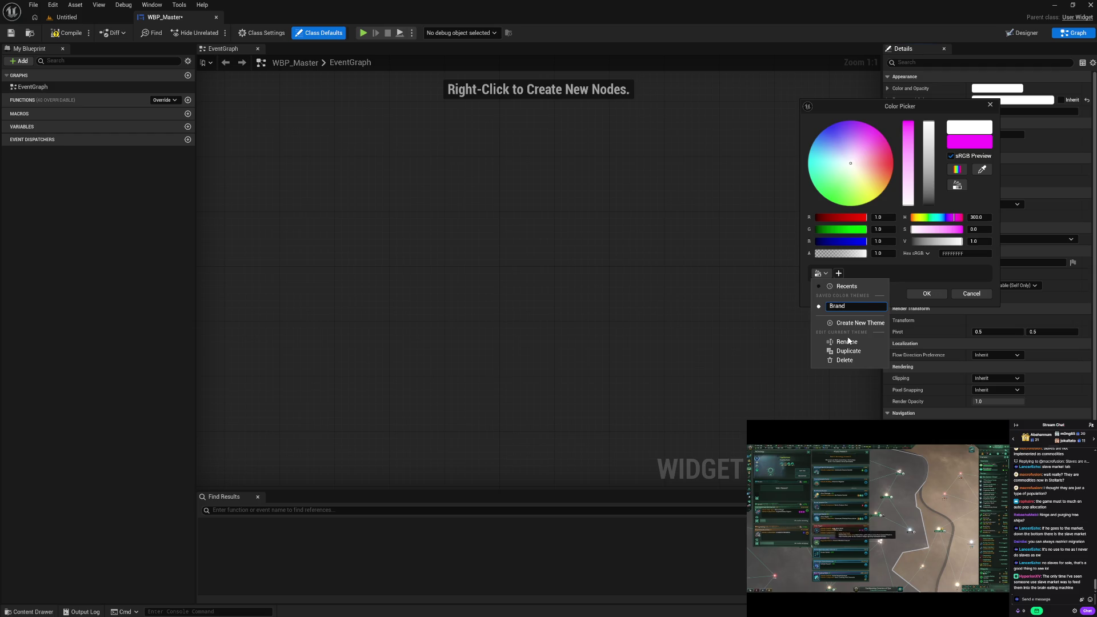
{"action": "type", "text": "d"}
{"action": "key", "text": "Return"}
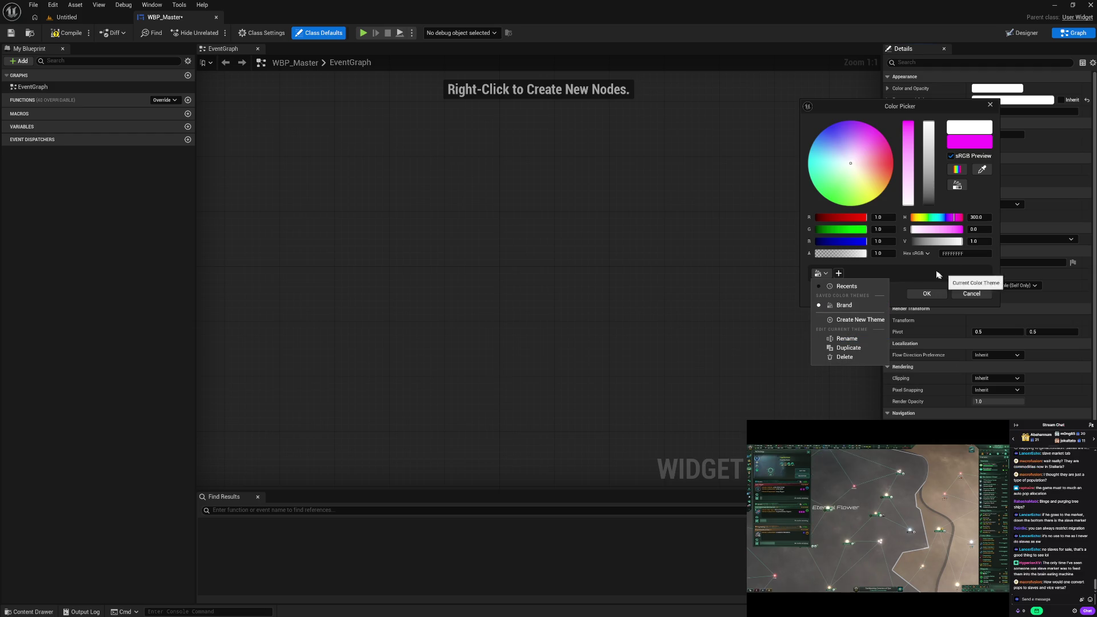
{"action": "left_click", "coordinate": [970, 130]}
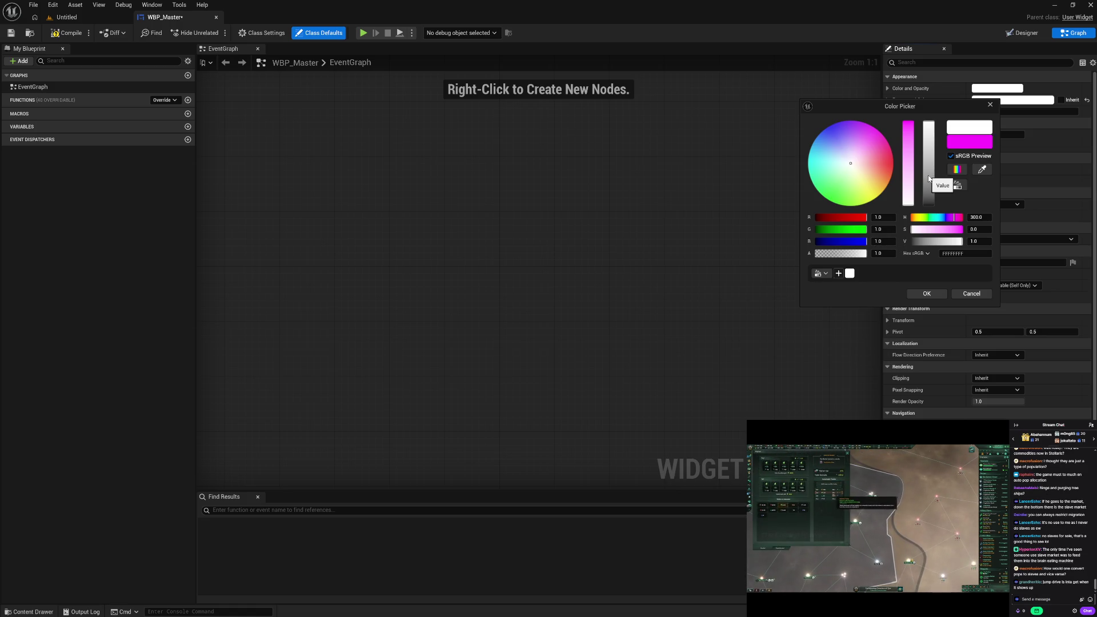
Add purple 6558A6 and light purple 9585D8 to the Brand theme.
{"action": "left_click_drag", "start_coordinate": [929, 179], "coordinate": [929, 207]}
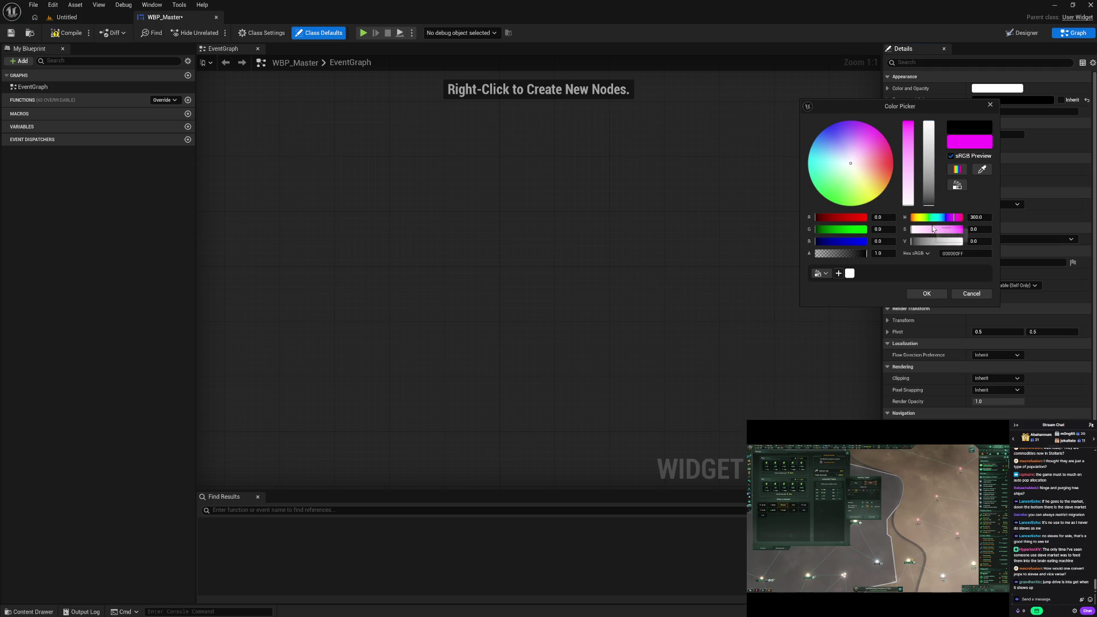
{"action": "left_click", "coordinate": [970, 254]}
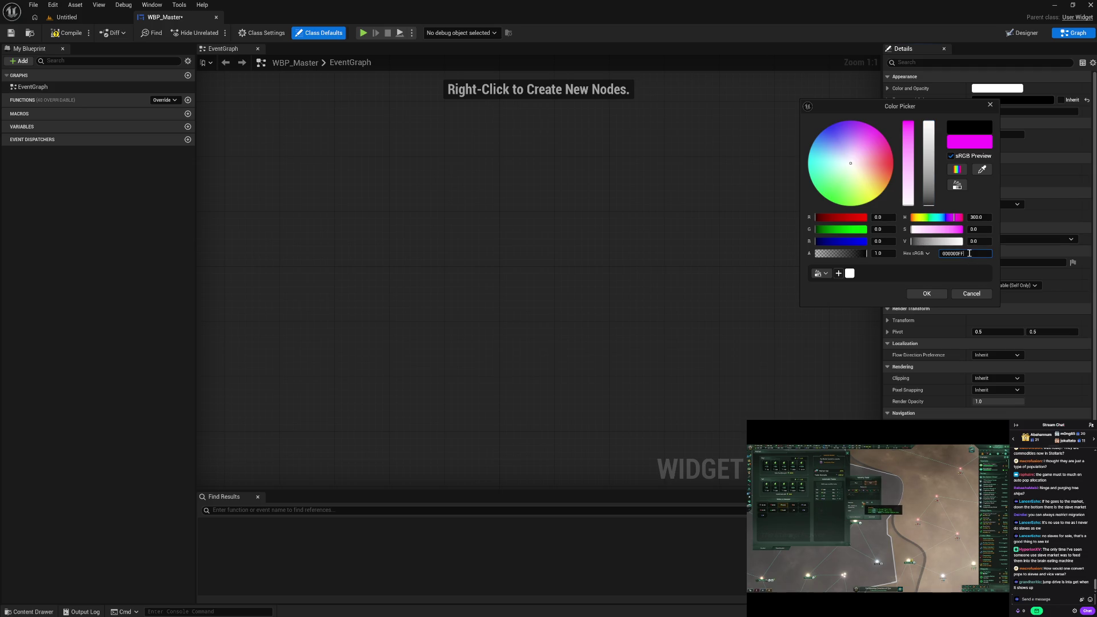
{"action": "type", "text": "6558a"}
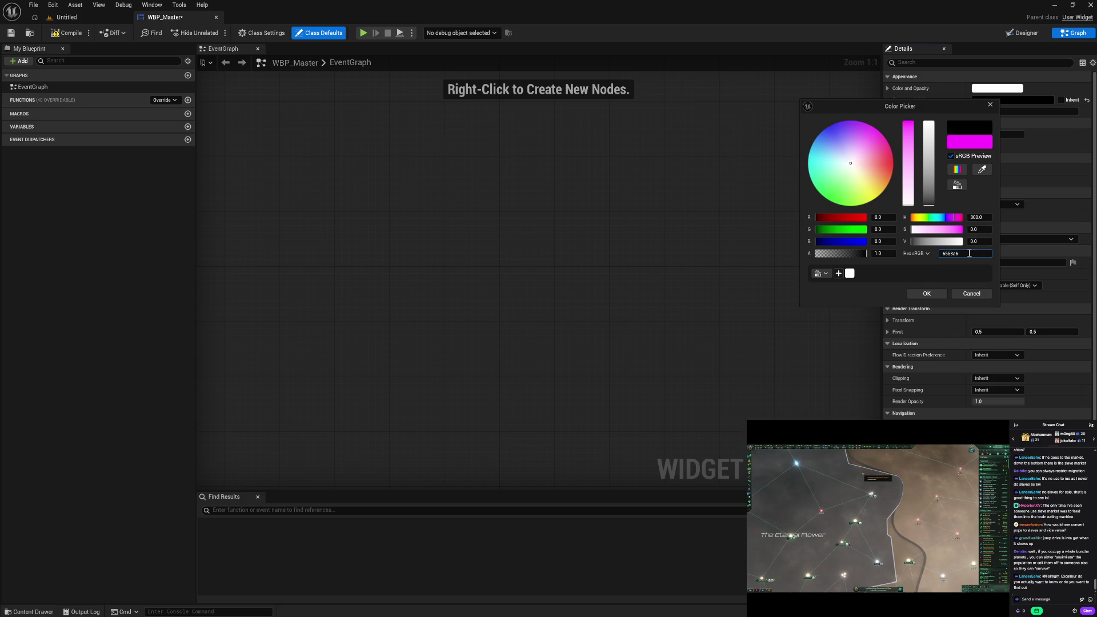
{"action": "type", "text": "6"}
{"action": "key", "text": "Return"}
{"action": "left_click_drag", "start_coordinate": [984, 123], "coordinate": [850, 273]}
{"action": "left_click", "coordinate": [970, 254]}
{"action": "double_click", "coordinate": [970, 255]}
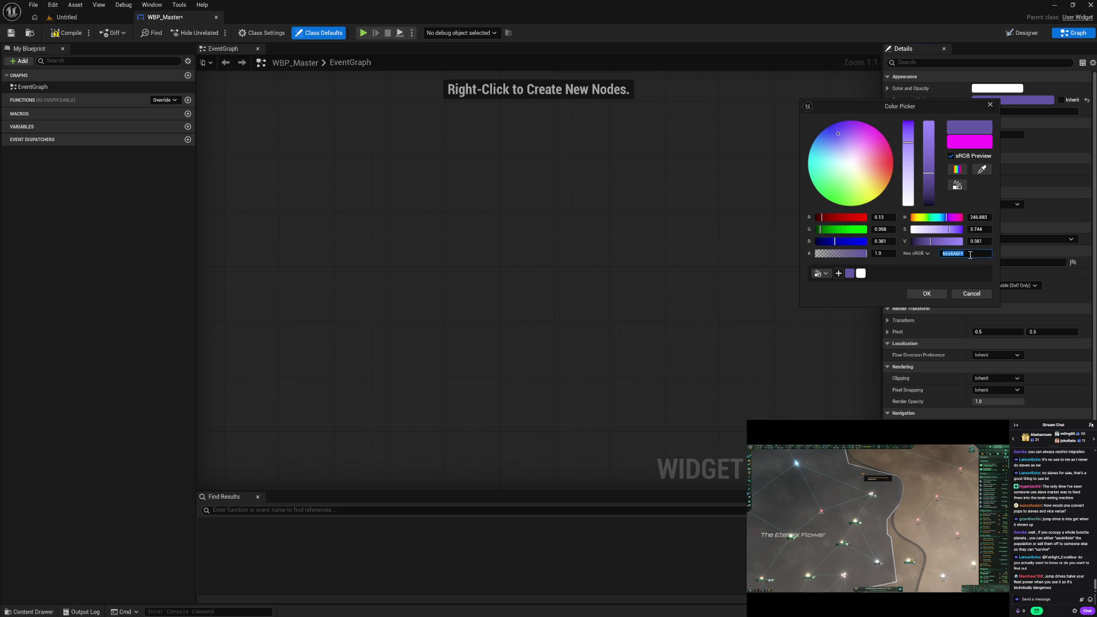
{"action": "type", "text": "9585d8"}
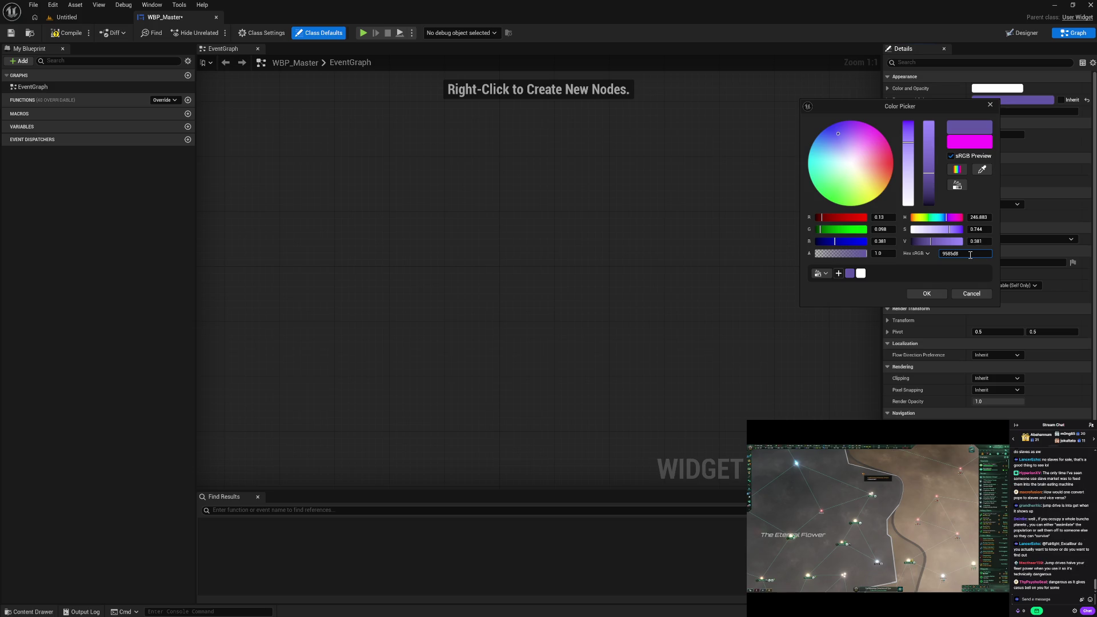
{"action": "key", "text": "Return"}
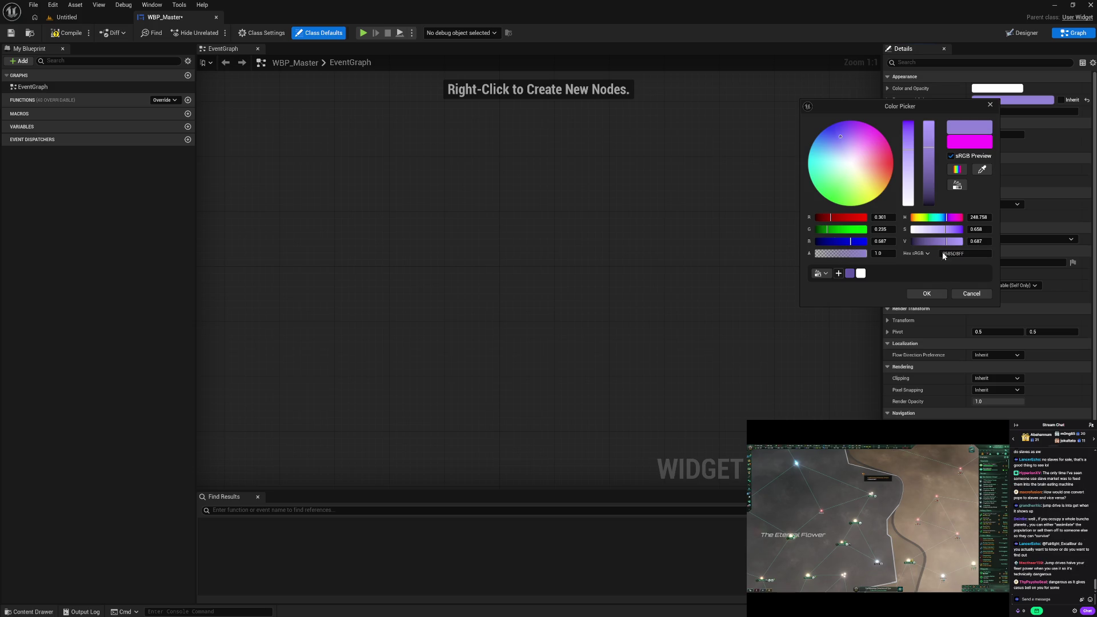
{"action": "left_click_drag", "start_coordinate": [970, 127], "coordinate": [850, 274]}
Add light blue 63B9FD, pink F05ABB and green 1ECA4D to the Brand theme.
{"action": "left_click", "coordinate": [973, 254]}
{"action": "type", "text": "63b"}
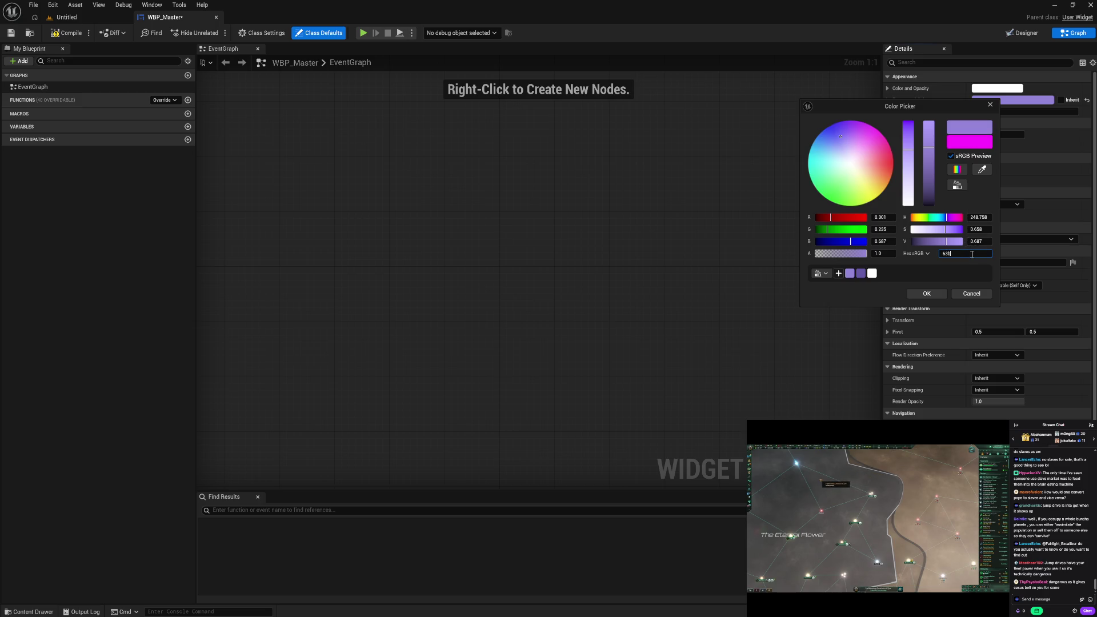
{"action": "type", "text": "9fd"}
{"action": "key", "text": "Return"}
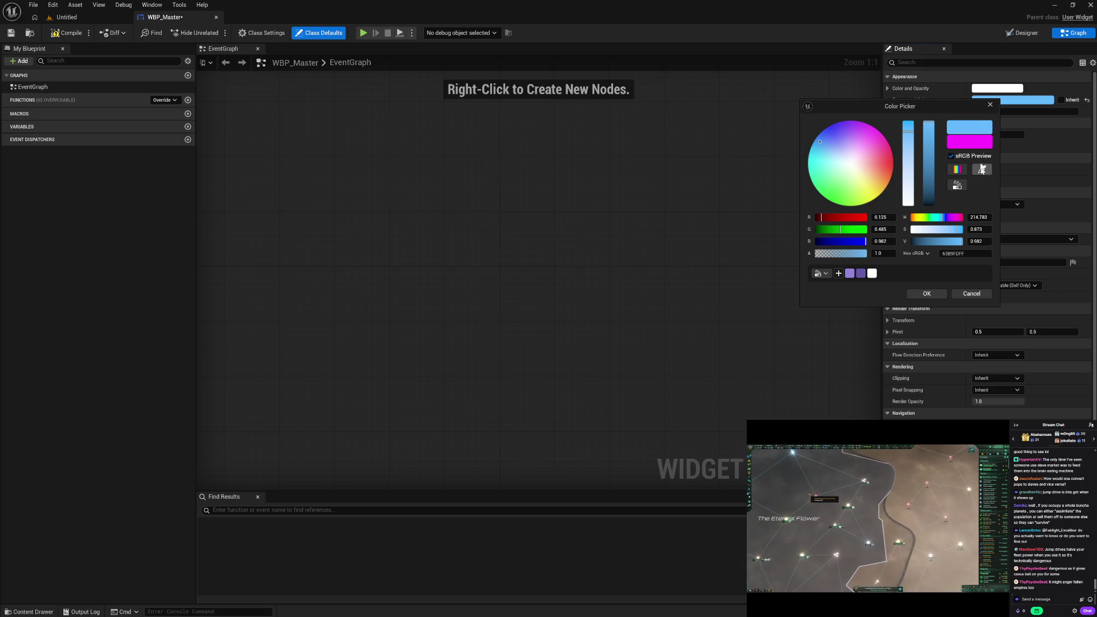
{"action": "left_click_drag", "start_coordinate": [970, 127], "coordinate": [850, 273]}
{"action": "left_click", "coordinate": [973, 254]}
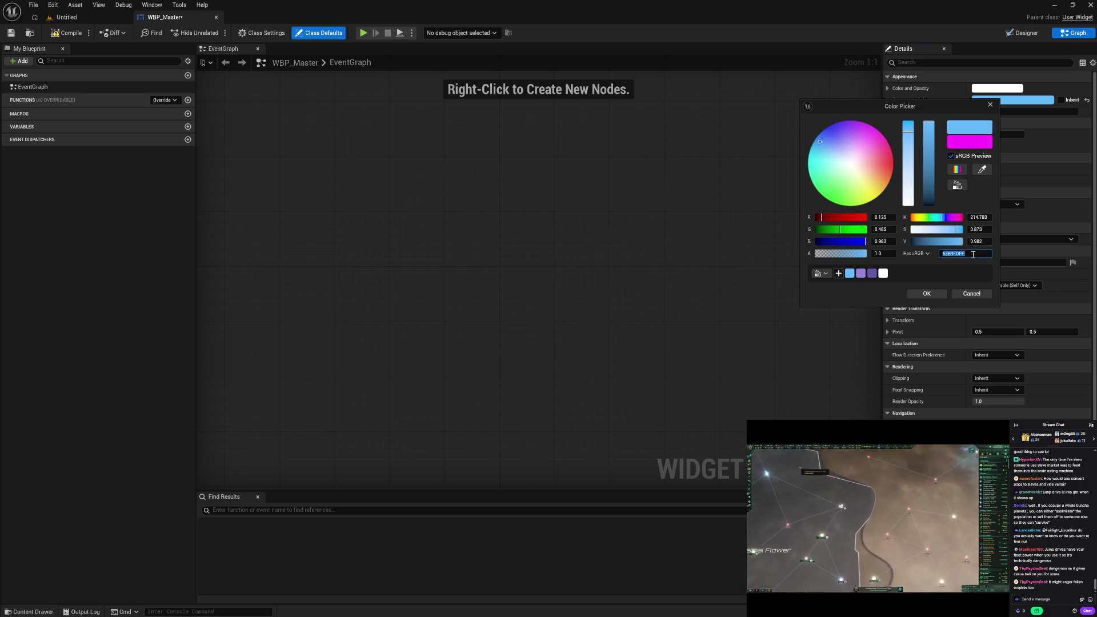
{"action": "type", "text": "f5f0"}
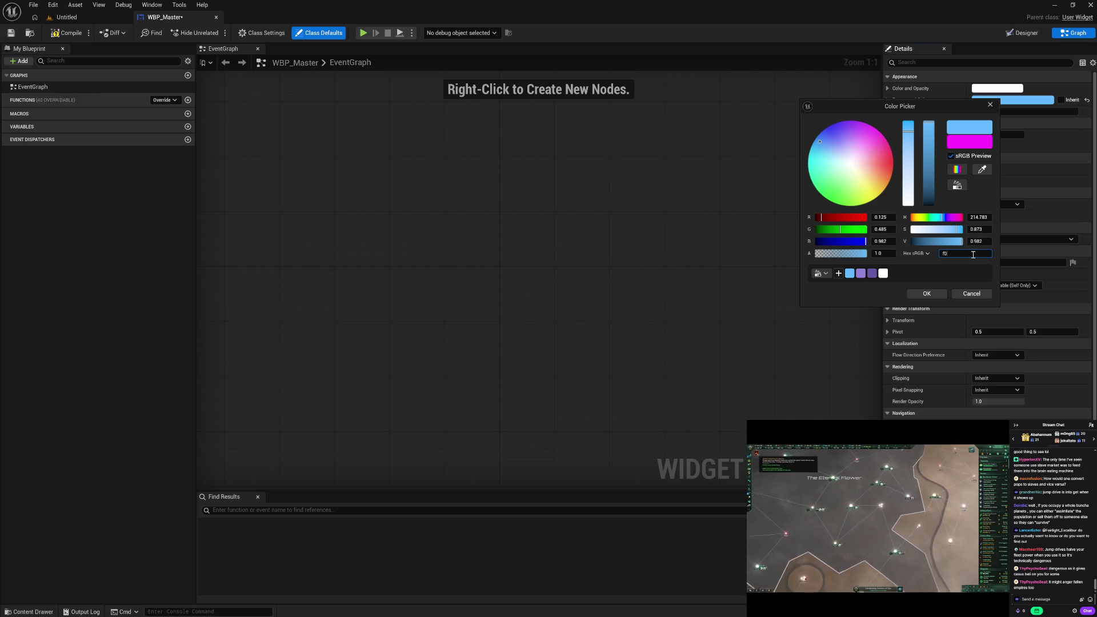
{"action": "type", "text": "f"}
{"action": "key", "text": "Return"}
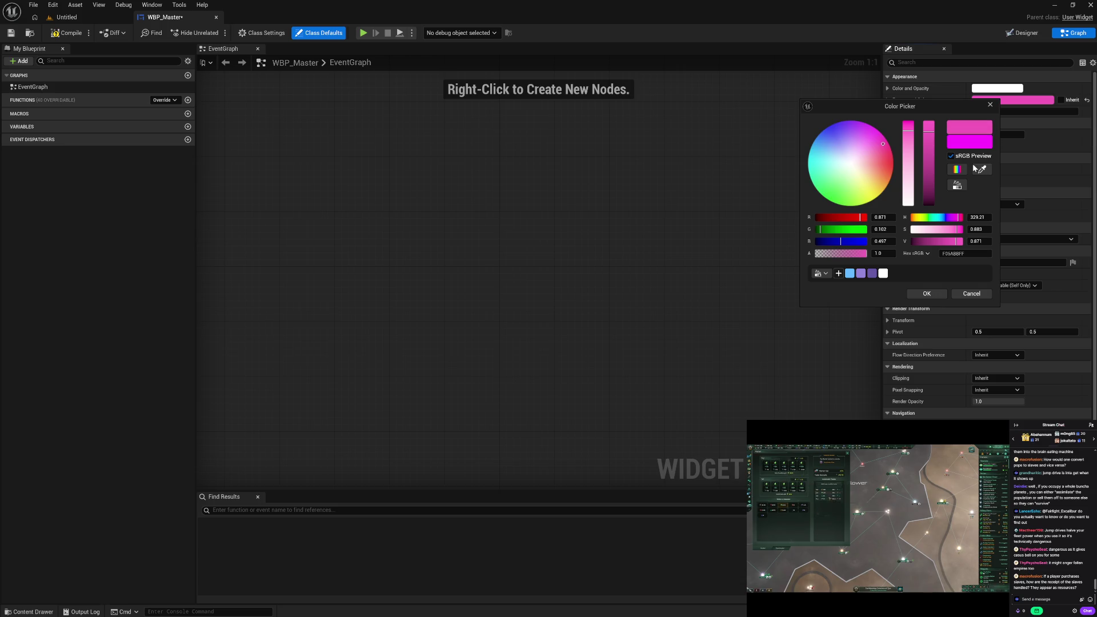
{"action": "left_click", "coordinate": [970, 143]}
{"action": "left_click", "coordinate": [973, 252]}
{"action": "double_click", "coordinate": [974, 252]}
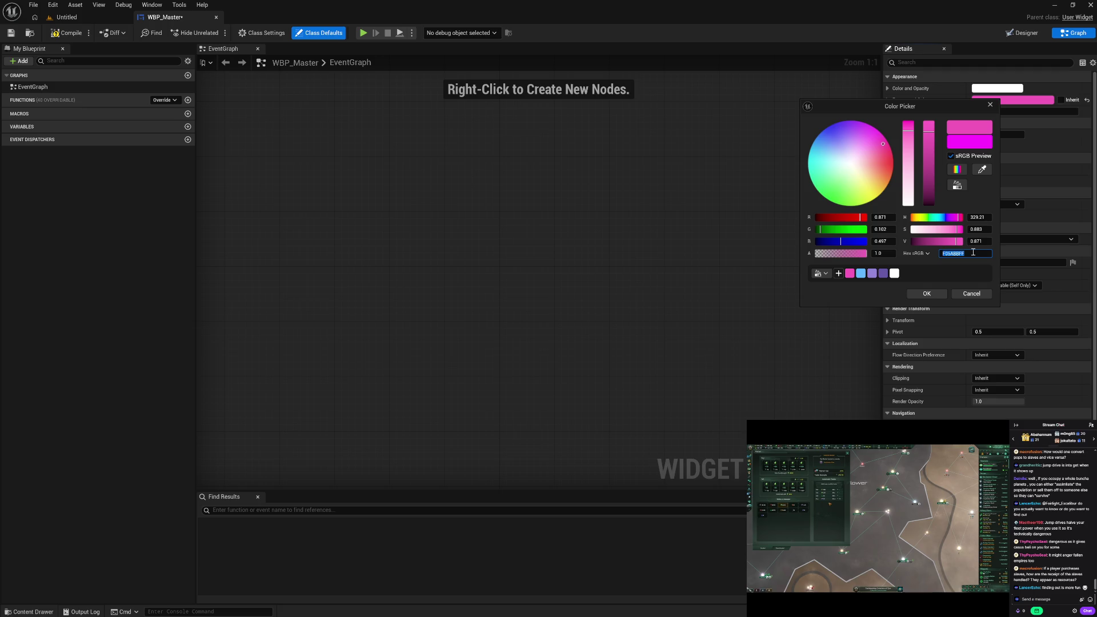
{"action": "type", "text": "1eca4d"}
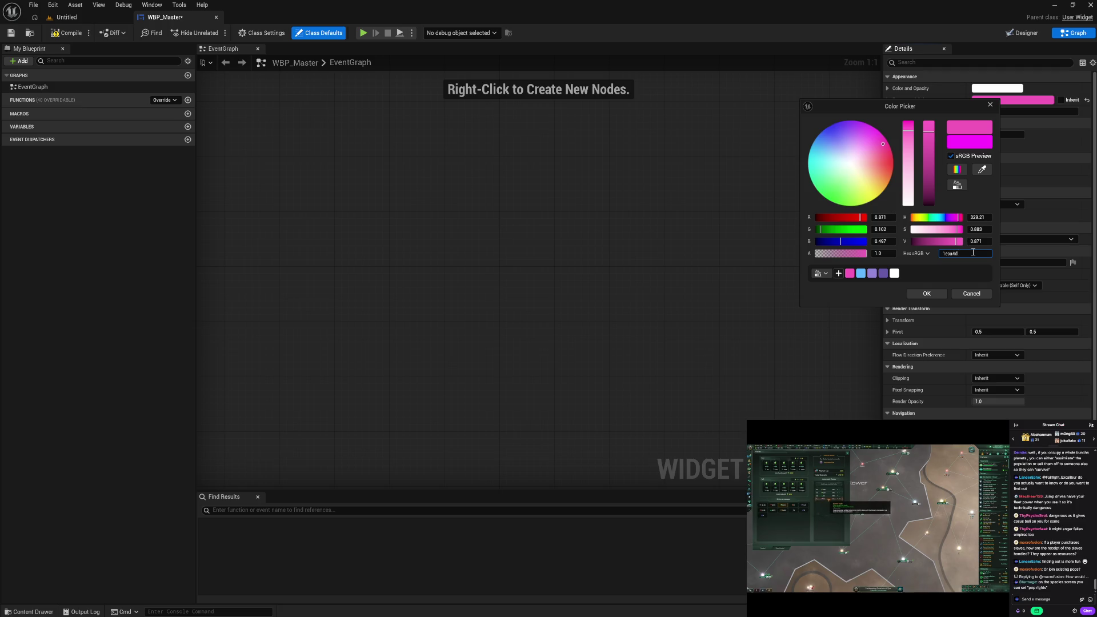
{"action": "key", "text": "Return"}
{"action": "left_click", "coordinate": [968, 130]}
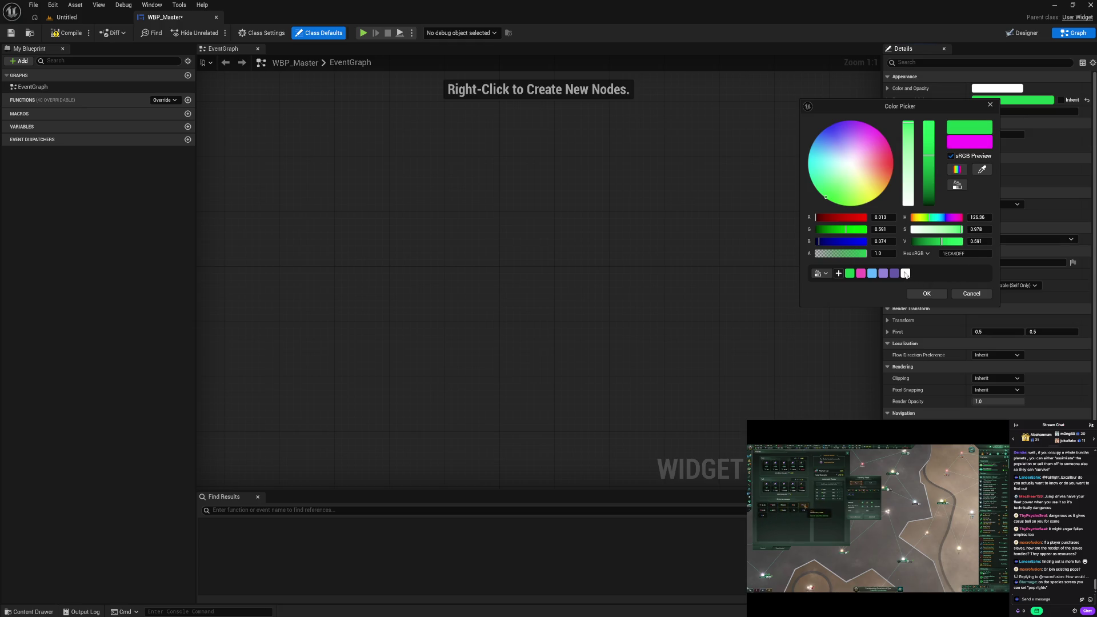
Keep the foreground colour white and set Tick Frequency to Never.
{"action": "left_click", "coordinate": [906, 273]}
{"action": "left_click", "coordinate": [927, 293]}
{"action": "left_click", "coordinate": [981, 208]}
{"action": "left_click", "coordinate": [984, 213]}
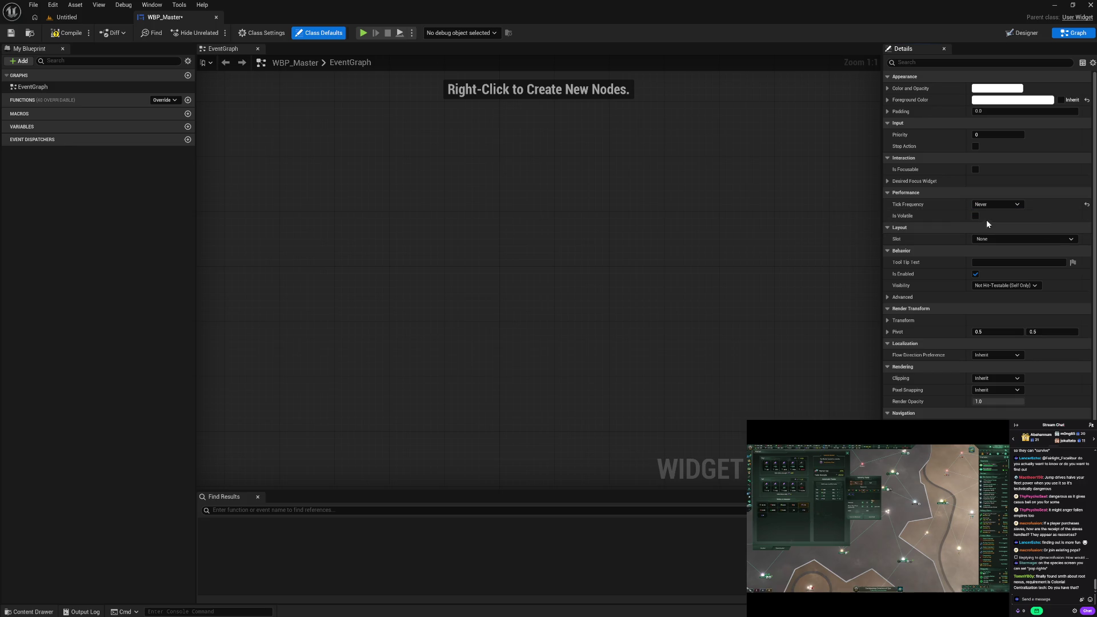
Compile and save the WBP_Master widget blueprint.
{"action": "left_click", "coordinate": [89, 33]}
{"action": "left_click", "coordinate": [75, 33]}
{"action": "left_click", "coordinate": [76, 34]}
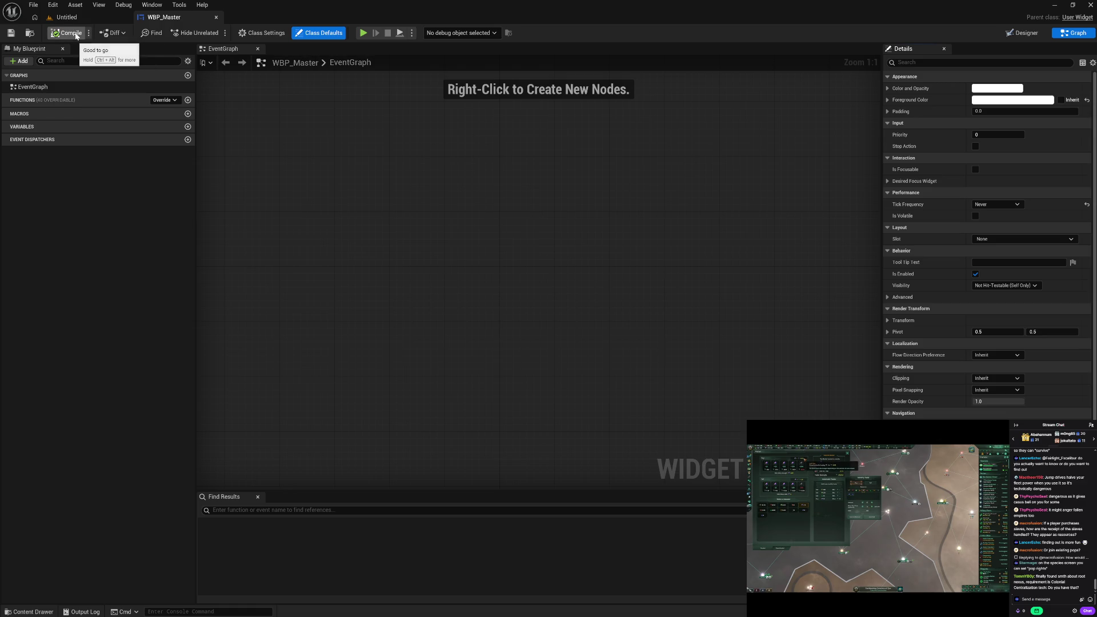
Close WBP_Master and show Master/Spectator's PC_Spectator, PCM_Spectator and SP_Spectator in the Content Drawer.
{"action": "left_click", "coordinate": [217, 21]}
{"action": "key", "text": "ctrl+space"}
{"action": "left_click", "coordinate": [65, 522]}
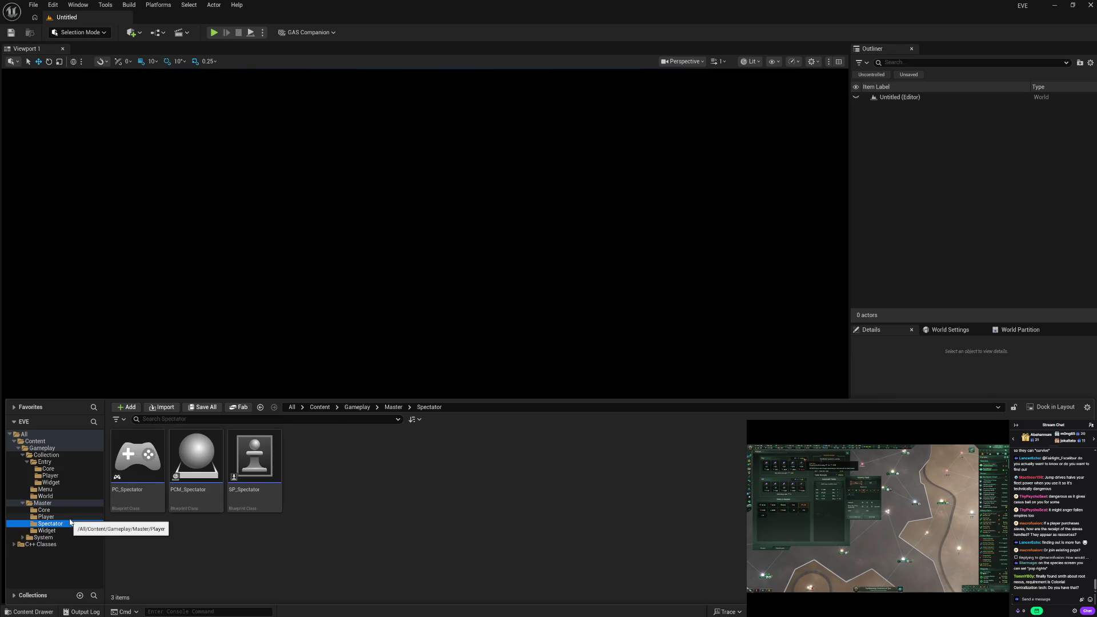
Browse Master/Player, then Master/Core to list GM_Master and GS_Master.
{"action": "left_click", "coordinate": [70, 517]}
{"action": "left_click", "coordinate": [70, 510]}
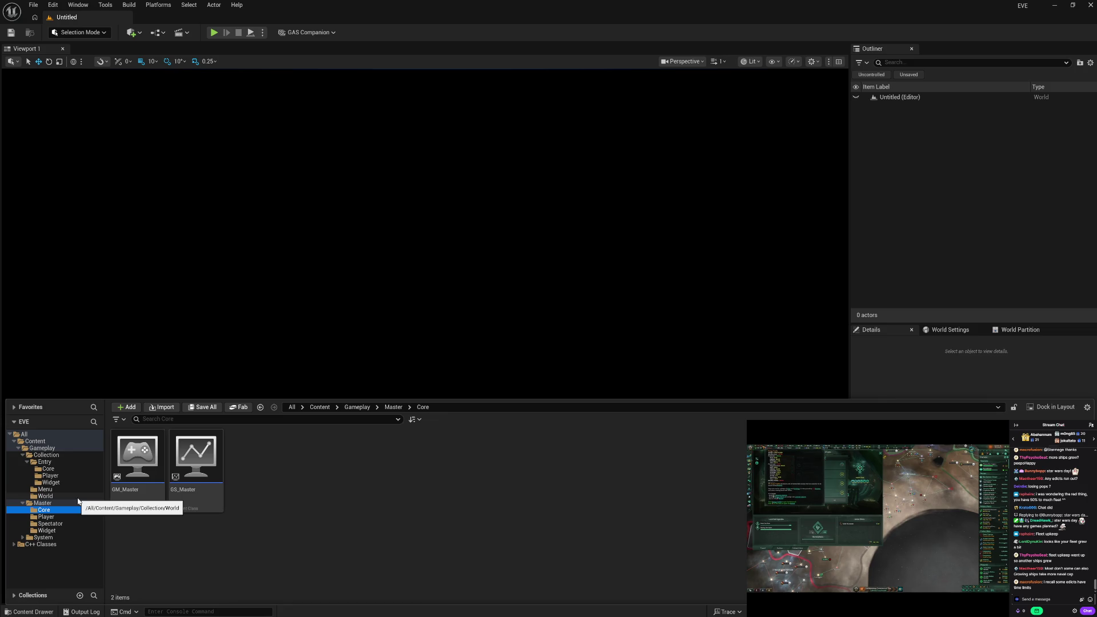
Return to the Content Drawer's Master folders to view the Spectator blueprints.
{"action": "left_click", "coordinate": [403, 490]}
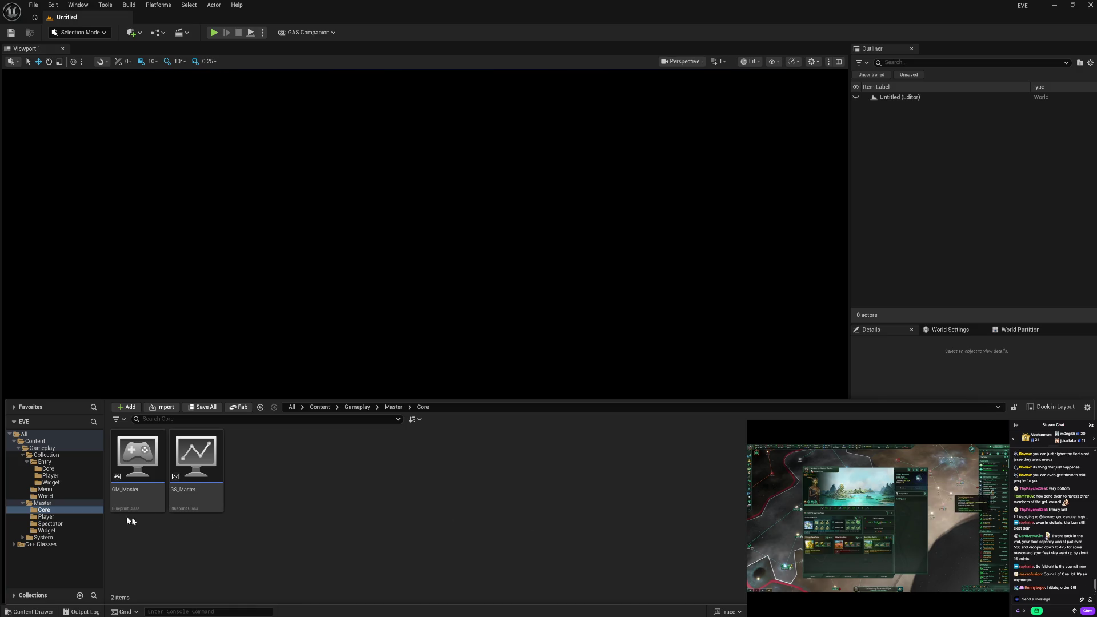
{"action": "left_click", "coordinate": [75, 518]}
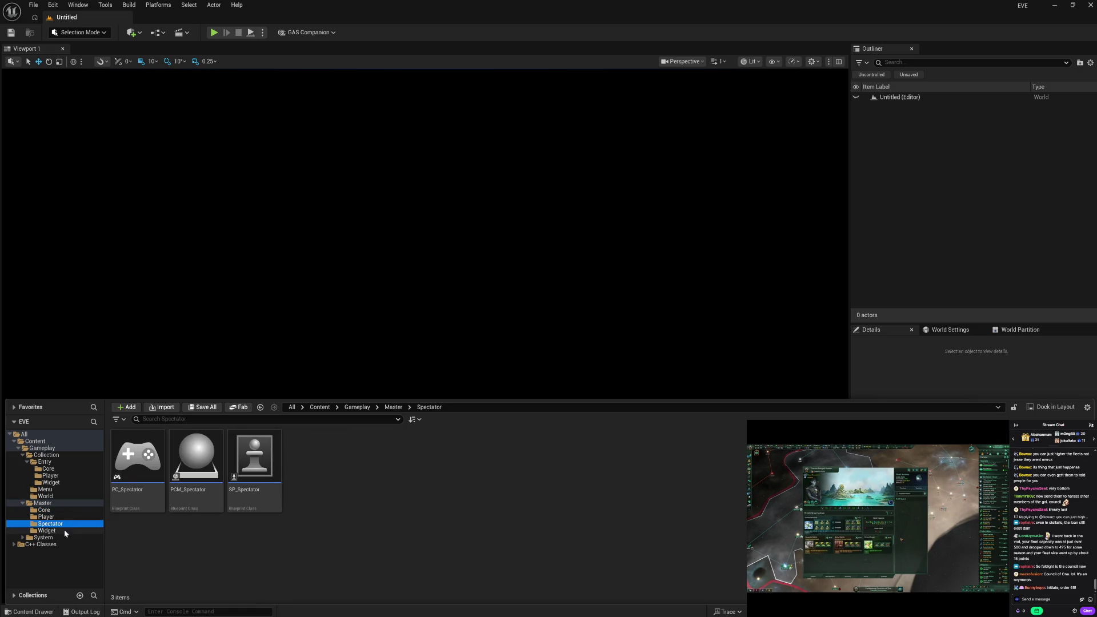
Browse the Master Widget, Spectator, Player and Core folders back and forth, ending on Master.
{"action": "left_click", "coordinate": [73, 531]}
{"action": "left_click", "coordinate": [73, 524]}
{"action": "left_click", "coordinate": [75, 518]}
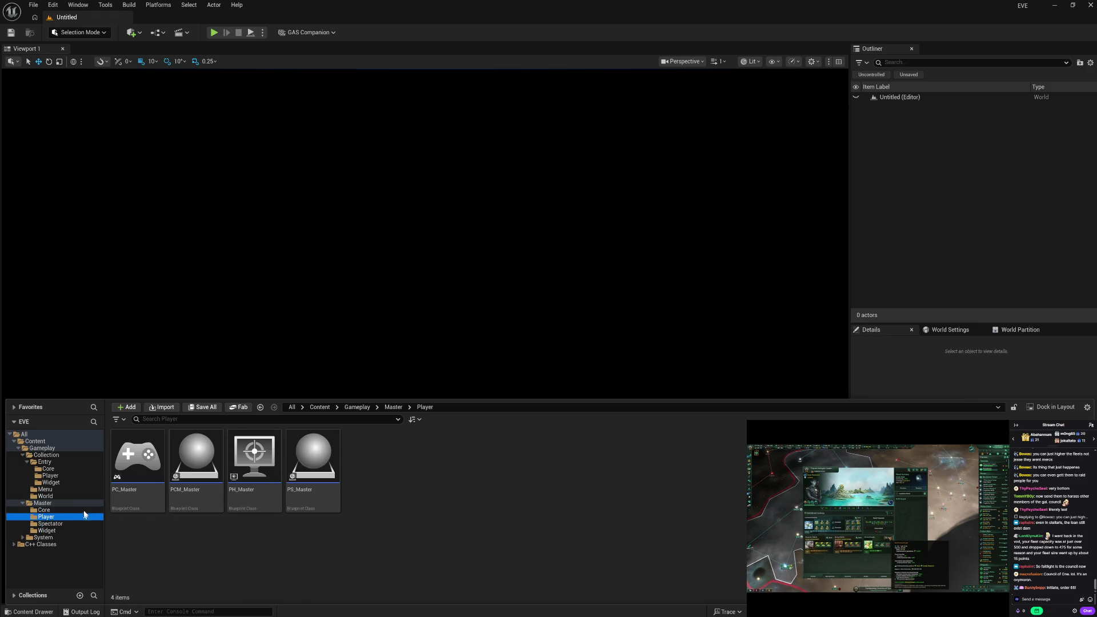
{"action": "left_click", "coordinate": [85, 510]}
{"action": "left_click", "coordinate": [85, 517]}
{"action": "left_click", "coordinate": [74, 530]}
{"action": "left_click", "coordinate": [82, 527]}
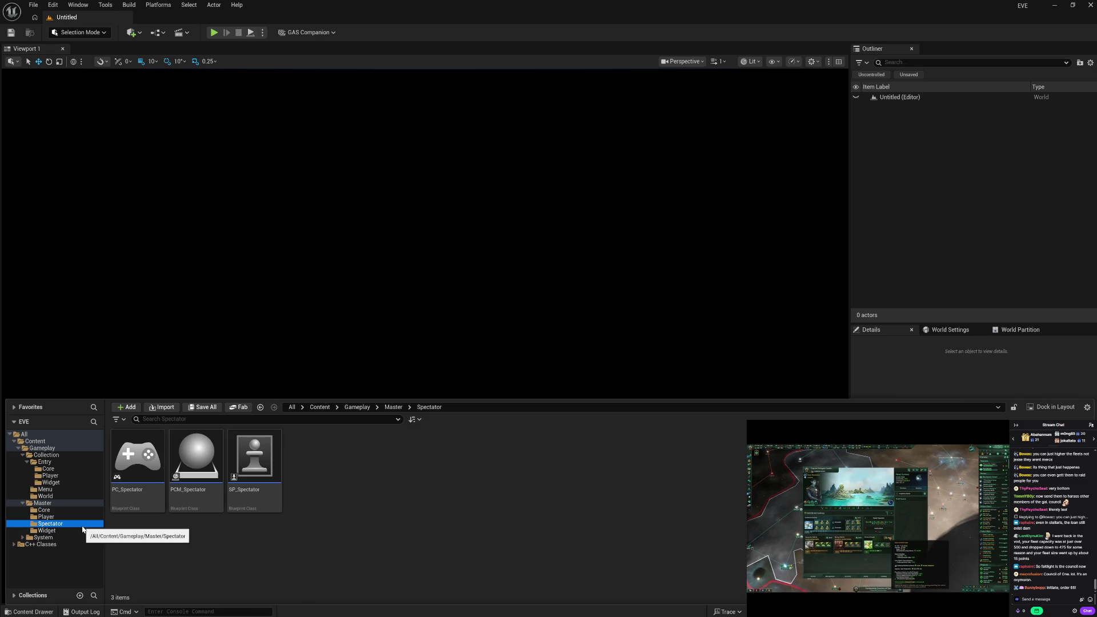
{"action": "left_click", "coordinate": [82, 530]}
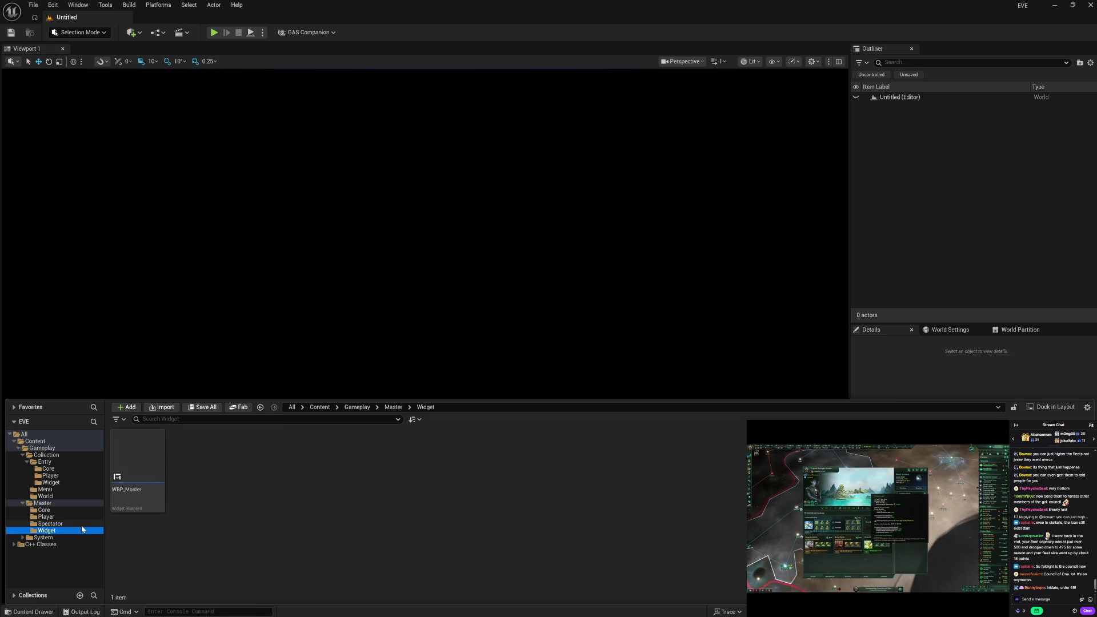
{"action": "left_click", "coordinate": [84, 524]}
{"action": "left_click", "coordinate": [86, 517]}
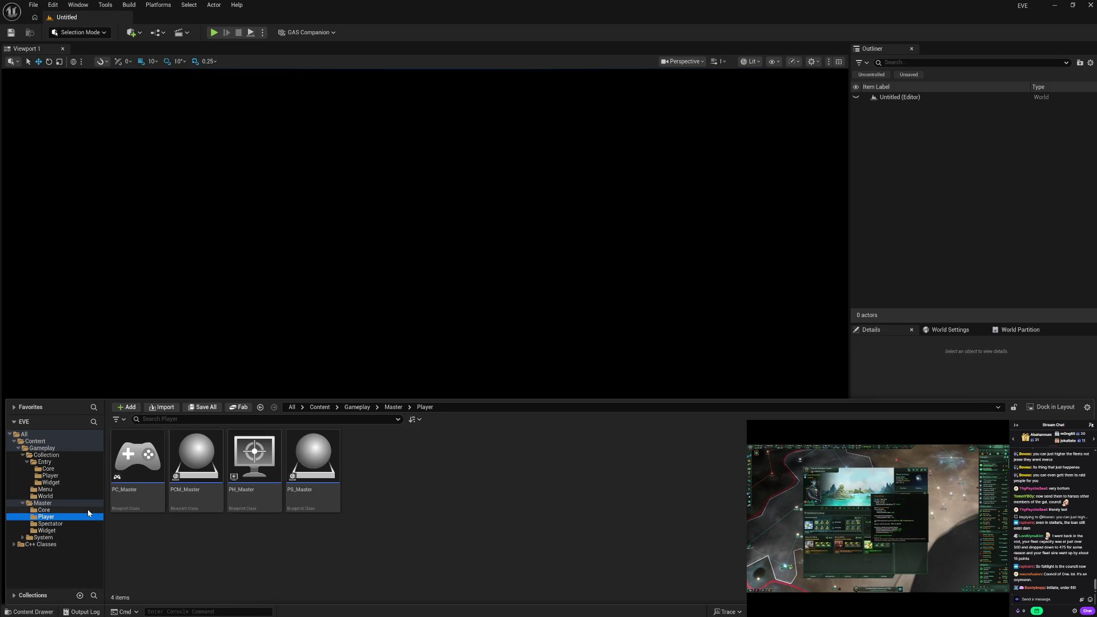
{"action": "left_click", "coordinate": [86, 510]}
{"action": "left_click", "coordinate": [84, 503]}
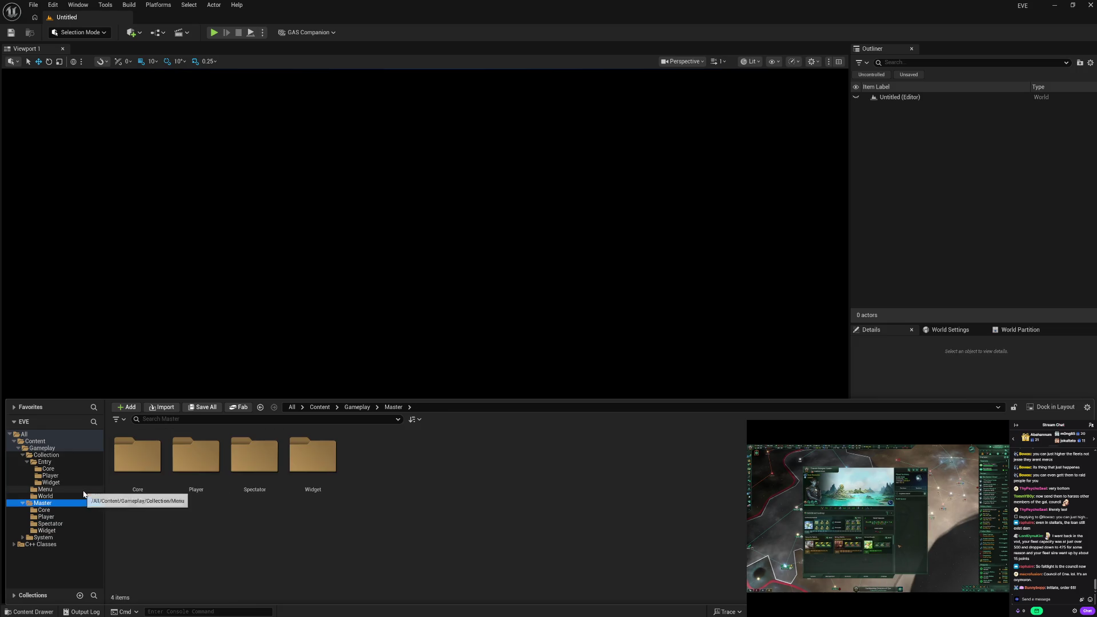
Look inside the Menu folder, then inspect the Entry Widget, Player and Core contents.
{"action": "left_click", "coordinate": [83, 490]}
{"action": "left_click", "coordinate": [84, 482]}
{"action": "left_click", "coordinate": [80, 476]}
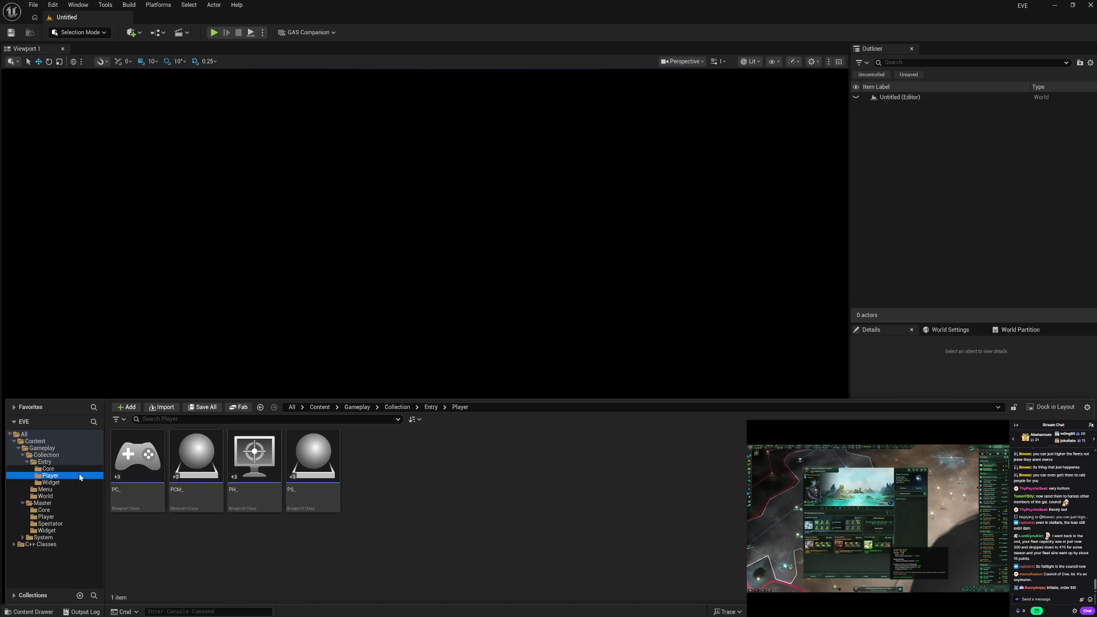
{"action": "left_click", "coordinate": [80, 469]}
{"action": "left_click", "coordinate": [75, 477]}
{"action": "left_click", "coordinate": [77, 483]}
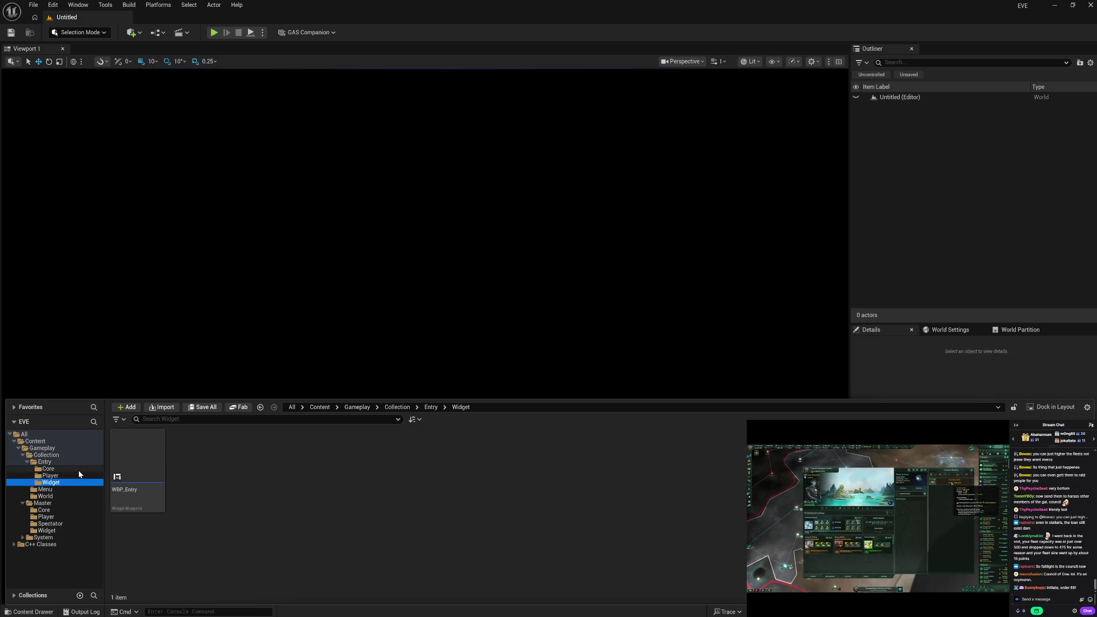
{"action": "left_click", "coordinate": [78, 471]}
Cycle again through Entry Player, Widget and Core to compare their Blueprints.
{"action": "left_click", "coordinate": [76, 474]}
{"action": "left_click", "coordinate": [74, 483]}
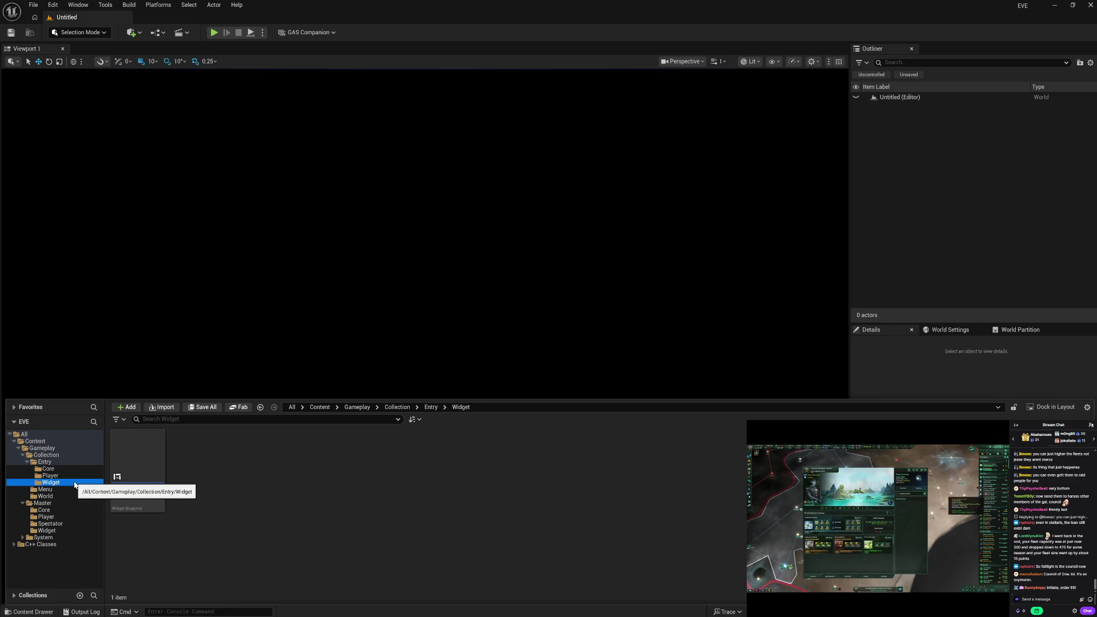
{"action": "left_click", "coordinate": [81, 470]}
{"action": "left_click", "coordinate": [77, 477]}
{"action": "left_click", "coordinate": [71, 483]}
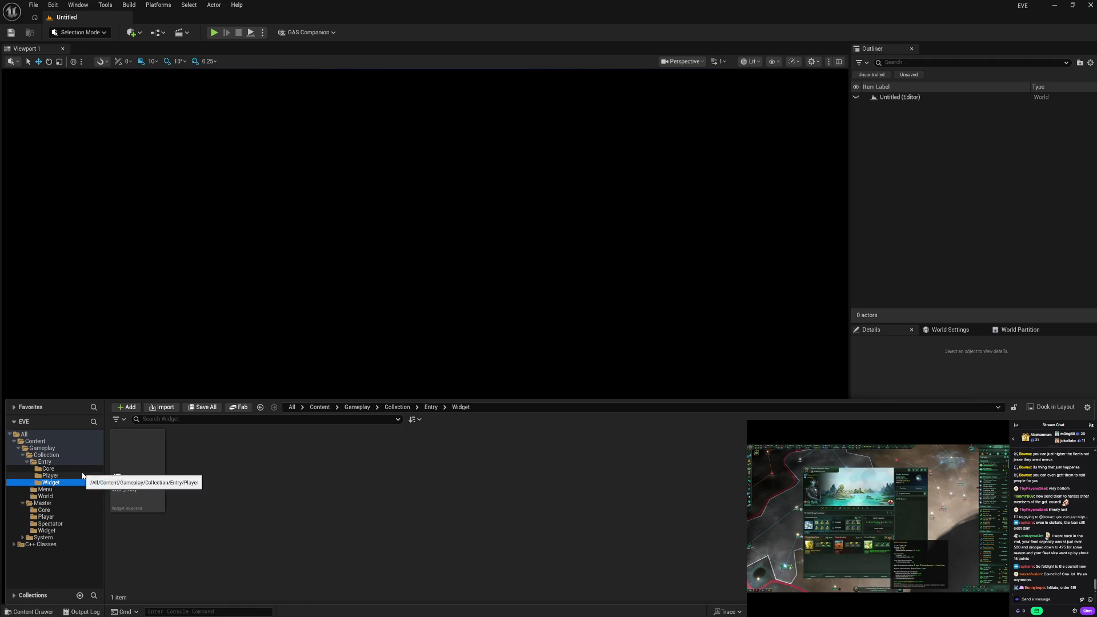
{"action": "left_click", "coordinate": [82, 469]}
{"action": "left_click", "coordinate": [81, 476]}
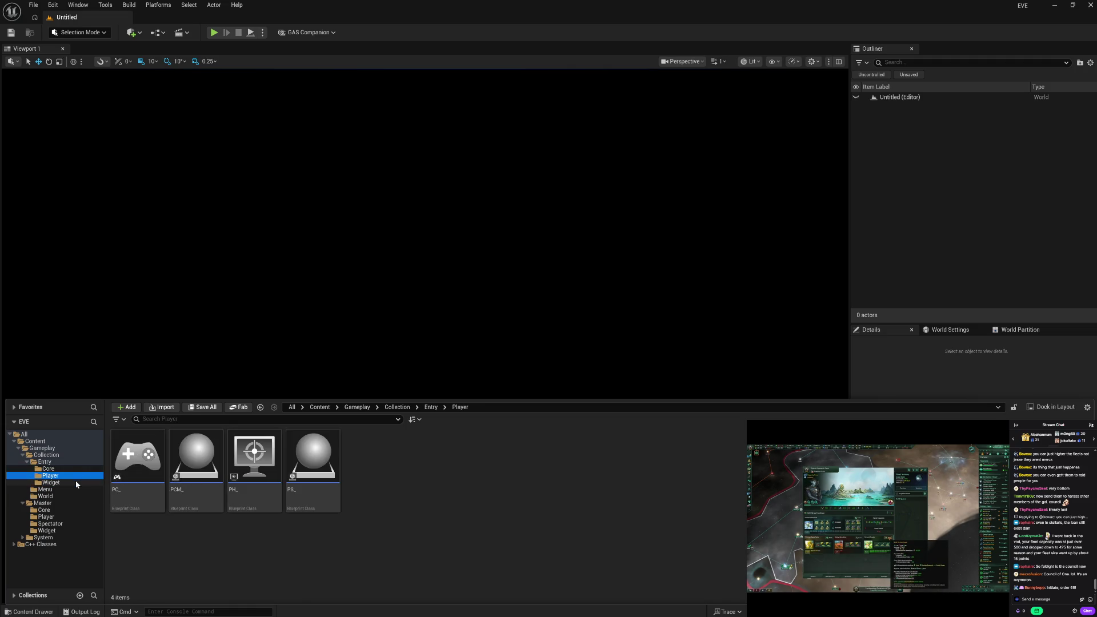
{"action": "left_click", "coordinate": [76, 483]}
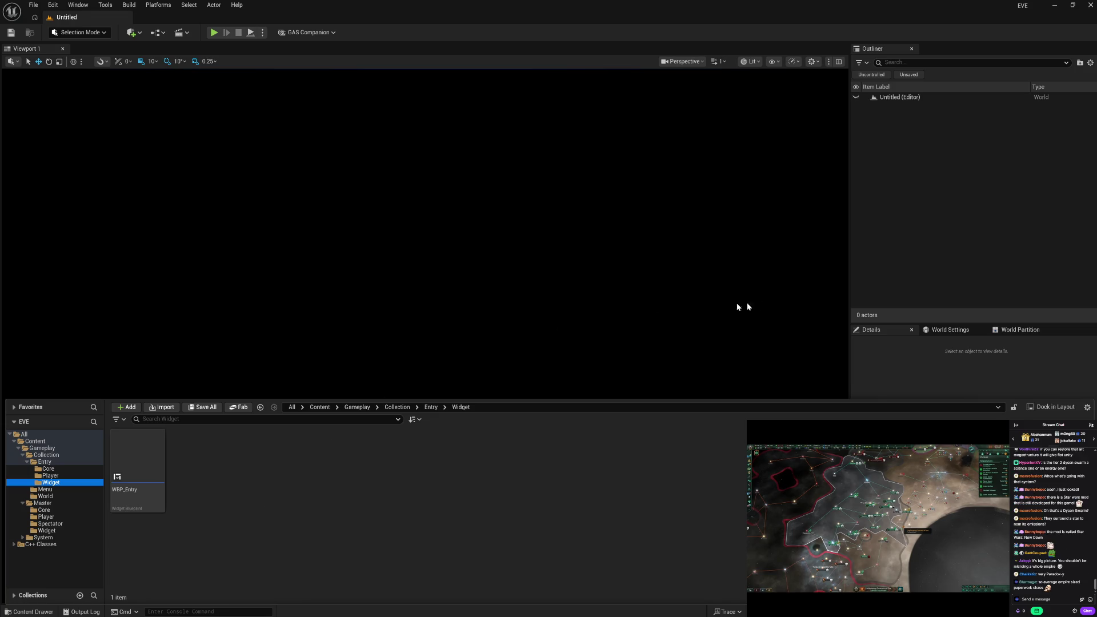
Show the Entry Widget folder's single WBP_Entry widget blueprint.
{"action": "left_click", "coordinate": [564, 483]}
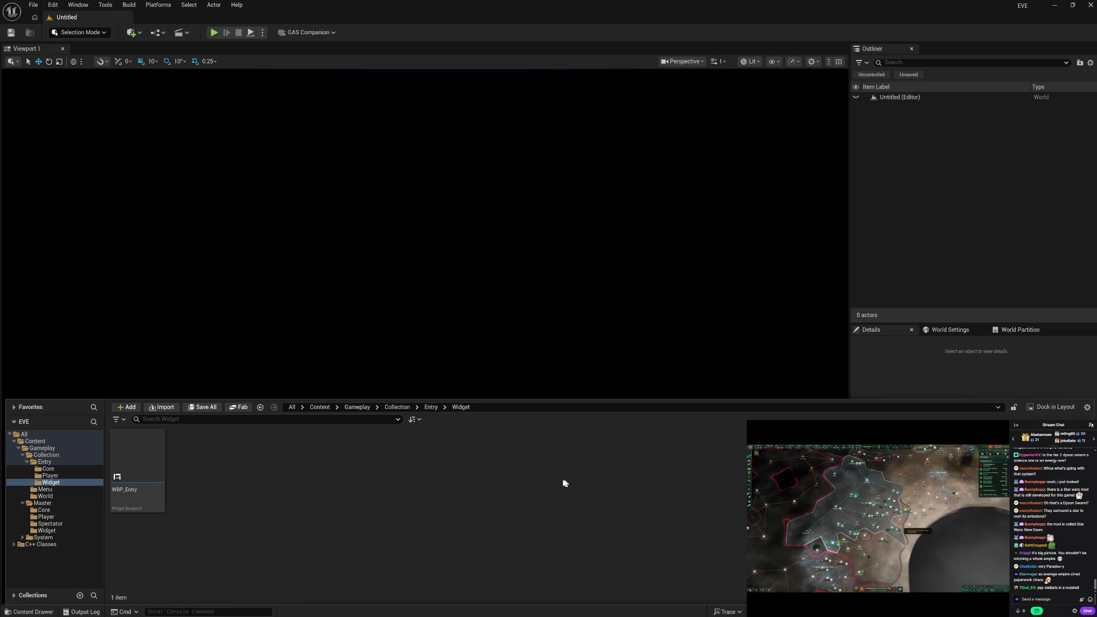
Scan the Entry Player, Core, Widget and World folders under Collection.
{"action": "left_click", "coordinate": [71, 475]}
{"action": "left_click", "coordinate": [71, 469]}
{"action": "left_click", "coordinate": [72, 476]}
{"action": "left_click", "coordinate": [71, 482]}
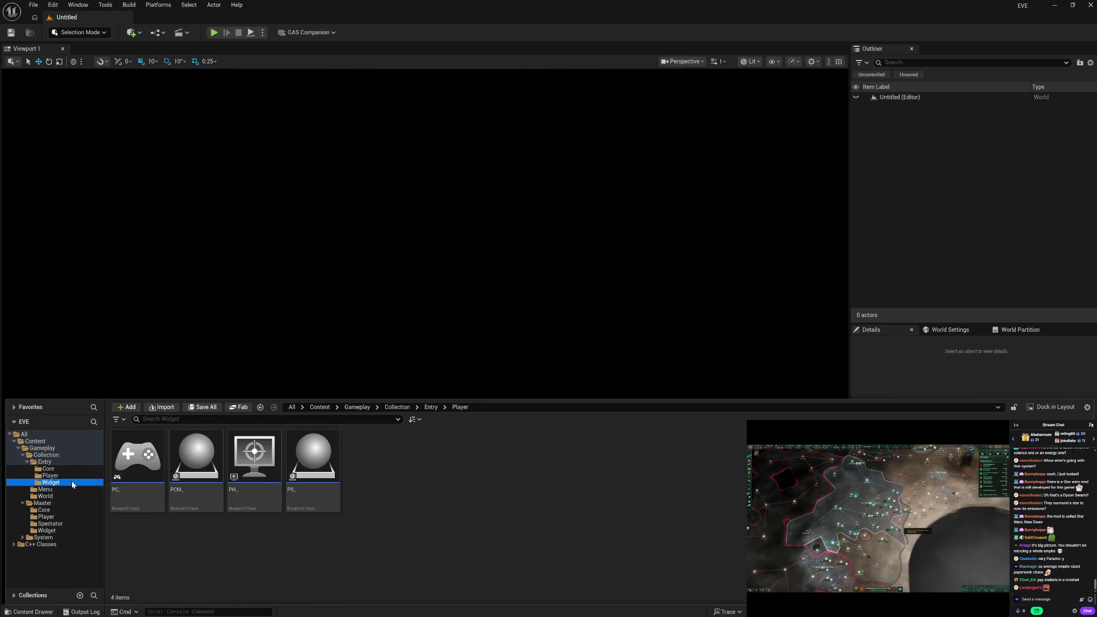
{"action": "left_click", "coordinate": [67, 489]}
{"action": "left_click", "coordinate": [67, 496]}
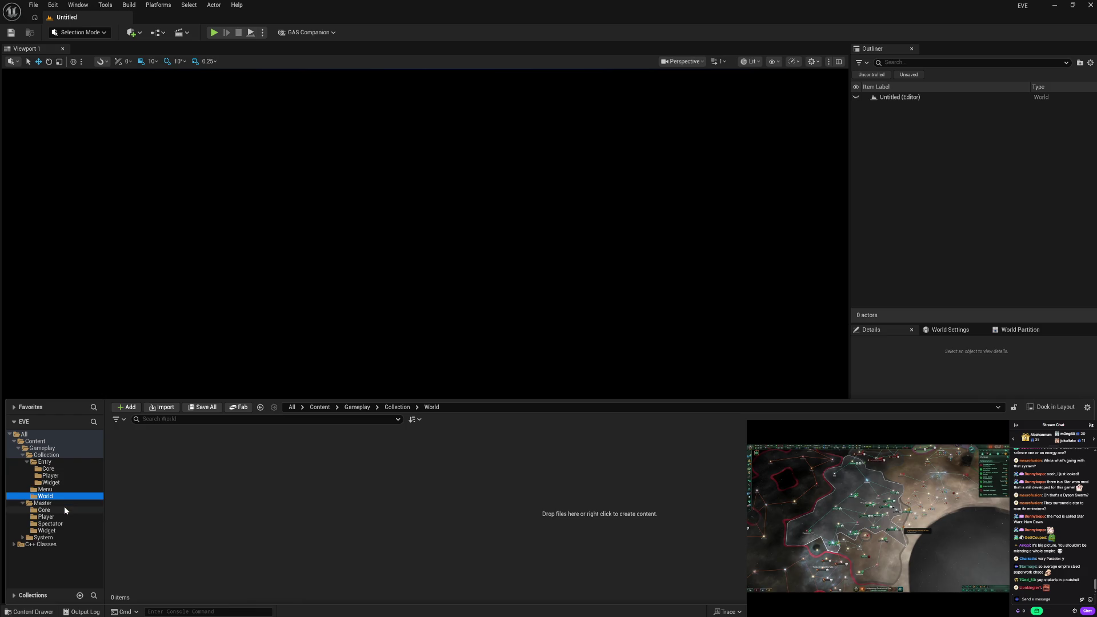
Browse the Master Spectator, Player and Widget folders to compare their Blueprints.
{"action": "left_click", "coordinate": [65, 524]}
{"action": "left_click", "coordinate": [64, 530]}
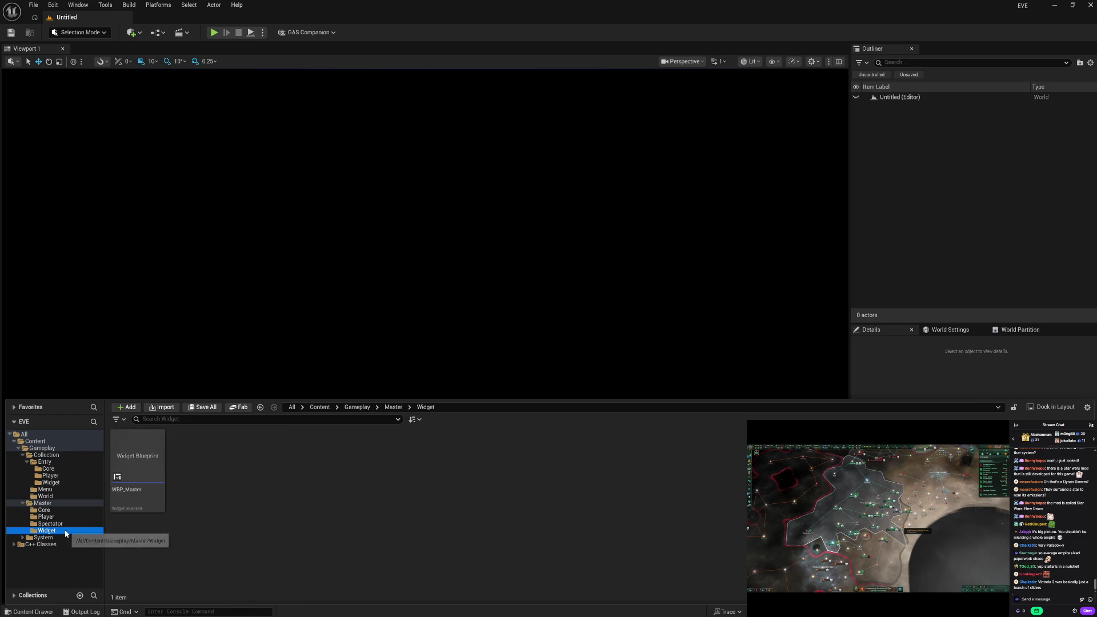
{"action": "left_click", "coordinate": [78, 517]}
{"action": "left_click", "coordinate": [79, 510]}
{"action": "left_click", "coordinate": [77, 516]}
{"action": "left_click", "coordinate": [75, 524]}
{"action": "left_click", "coordinate": [70, 532]}
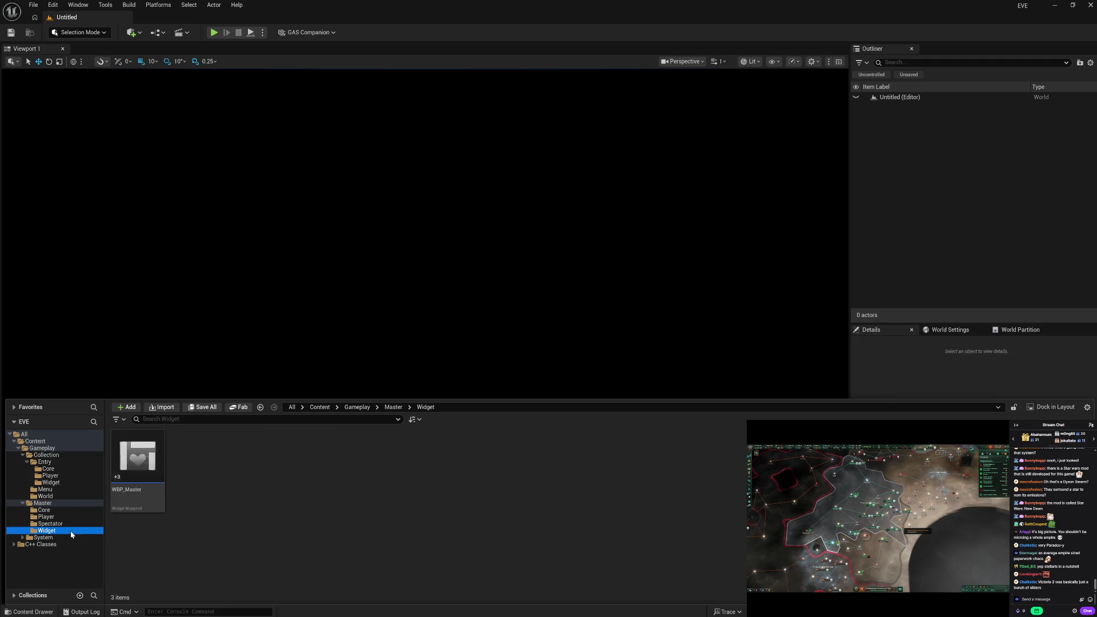
{"action": "left_click", "coordinate": [86, 522]}
Step through Master Core and Widget, ending on Core with GM_Master and GS_Master.
{"action": "left_click", "coordinate": [84, 517]}
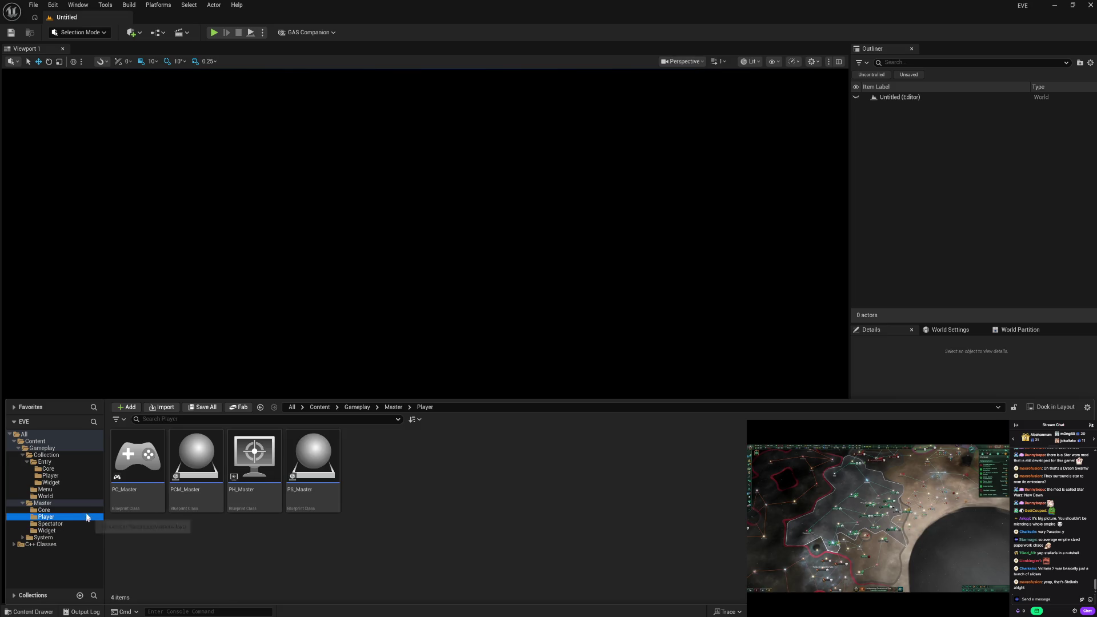
{"action": "left_click", "coordinate": [85, 510]}
{"action": "left_click", "coordinate": [85, 517]}
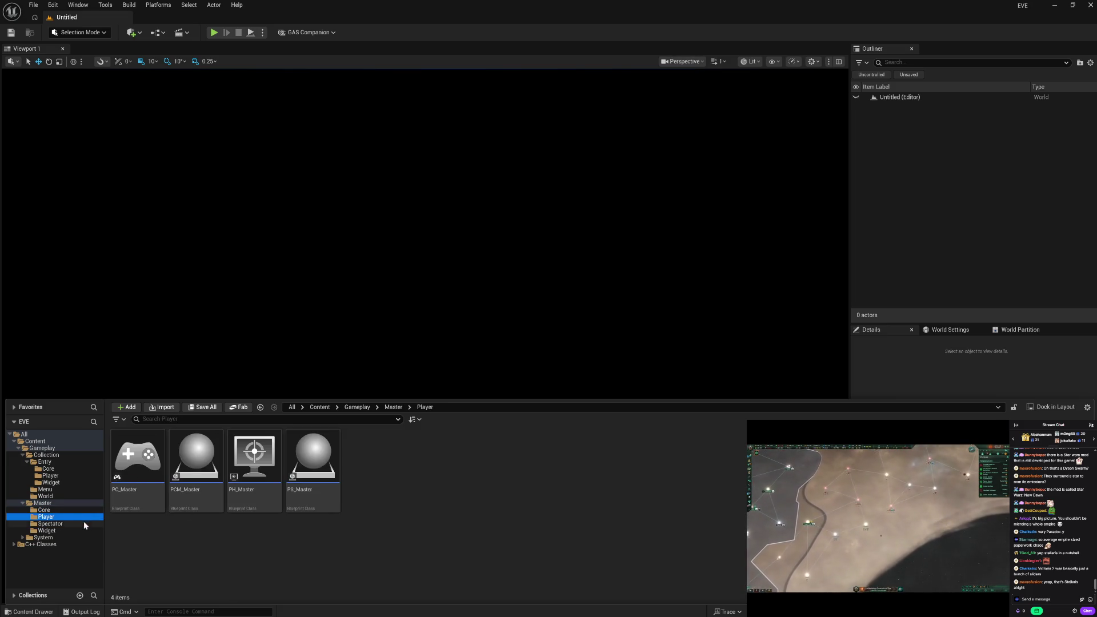
{"action": "left_click", "coordinate": [82, 524]}
{"action": "left_click", "coordinate": [79, 531]}
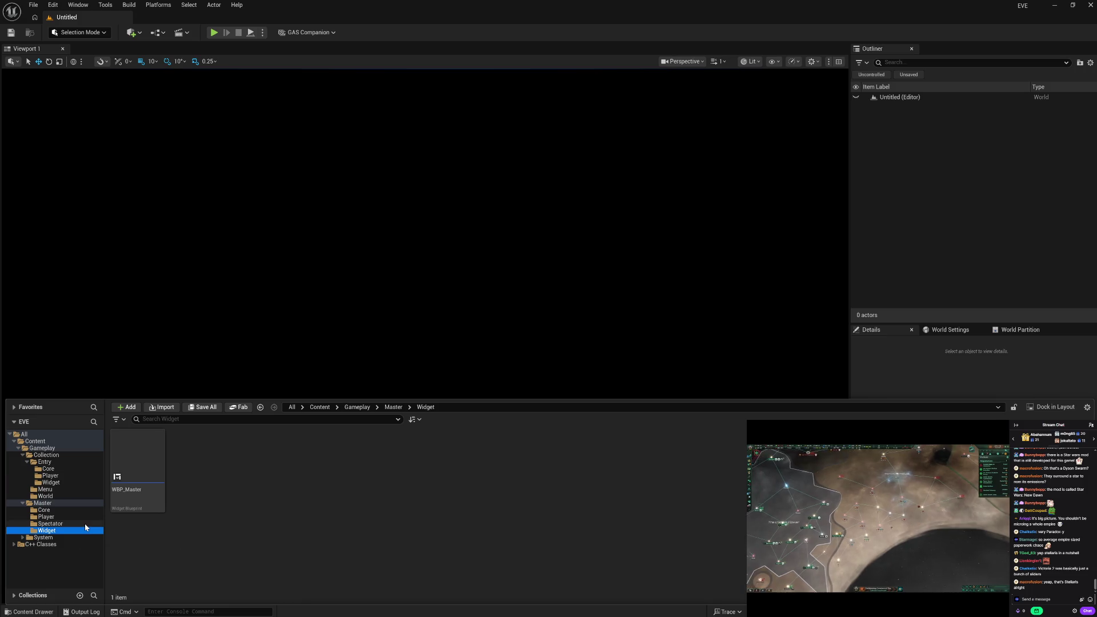
{"action": "left_click", "coordinate": [84, 523]}
{"action": "left_click", "coordinate": [86, 517]}
{"action": "left_click", "coordinate": [89, 511]}
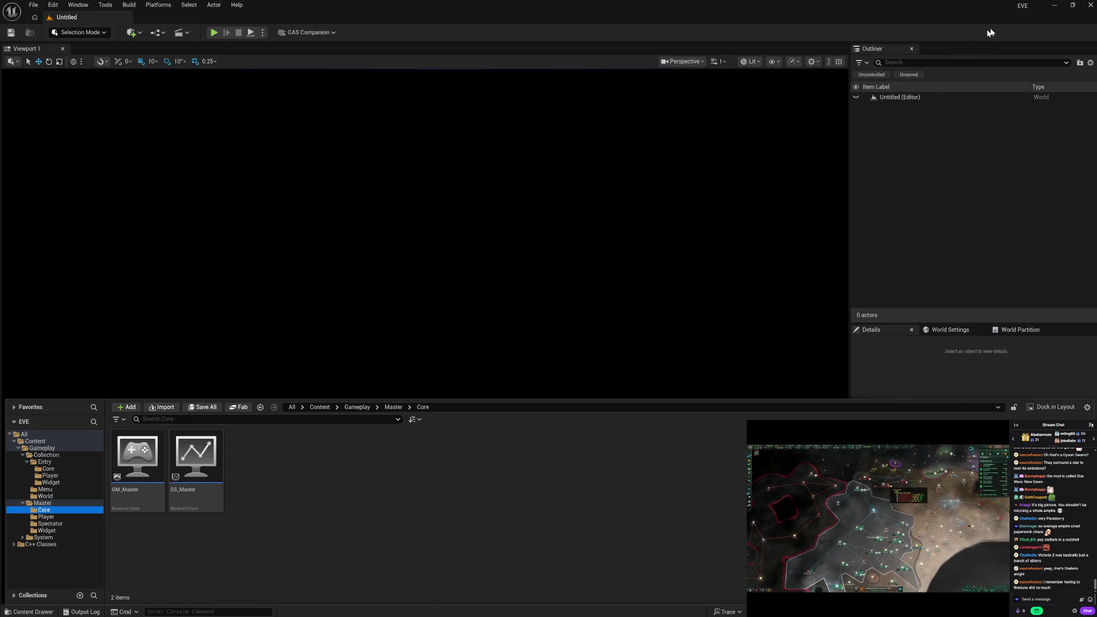
Close Unreal Editor and select the EVE_002 project in the launcher's My Projects.
{"action": "left_click", "coordinate": [1088, 5]}
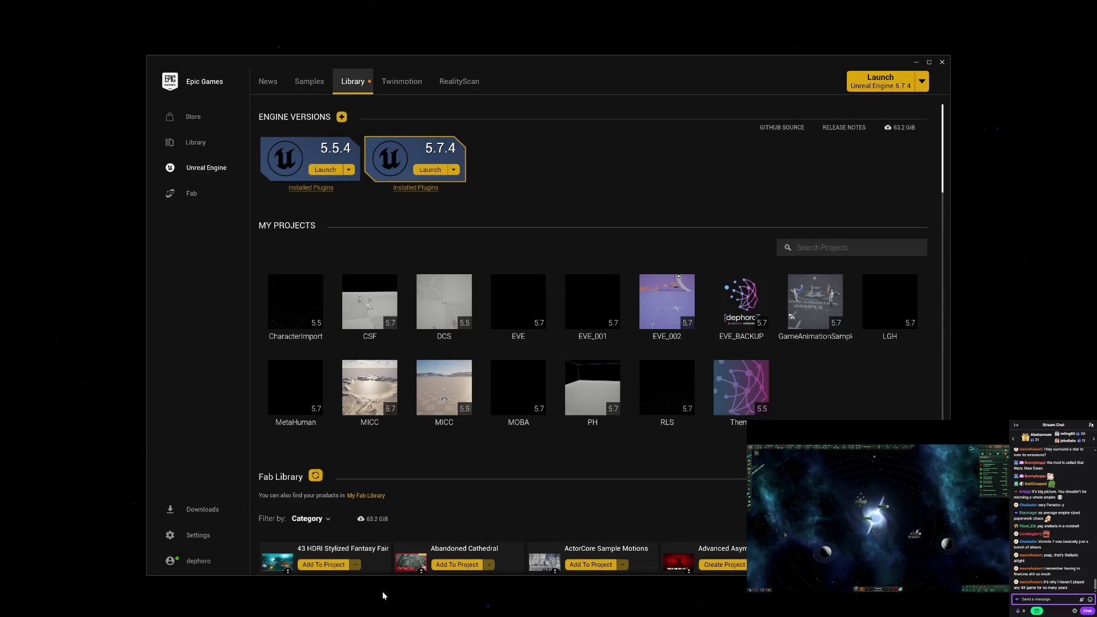
{"action": "mouse_move", "coordinate": [822, 324]}
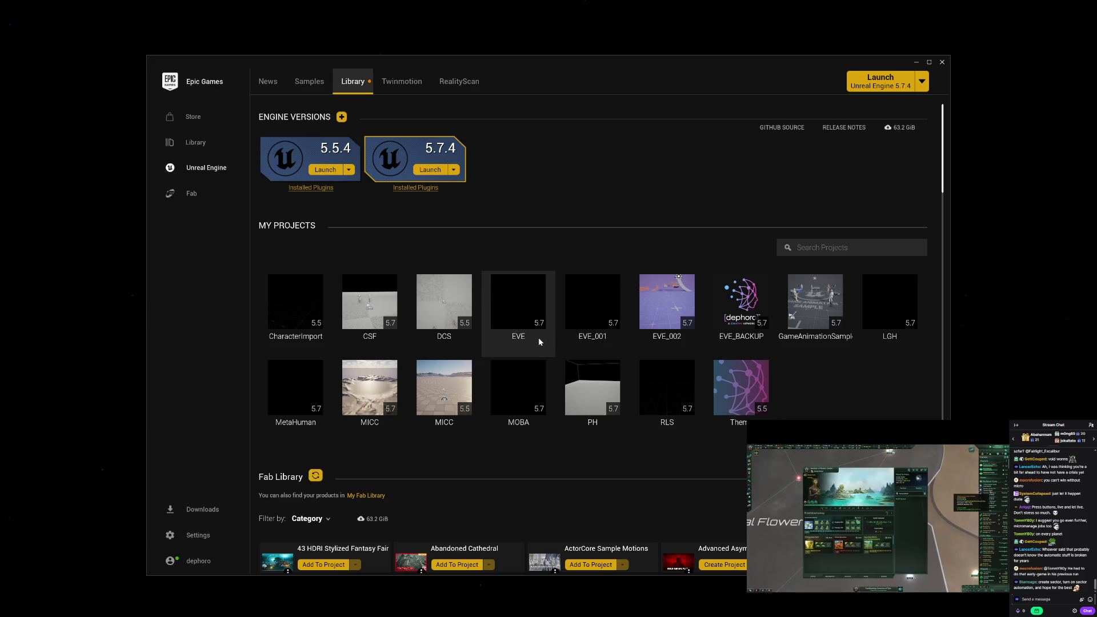
{"action": "left_click", "coordinate": [671, 338]}
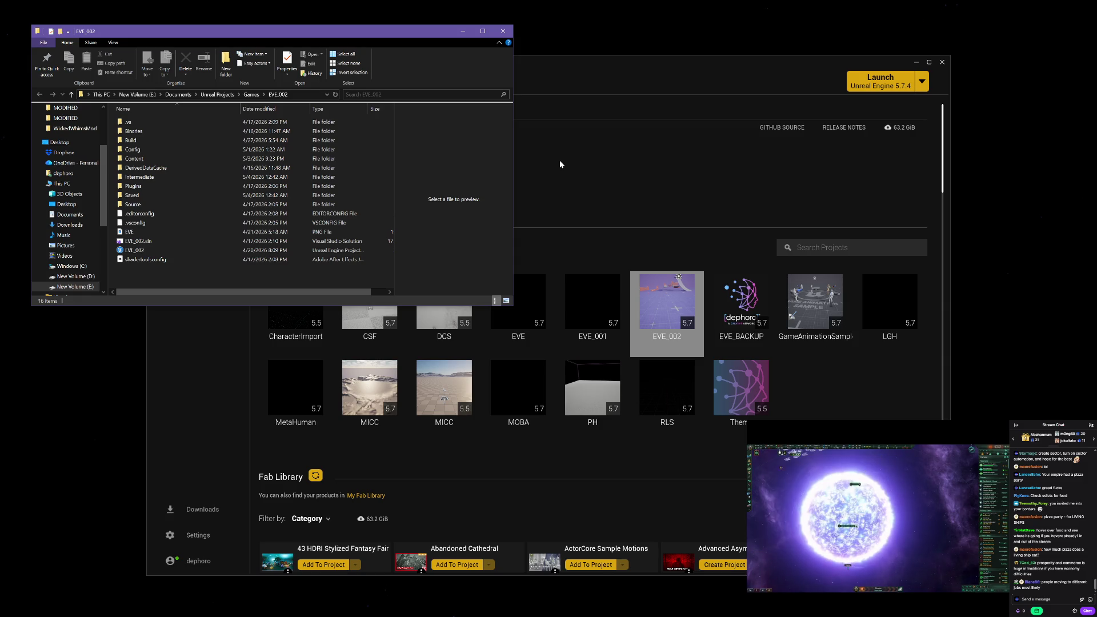
Select each EVE_002 folder item, from the project file and PNG up to the .vs folder.
{"action": "left_click", "coordinate": [224, 251]}
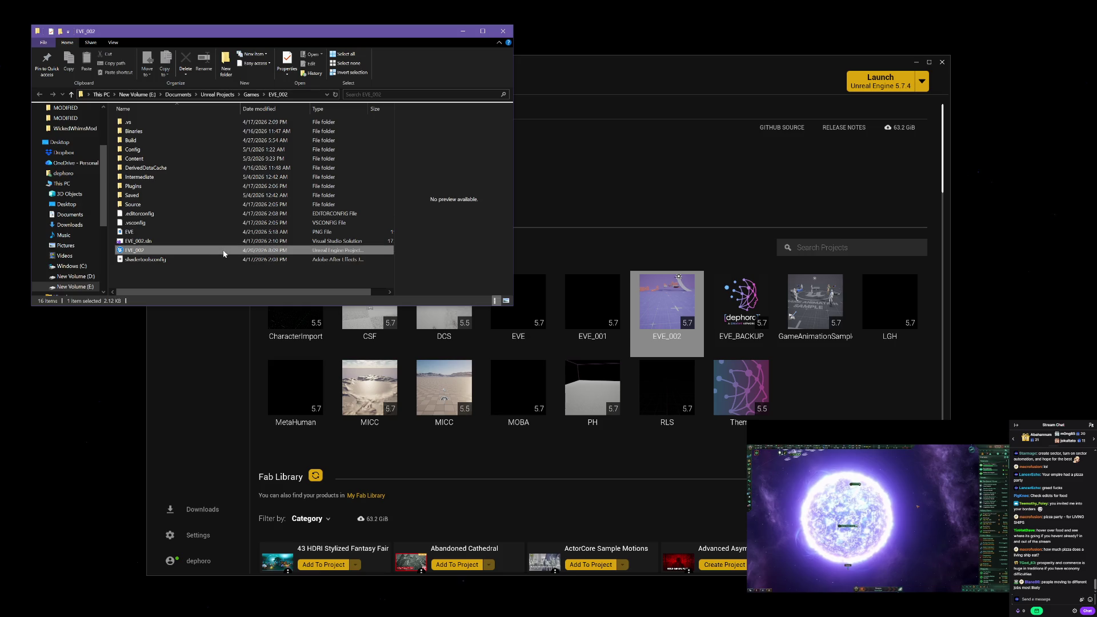
{"action": "left_click", "coordinate": [197, 232]}
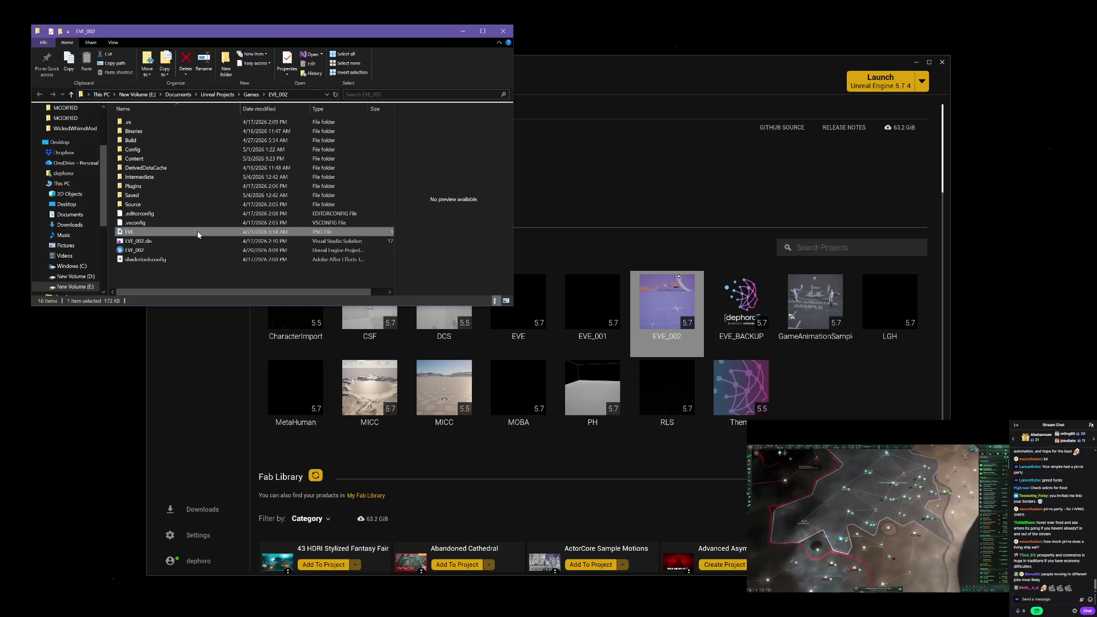
{"action": "left_click", "coordinate": [204, 221]}
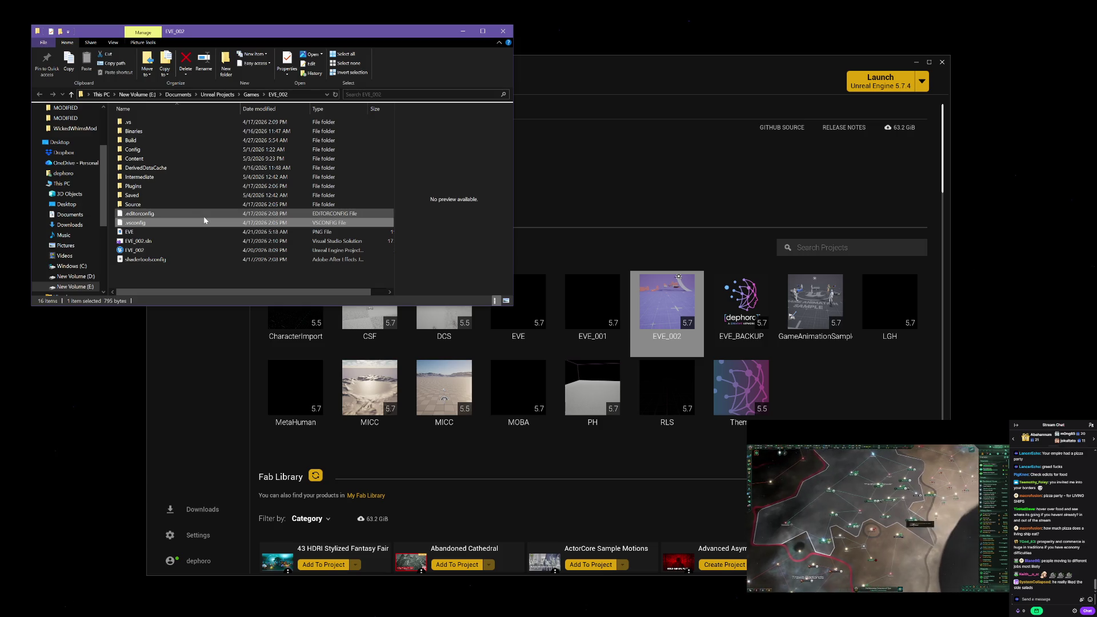
{"action": "left_click", "coordinate": [202, 195]}
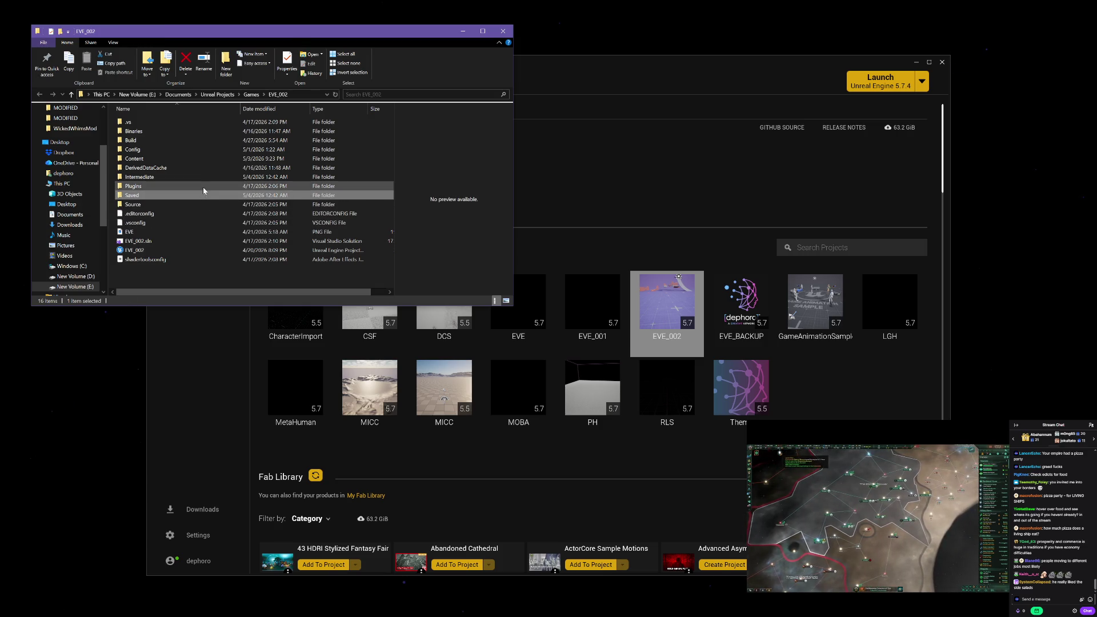
{"action": "left_click", "coordinate": [205, 160]}
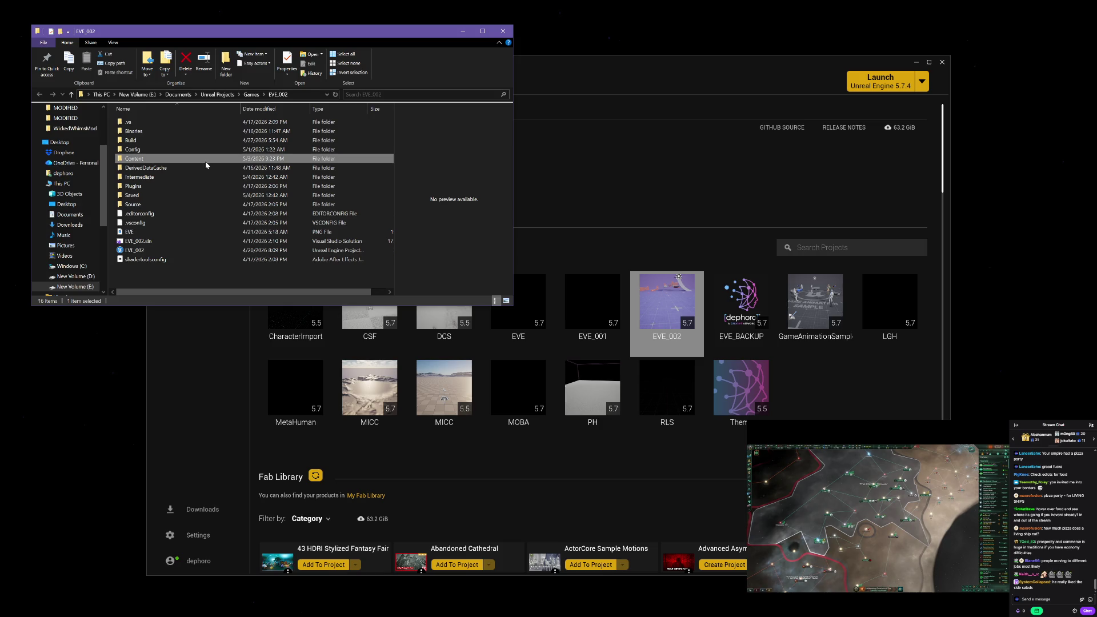
{"action": "left_click", "coordinate": [208, 149]}
{"action": "left_click", "coordinate": [209, 141]}
{"action": "left_click", "coordinate": [209, 132]}
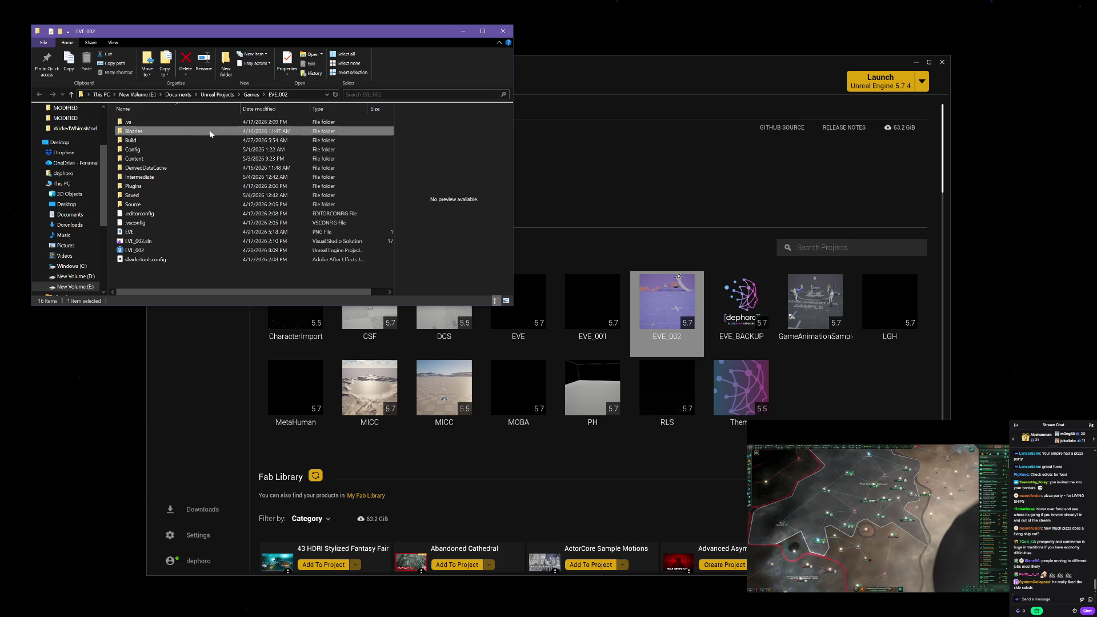
{"action": "left_click", "coordinate": [211, 122]}
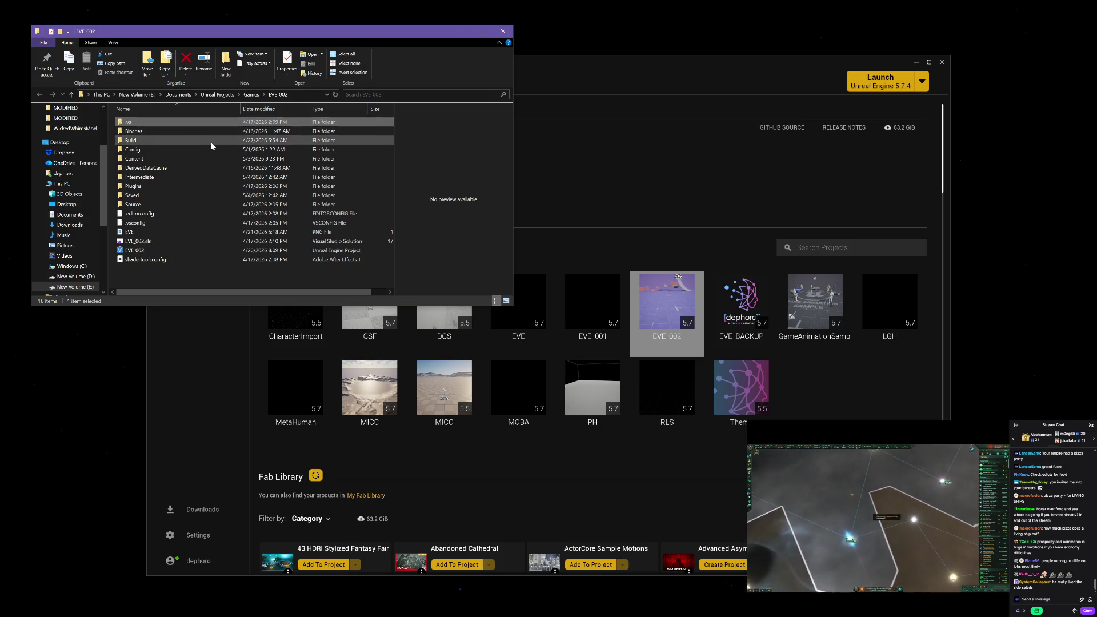
Revisit Build, Config, Content and EVE_002.sln, then close the Explorer window.
{"action": "left_click", "coordinate": [211, 141]}
{"action": "left_click", "coordinate": [211, 149]}
{"action": "left_click", "coordinate": [212, 160]}
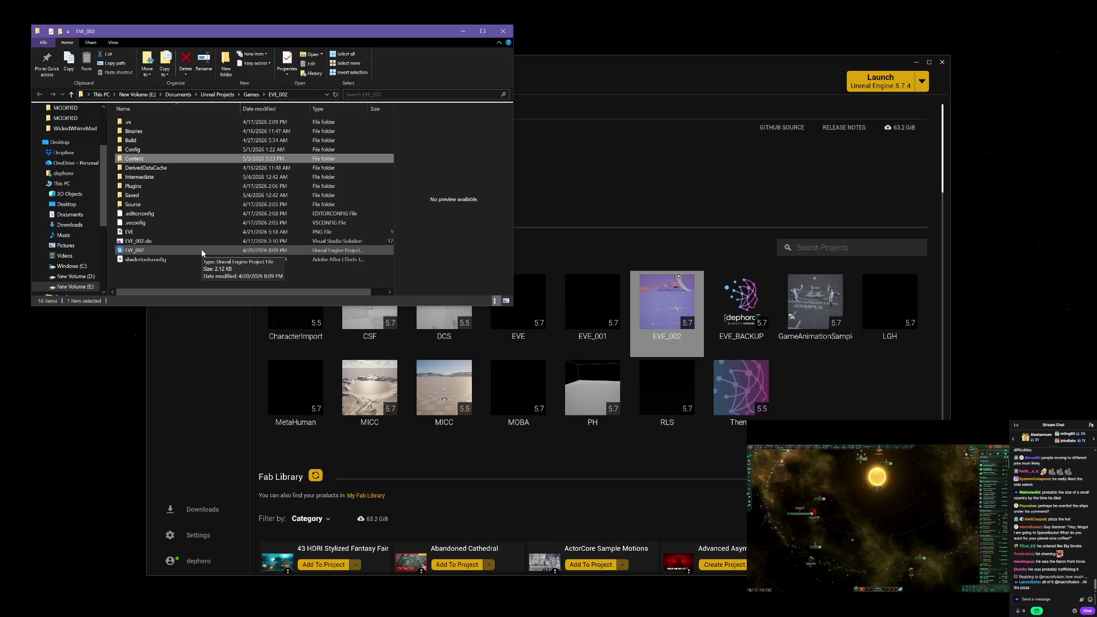
{"action": "left_click", "coordinate": [200, 250]}
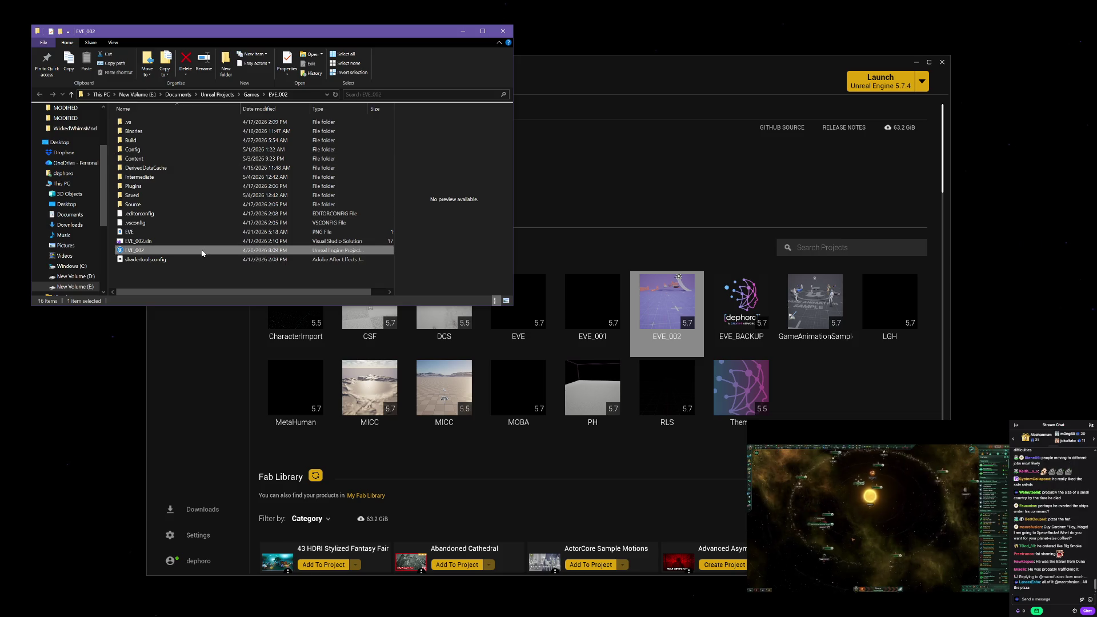
{"action": "key", "text": "Up"}
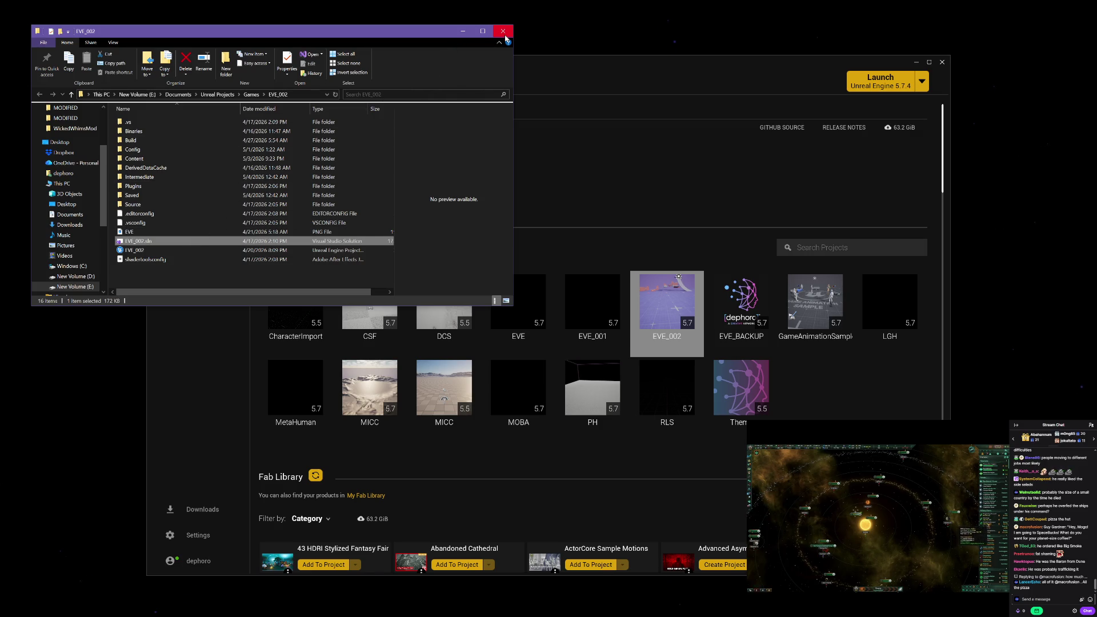
{"action": "left_click", "coordinate": [503, 32]}
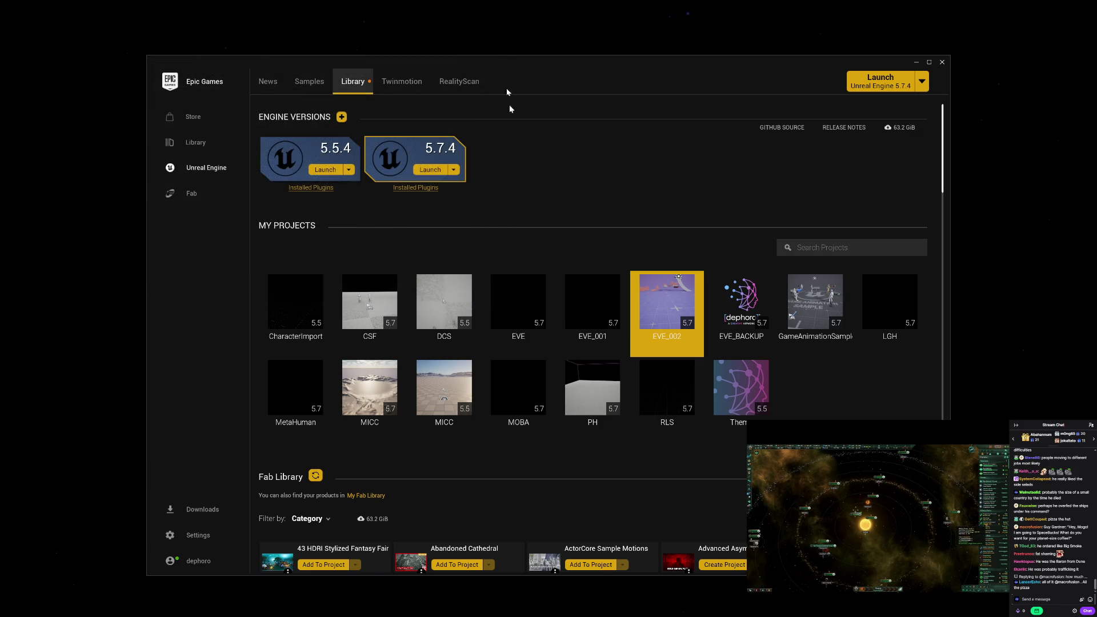
Show the EVE project's folder in File Explorer and go up to the parent EVE folder.
{"action": "right_click", "coordinate": [525, 297]}
{"action": "left_click", "coordinate": [540, 316]}
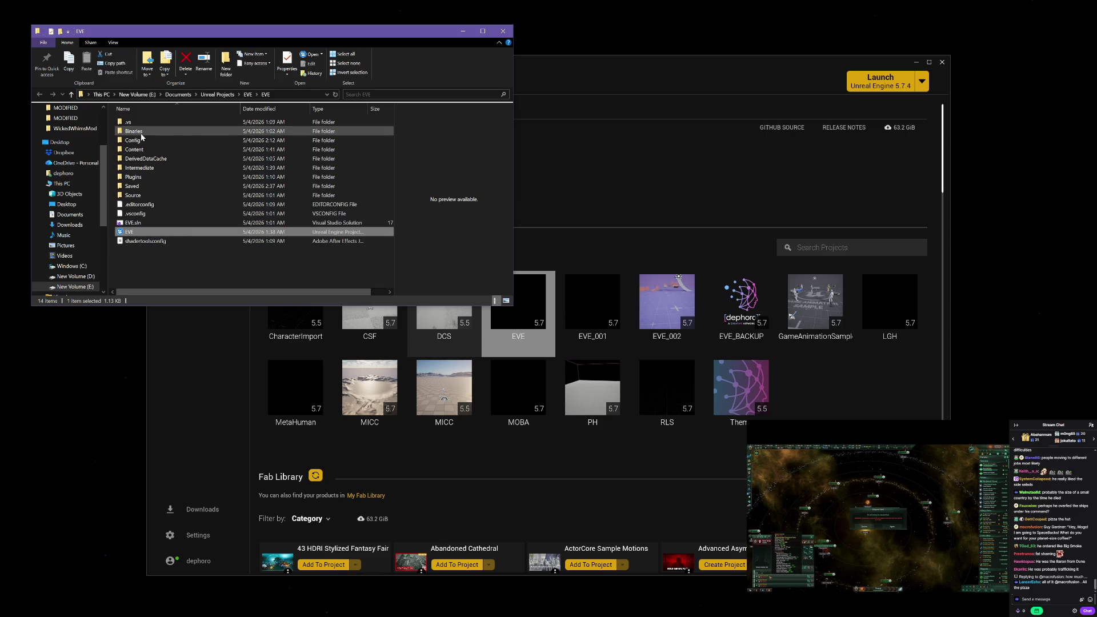
{"action": "left_click", "coordinate": [71, 95]}
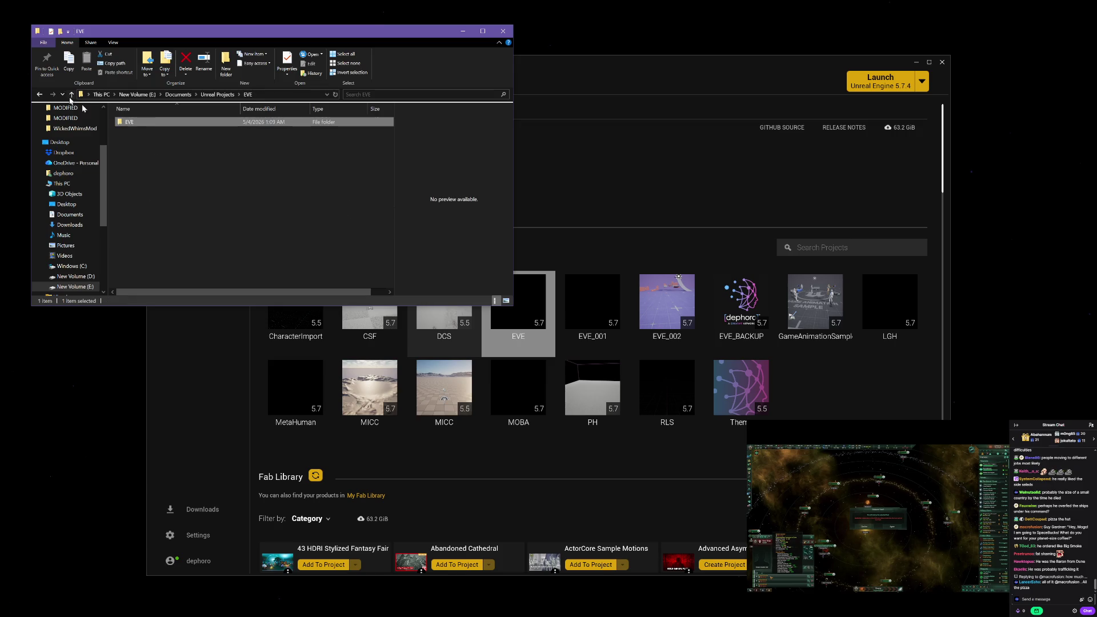
Clear the folder selection and close the File Explorer window.
{"action": "left_click", "coordinate": [159, 140]}
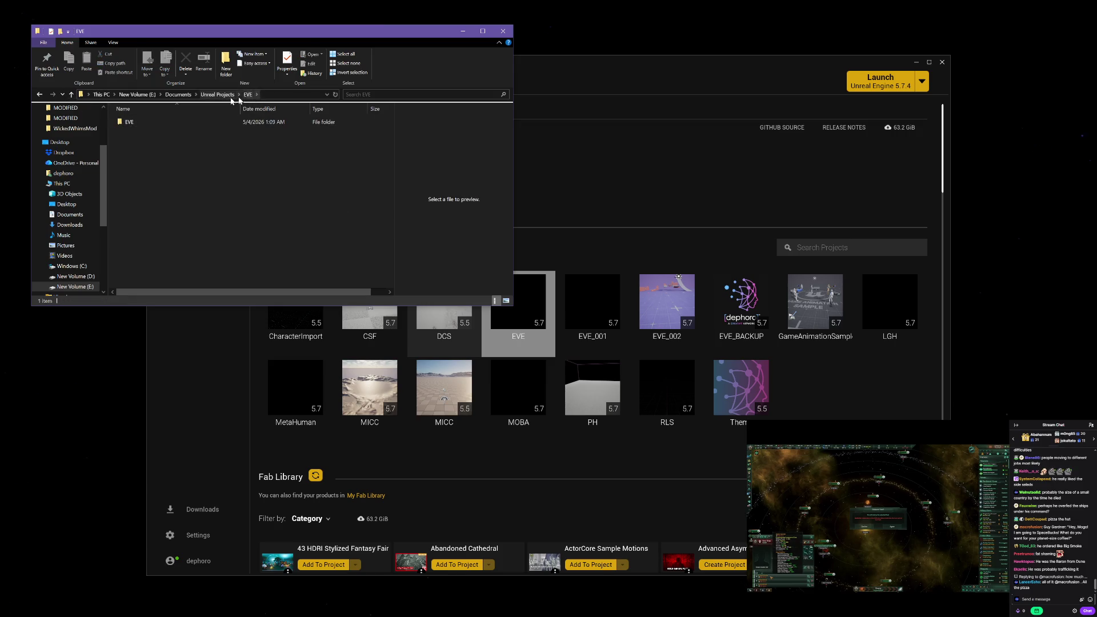
{"action": "mouse_move", "coordinate": [217, 124]}
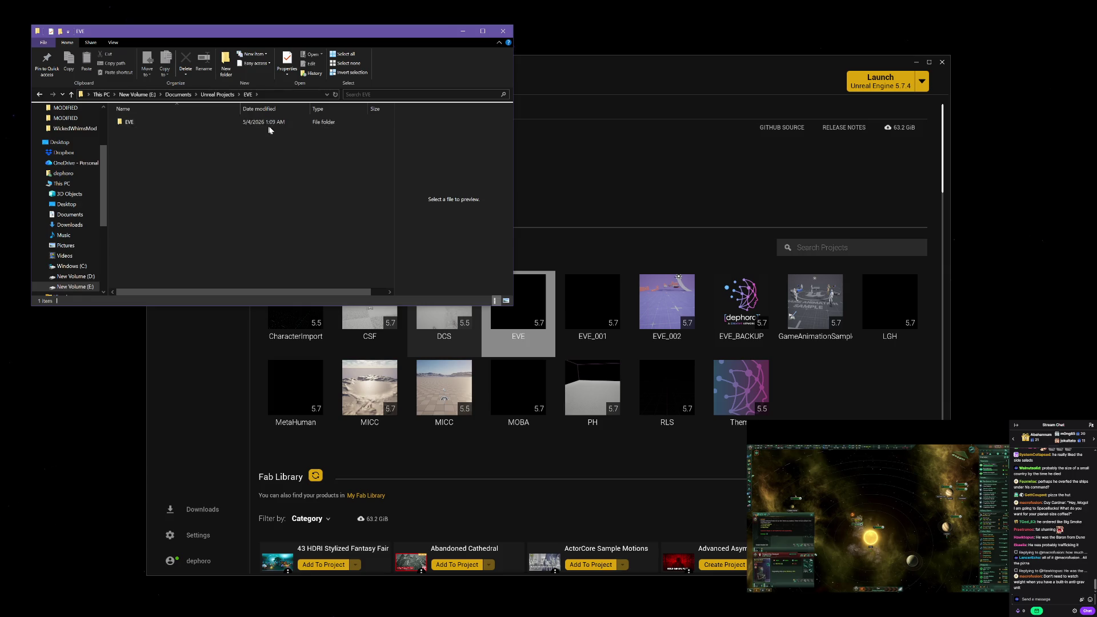
{"action": "left_click", "coordinate": [503, 31]}
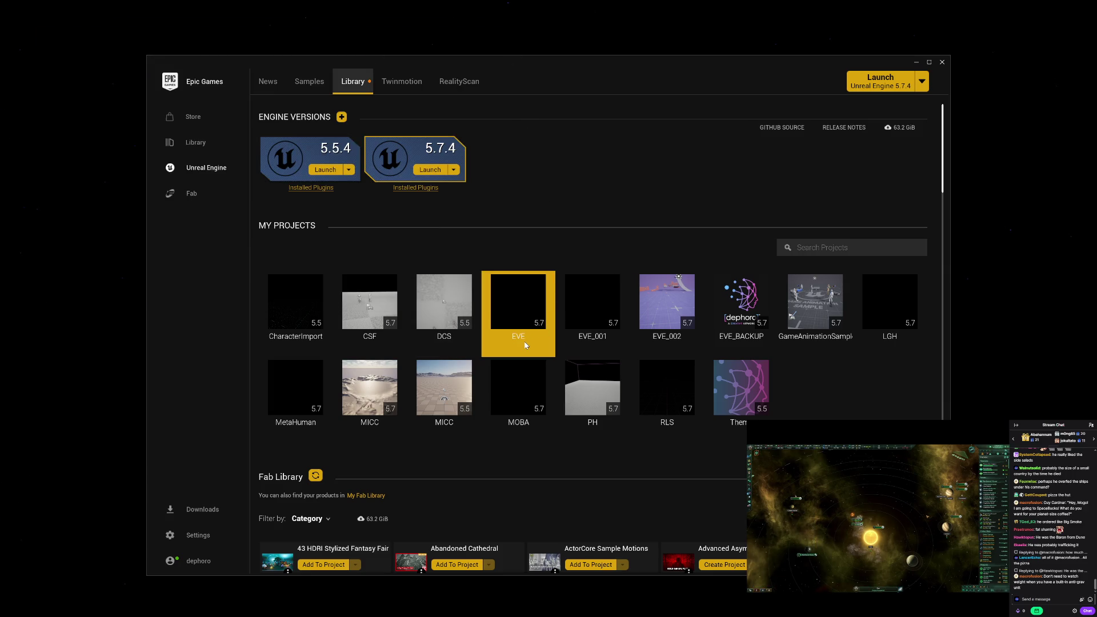
Launch the EVE project from My Projects in Unreal Engine 5.7.
{"action": "double_click", "coordinate": [526, 327]}
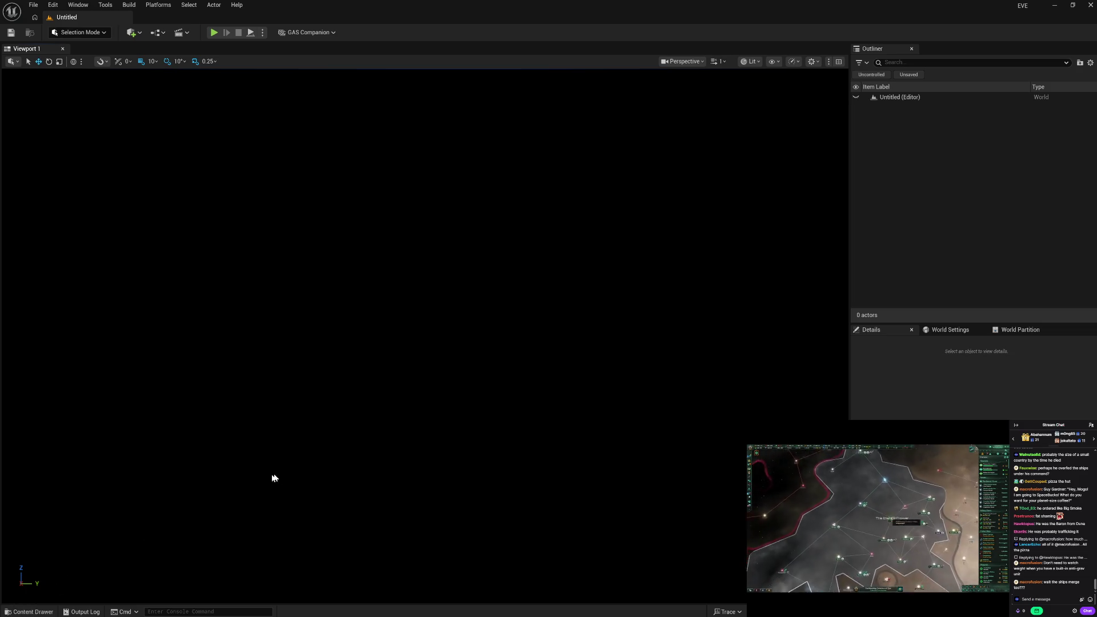
In the Content Drawer, browse from Master to the Gameplay folder, then open Project Settings from Edit.
{"action": "left_click", "coordinate": [28, 612]}
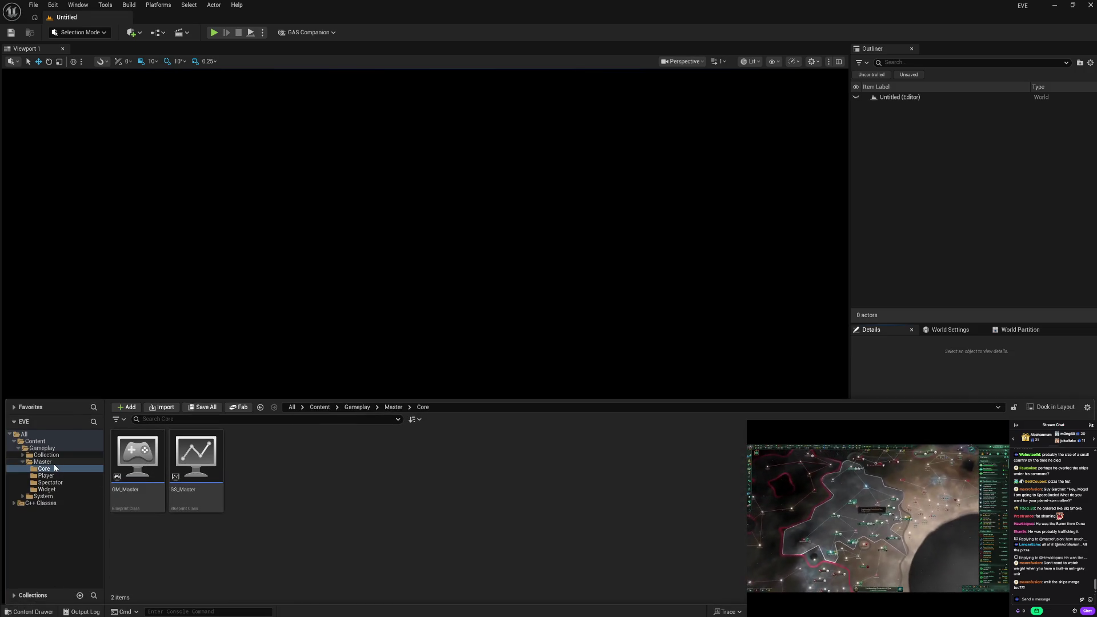
{"action": "left_click", "coordinate": [42, 462]}
{"action": "left_click", "coordinate": [23, 462]}
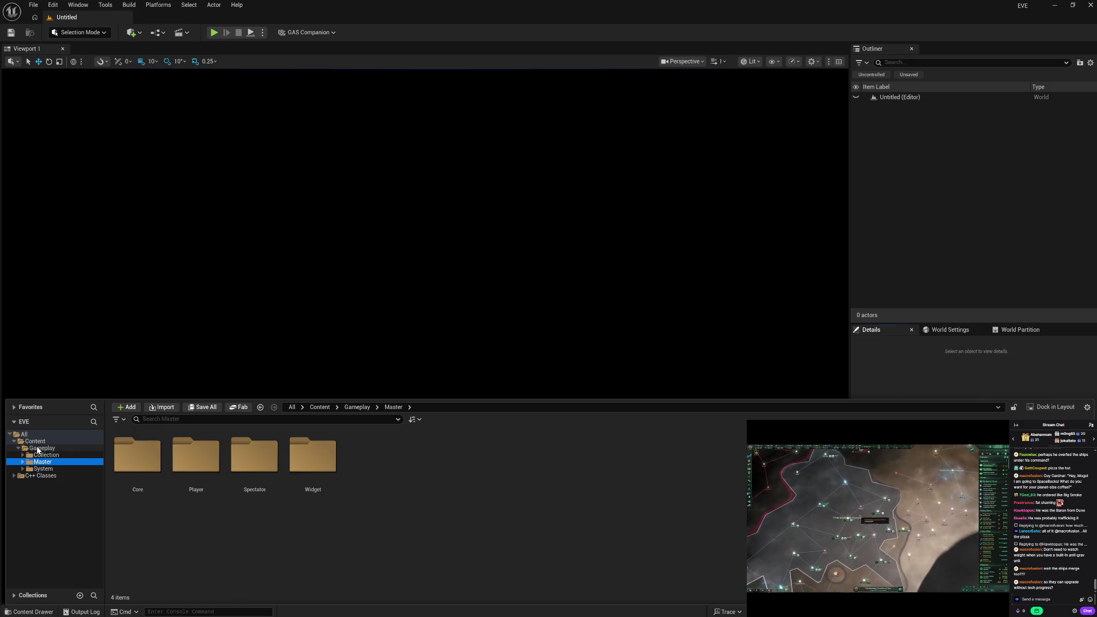
{"action": "left_click", "coordinate": [41, 448]}
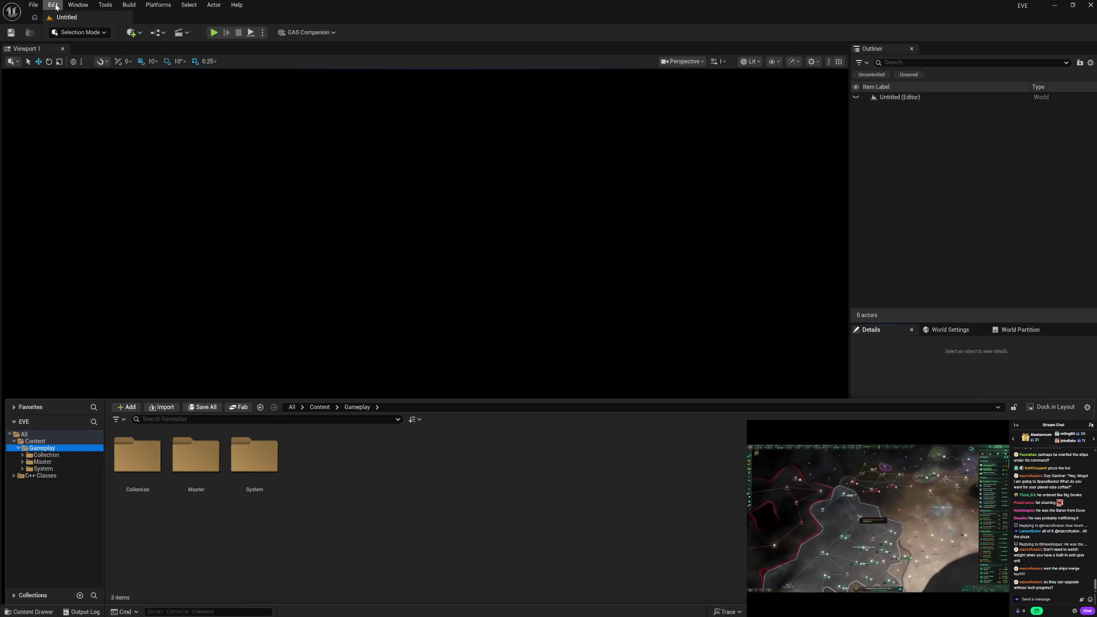
{"action": "left_click", "coordinate": [52, 4]}
{"action": "left_click", "coordinate": [95, 140]}
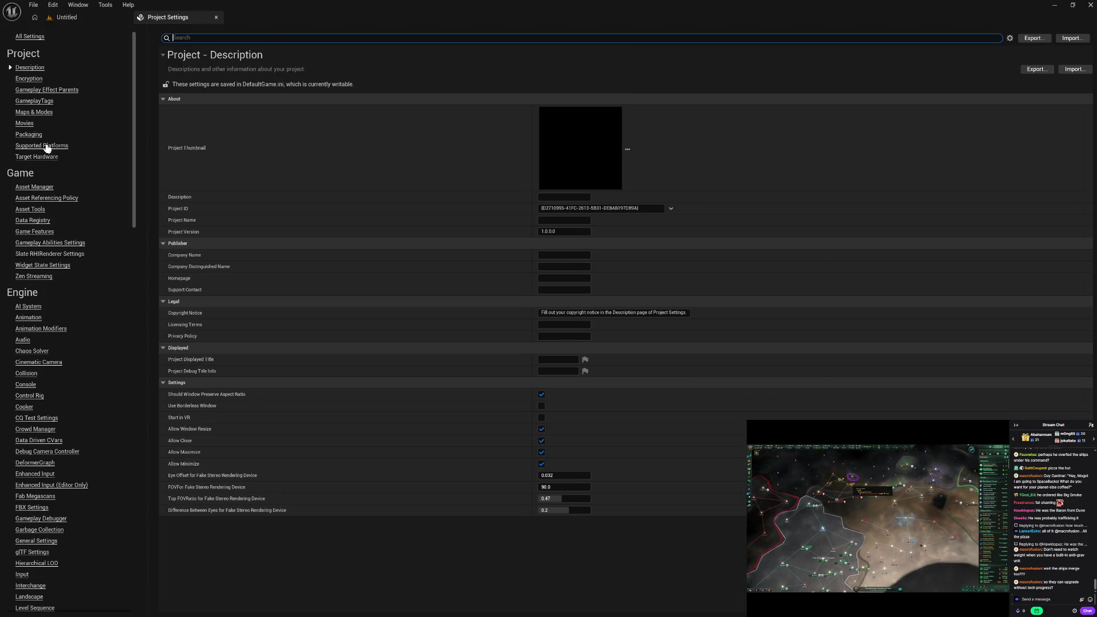
Under Maps & Modes, set Default GameMode to GameMode and Game Instance Class to GameInstance, then close.
{"action": "left_click", "coordinate": [35, 112]}
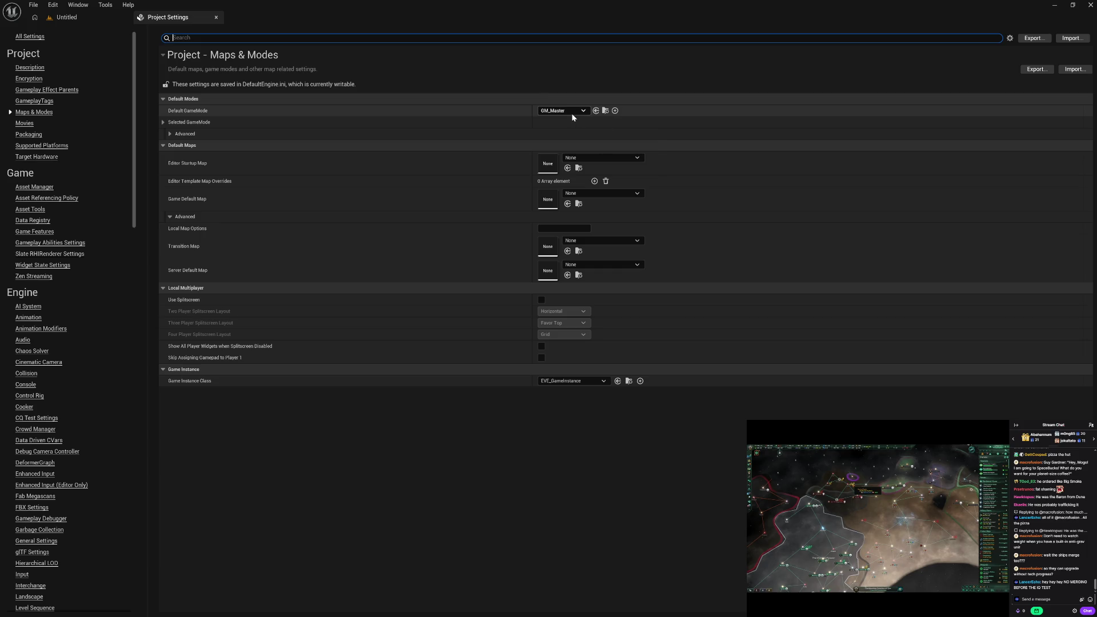
{"action": "left_click", "coordinate": [571, 111]}
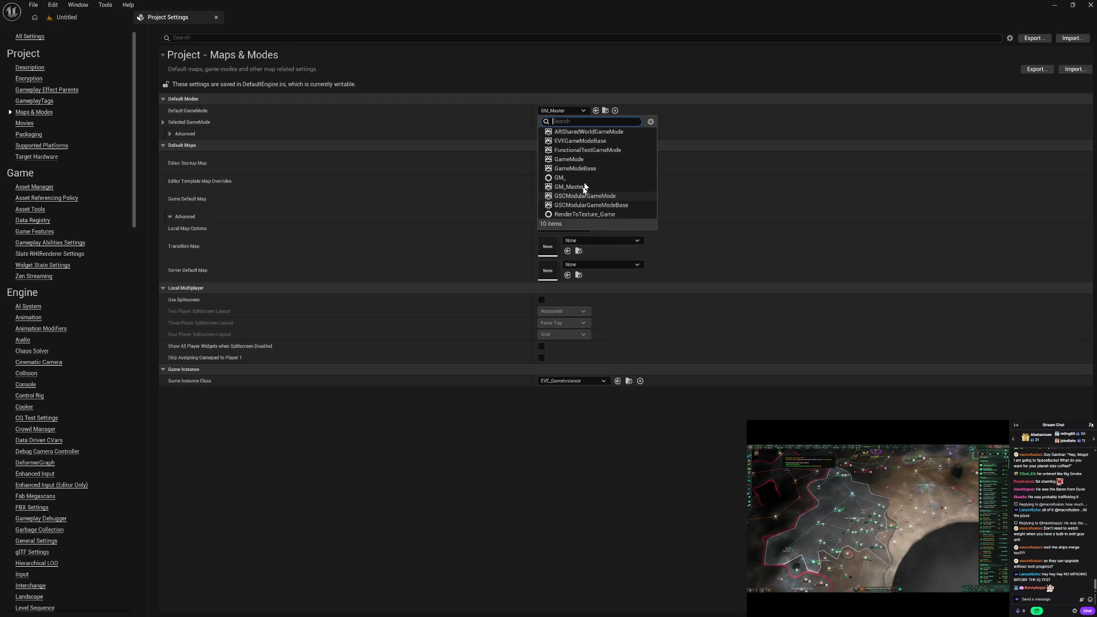
{"action": "left_click", "coordinate": [598, 160]}
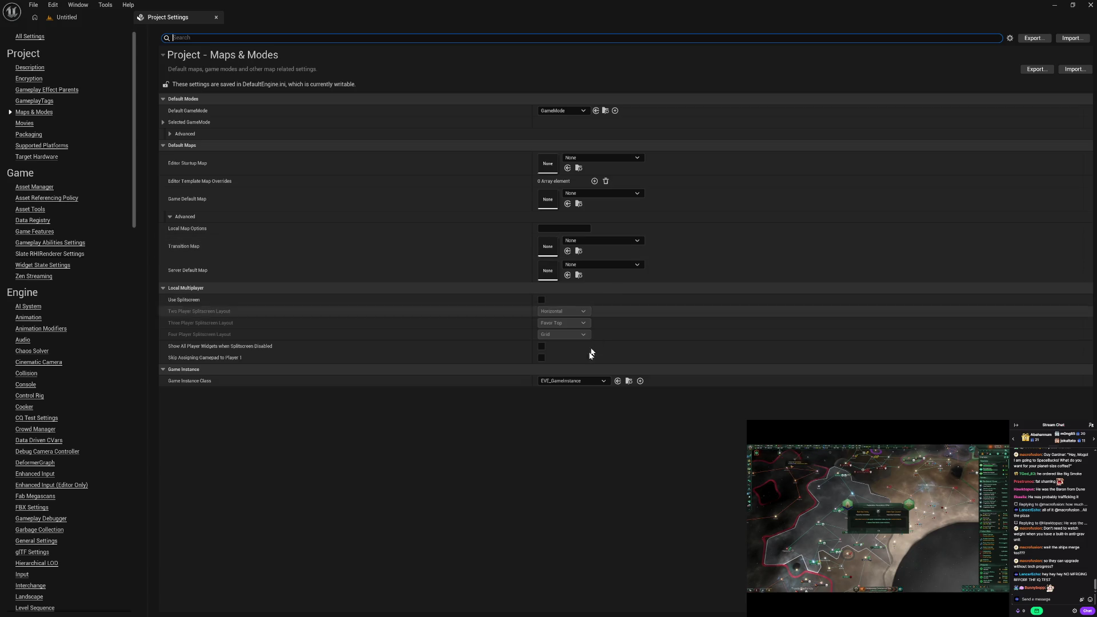
{"action": "left_click", "coordinate": [567, 382]}
{"action": "left_click", "coordinate": [572, 411]}
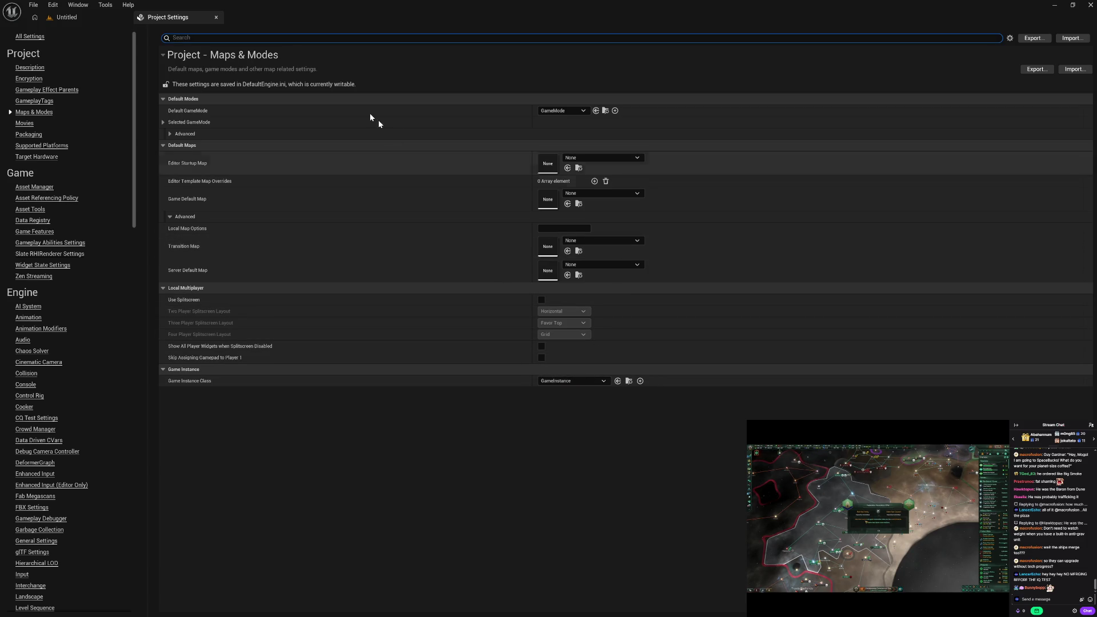
{"action": "left_click", "coordinate": [216, 19]}
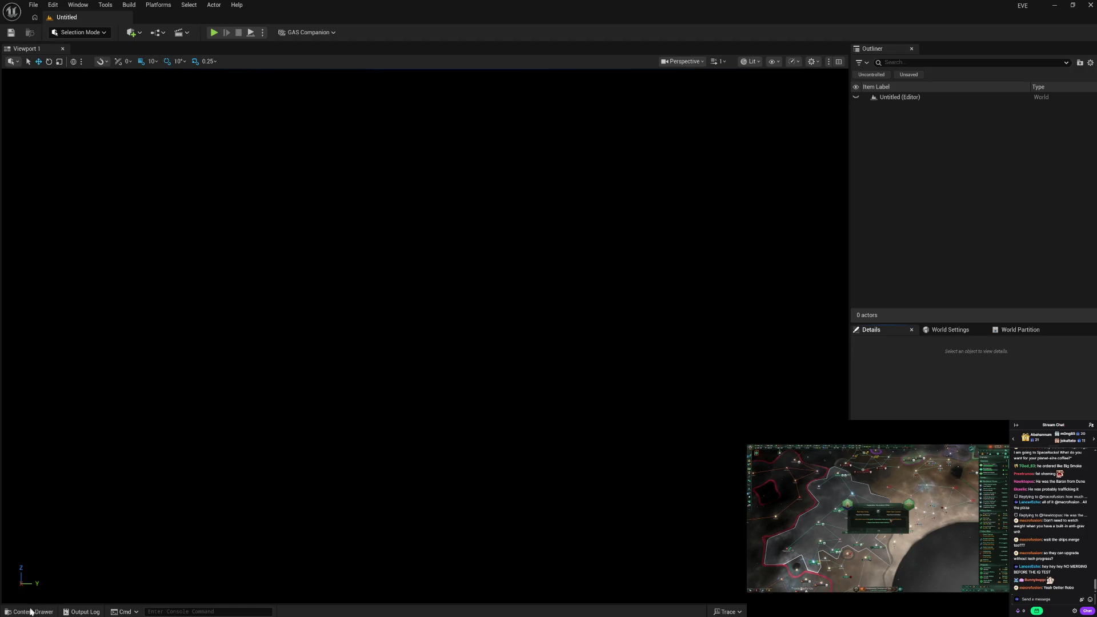
In the Content Drawer, view Collection (Entry, Menu, World), Master and System (Debug, Instance, Save).
{"action": "left_click", "coordinate": [31, 613]}
{"action": "left_click", "coordinate": [47, 455]}
{"action": "left_click", "coordinate": [46, 463]}
{"action": "left_click", "coordinate": [48, 469]}
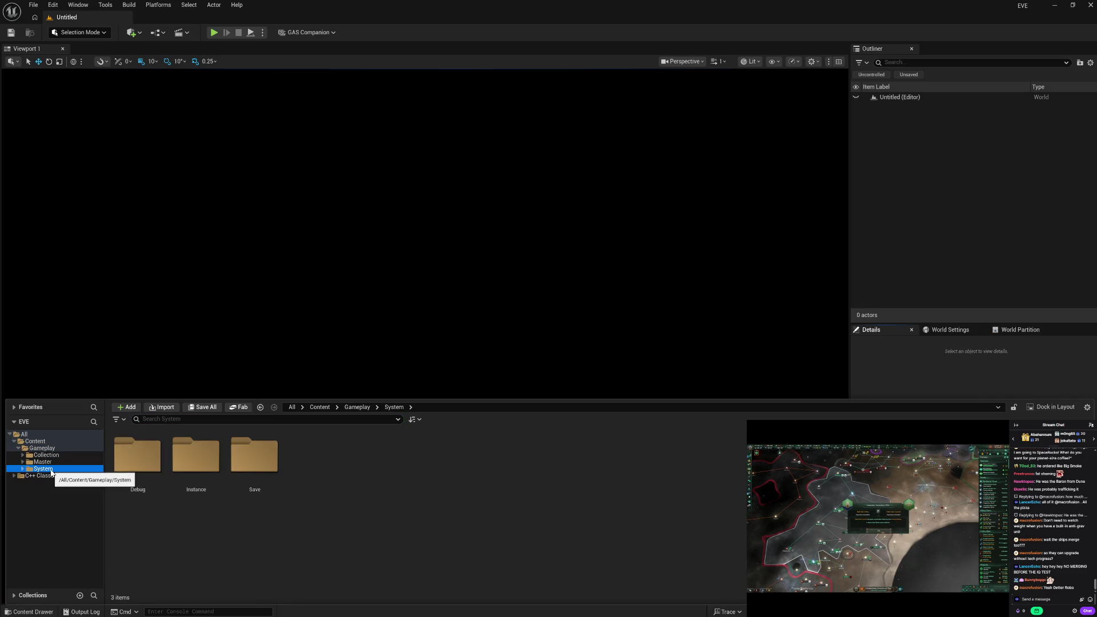
{"action": "left_click", "coordinate": [75, 456]}
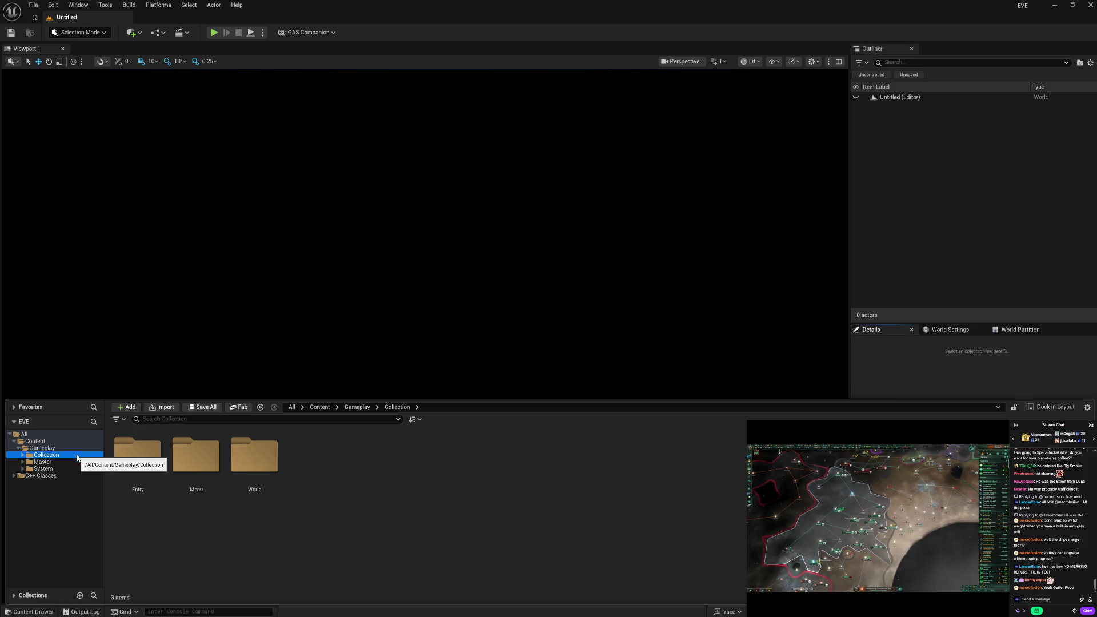
{"action": "left_click", "coordinate": [75, 462]}
{"action": "left_click", "coordinate": [75, 469]}
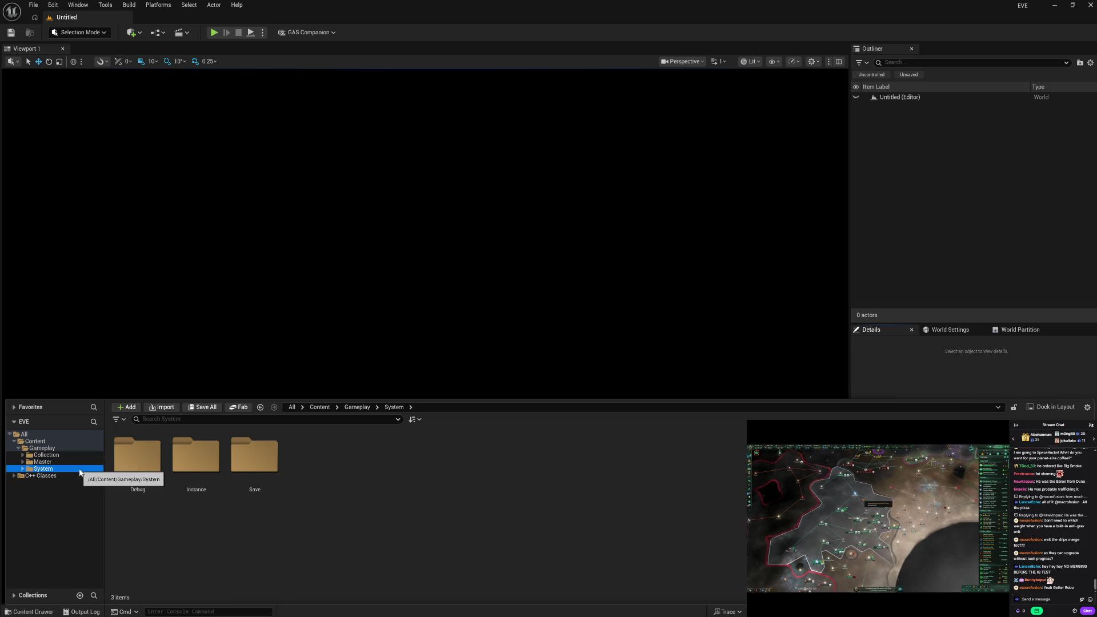
Cycle again through Master (Core, Player, Spectator, Widget), Collection and System, ending on Gameplay.
{"action": "left_click", "coordinate": [80, 462]}
{"action": "left_click", "coordinate": [81, 456]}
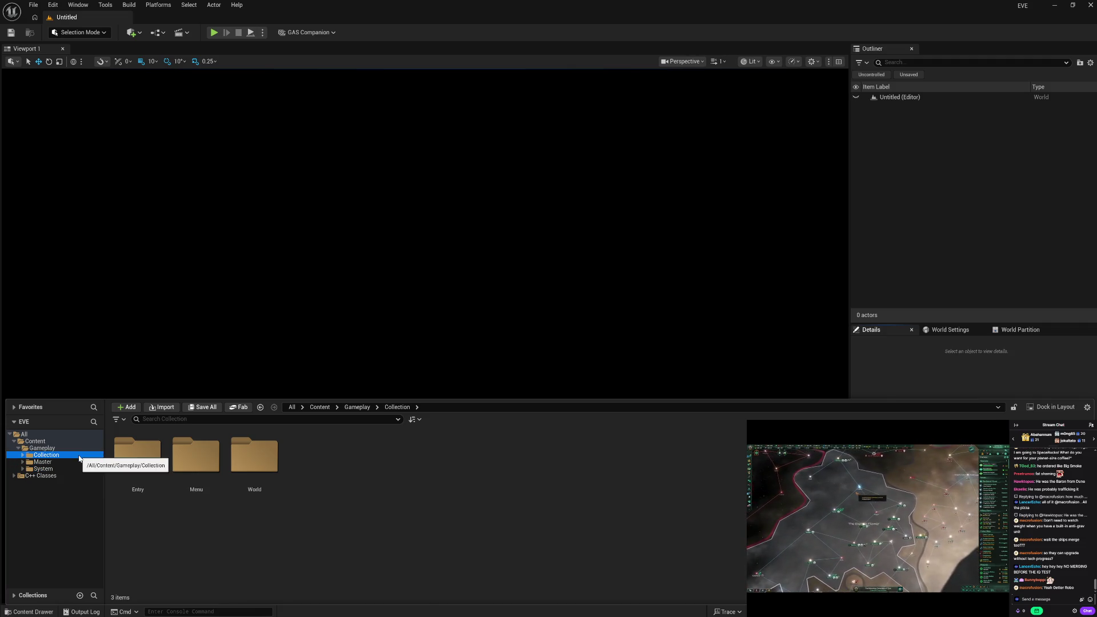
{"action": "left_click", "coordinate": [83, 464]}
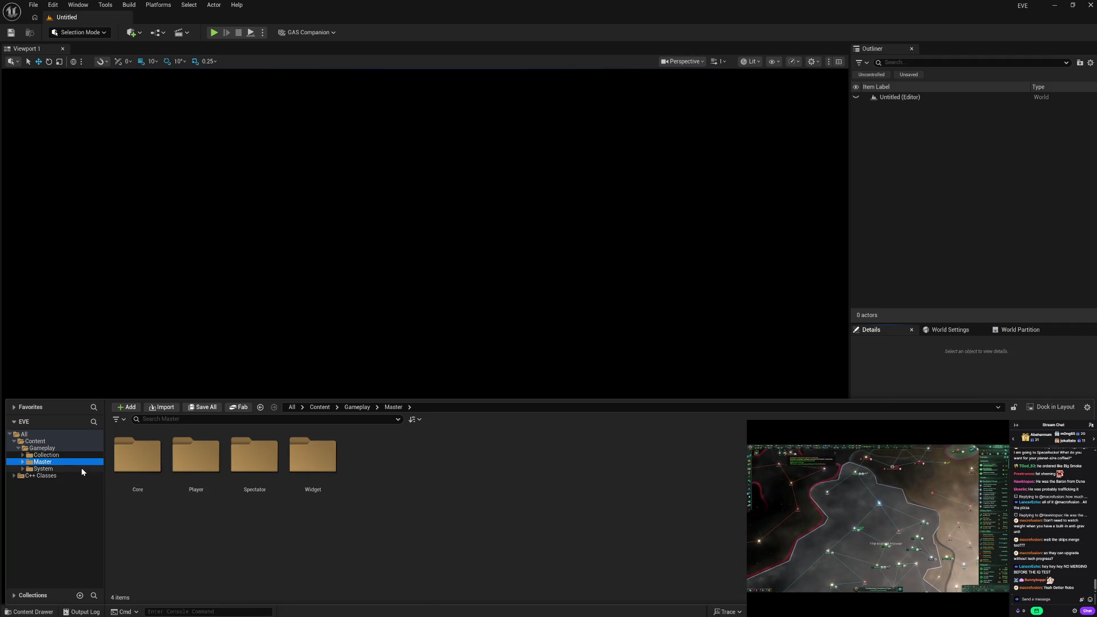
{"action": "left_click", "coordinate": [81, 468]}
{"action": "left_click", "coordinate": [74, 457]}
{"action": "left_click", "coordinate": [75, 463]}
{"action": "left_click", "coordinate": [75, 469]}
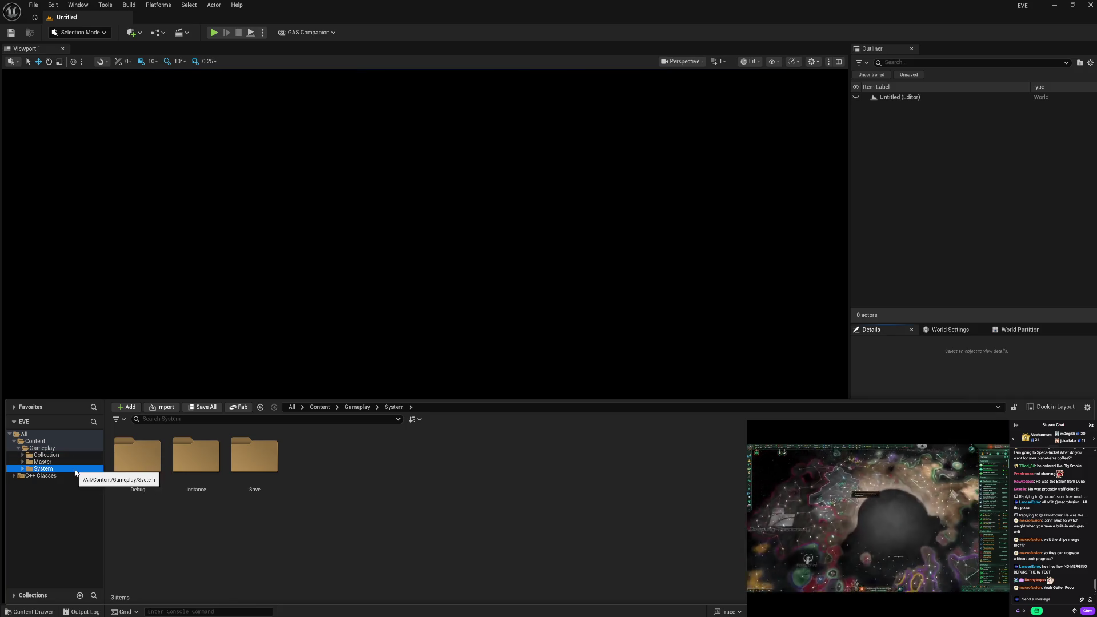
{"action": "left_click", "coordinate": [71, 451]}
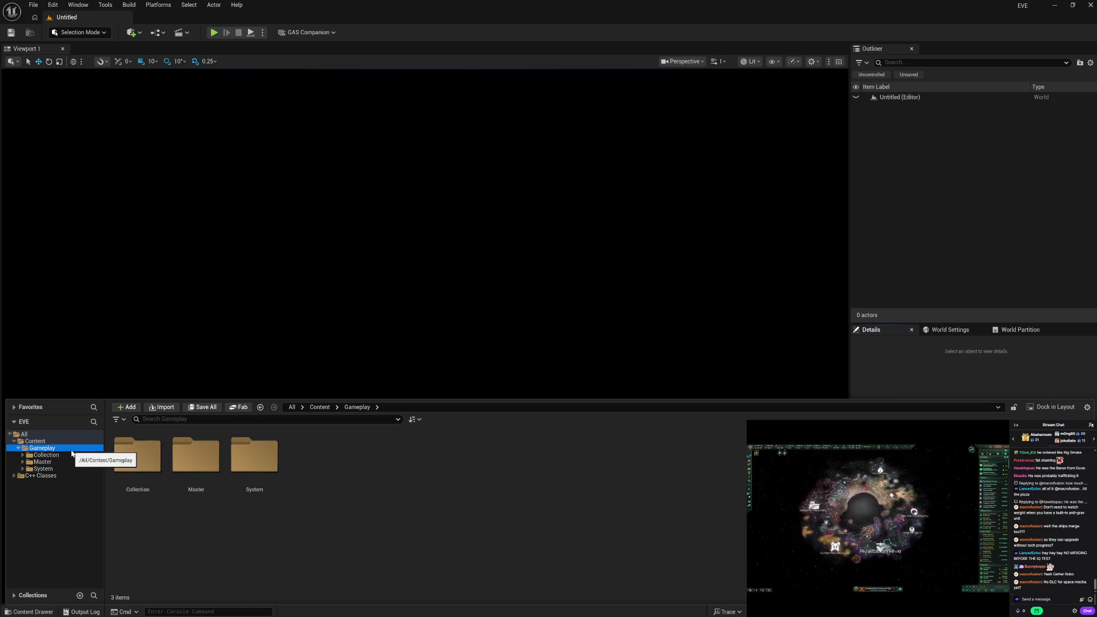